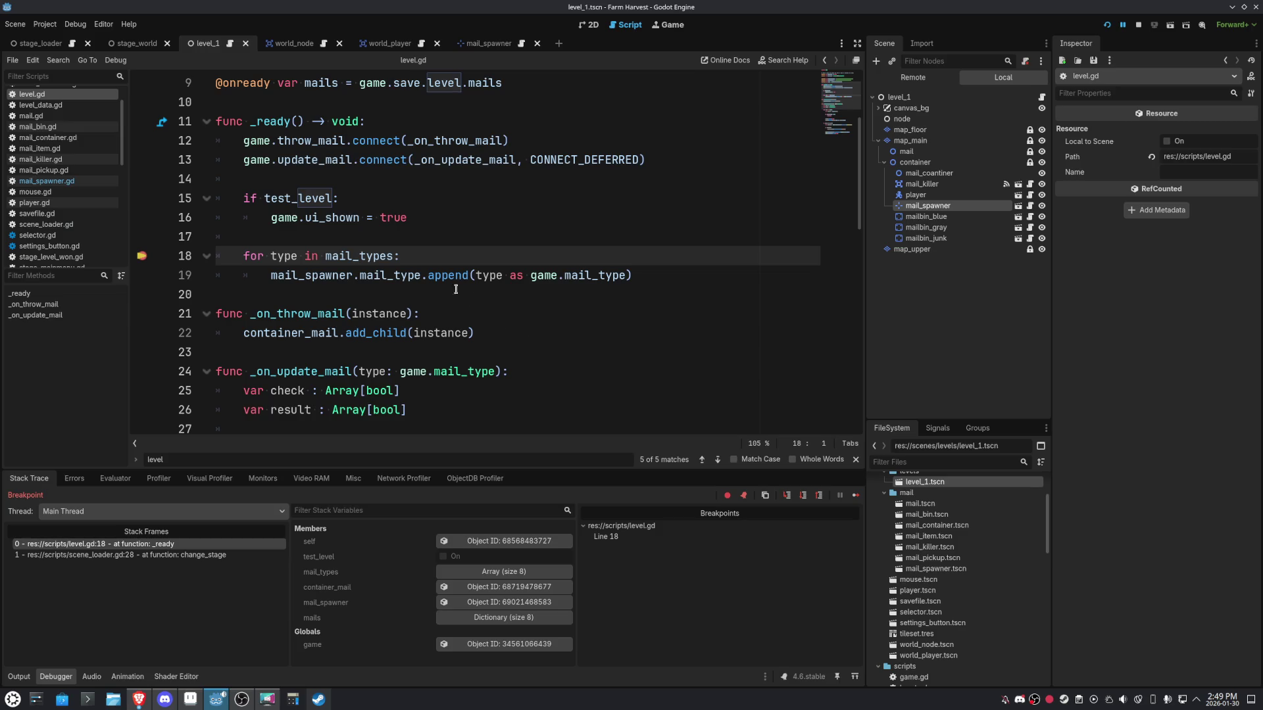
Inspect mail_types on line 18, then check the scene_loader.gd calling frame and return to level.gd.
mouse_move(351, 256)
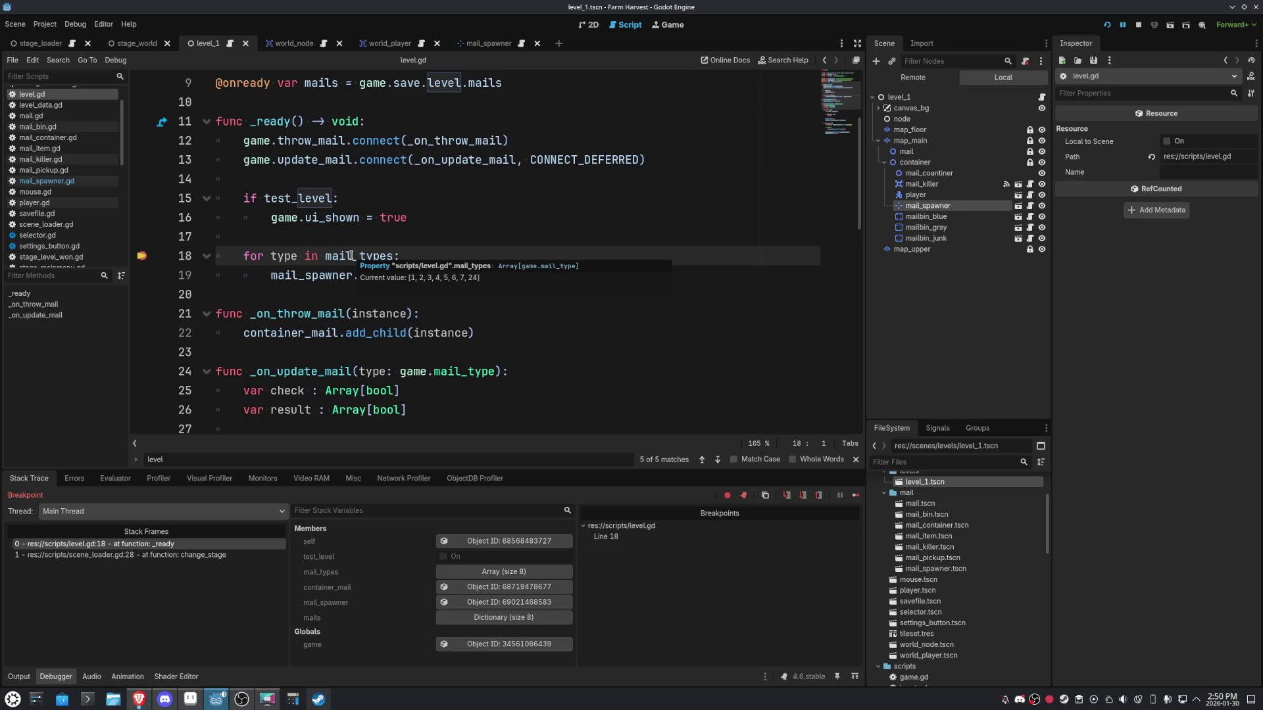
double_click(351, 255)
scroll(605, 298, up, 3)
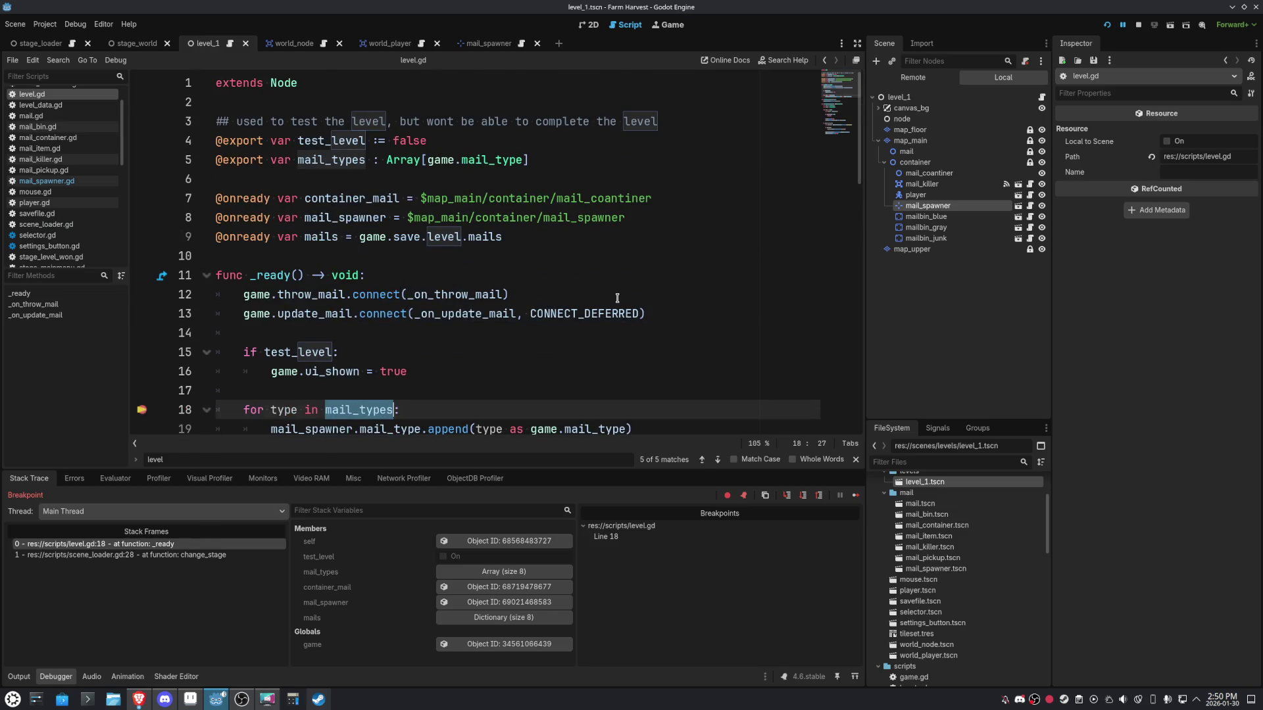
click(617, 298)
scroll(479, 328, down, 2)
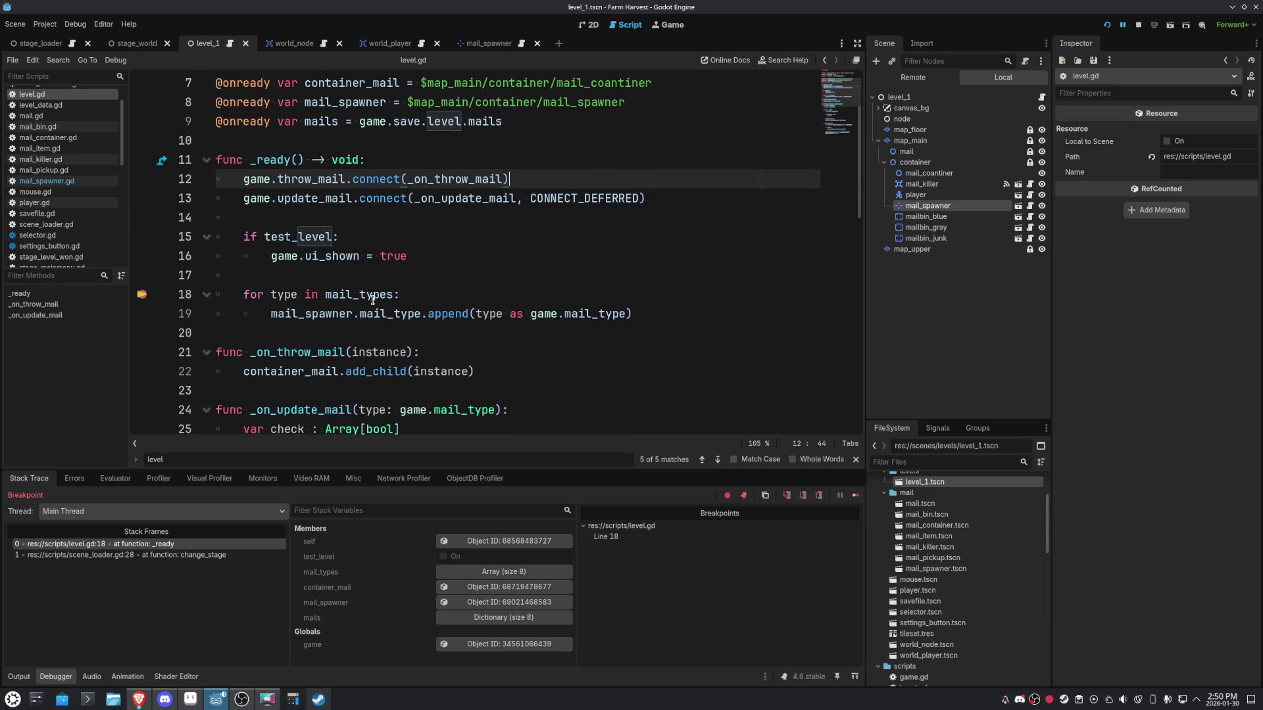
mouse_move(373, 296)
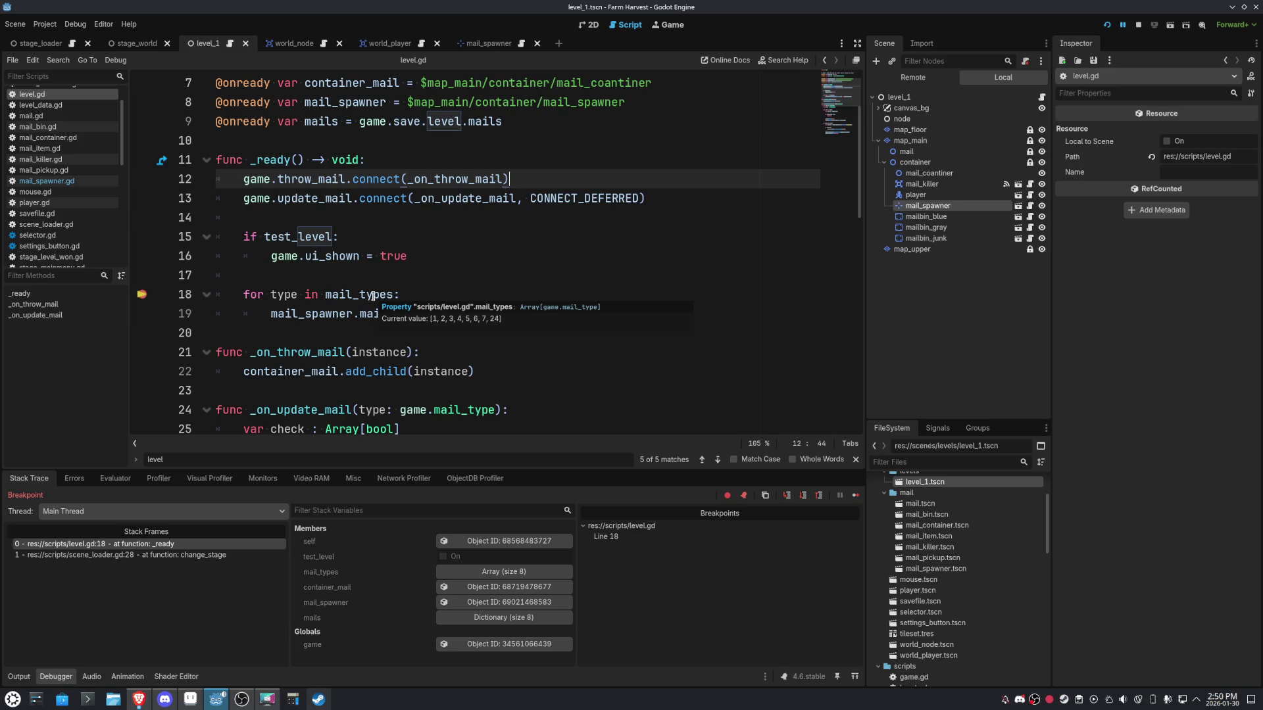
double_click(372, 295)
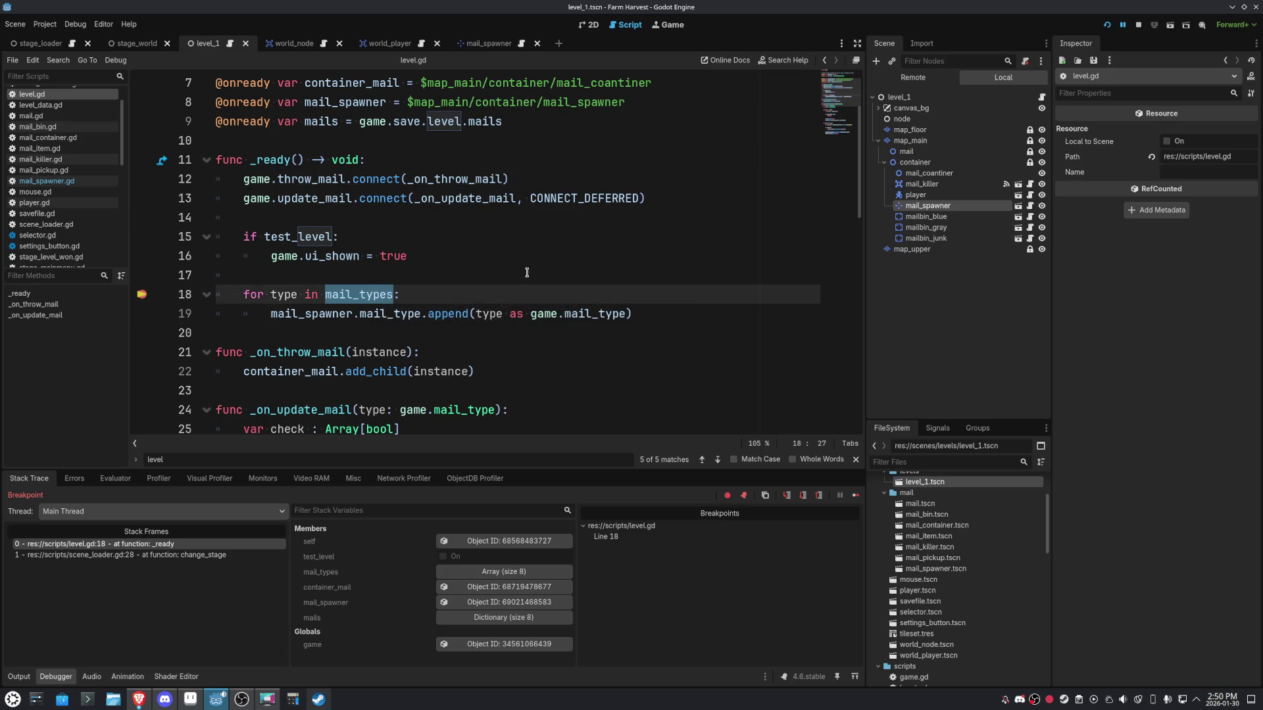
scroll(527, 272, up, 2)
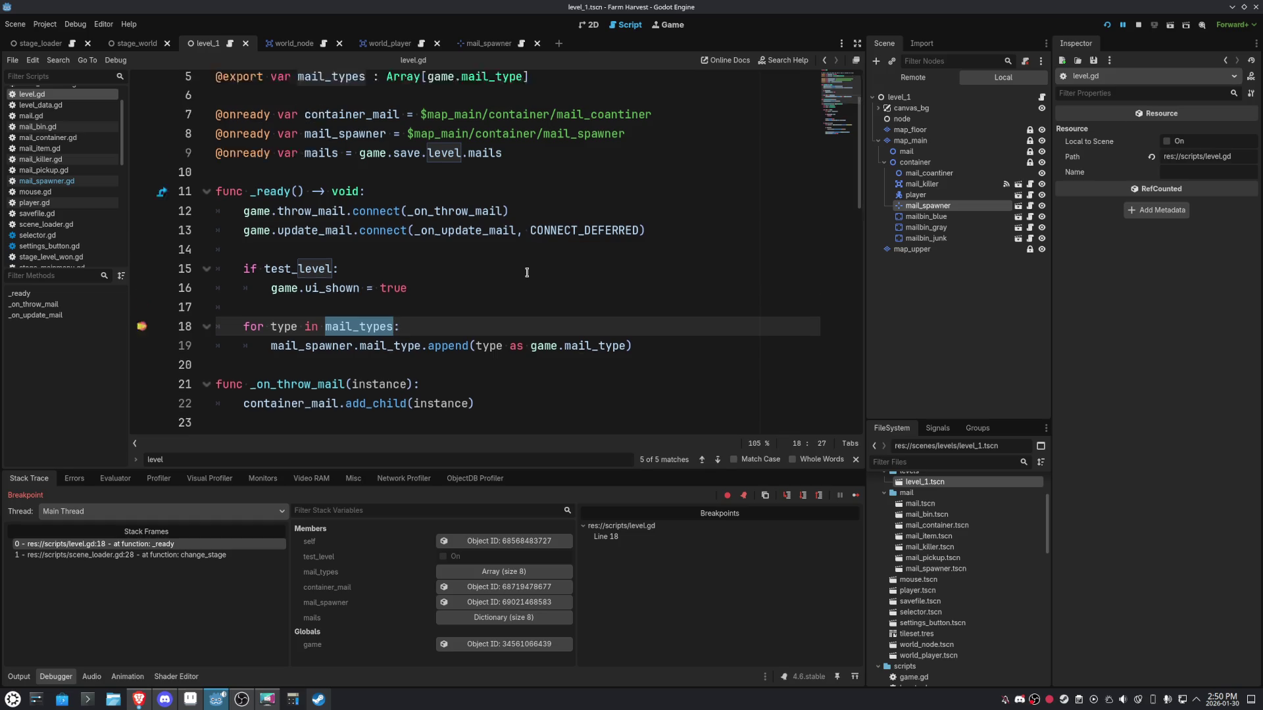
click(211, 559)
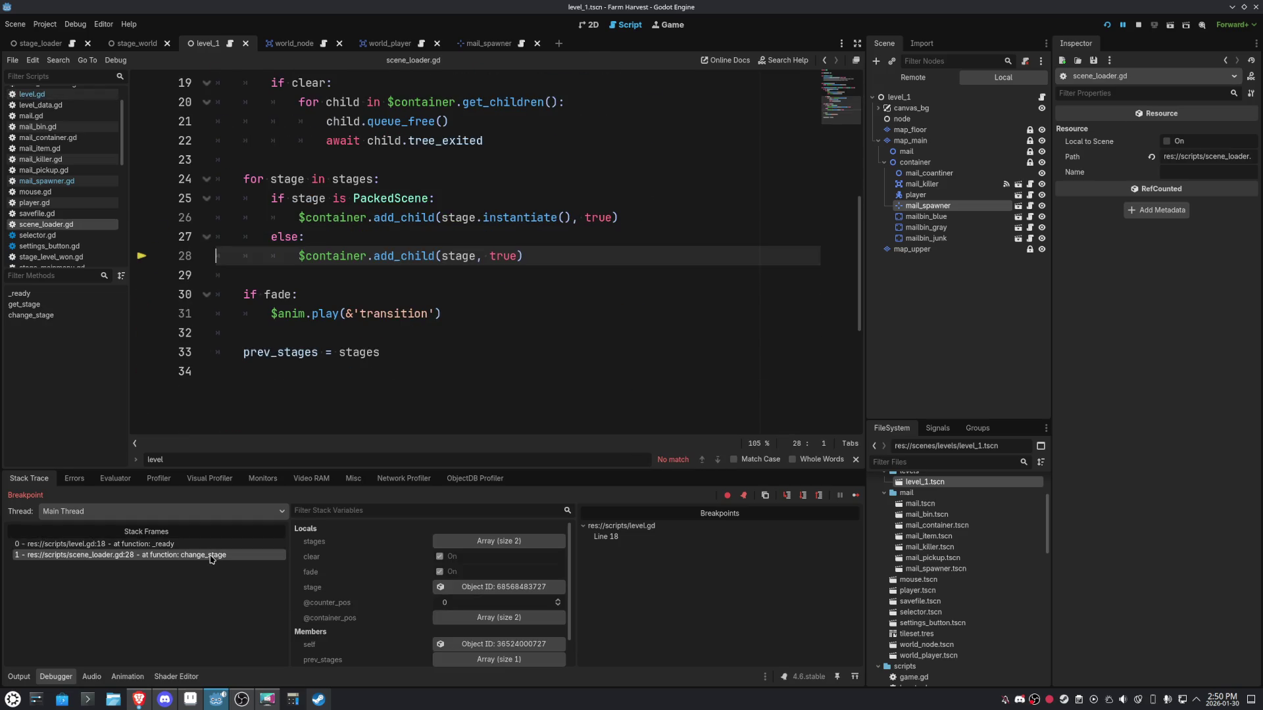
click(217, 545)
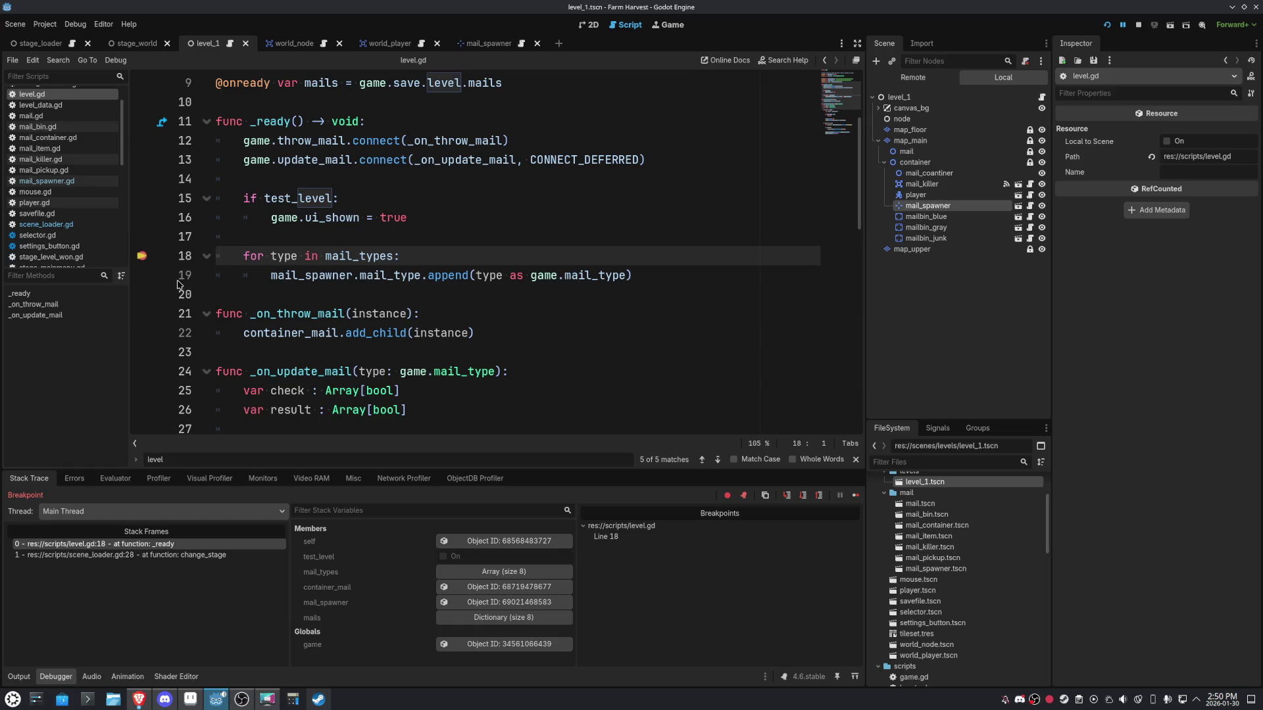
Move the breakpoint from line 18 to line 19 and continue until type reads 1.
click(143, 275)
click(143, 256)
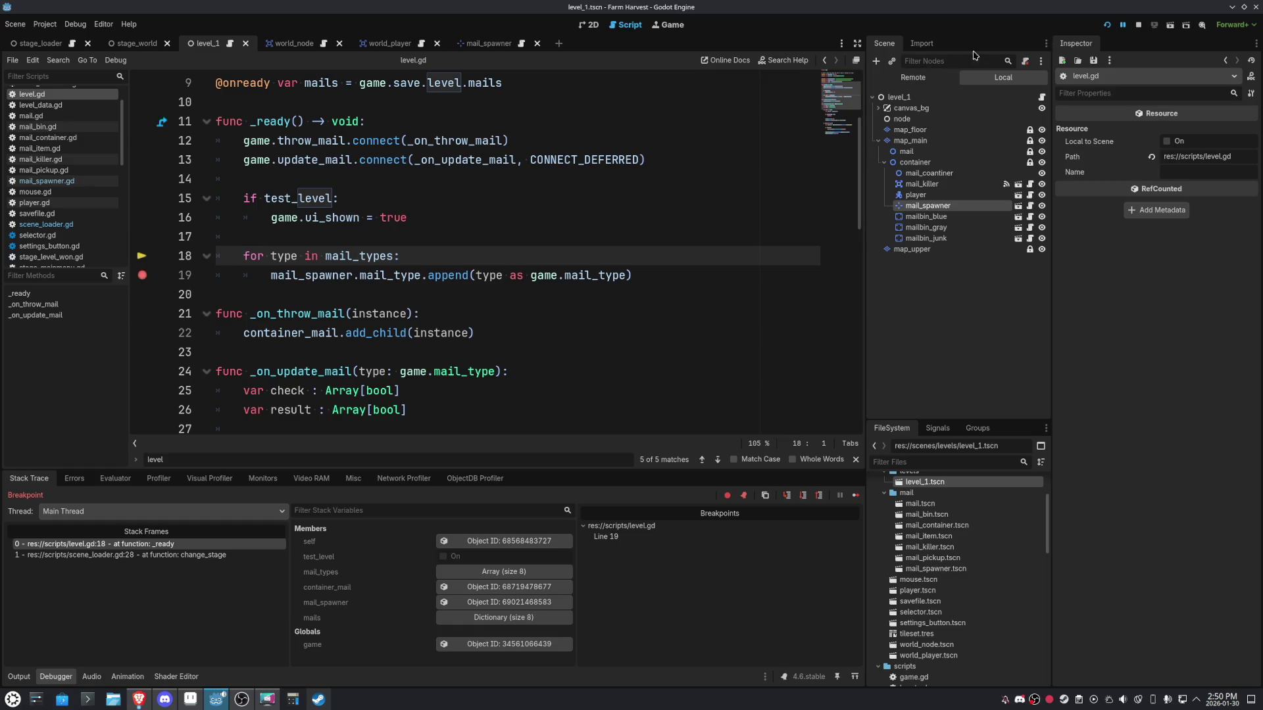
click(856, 495)
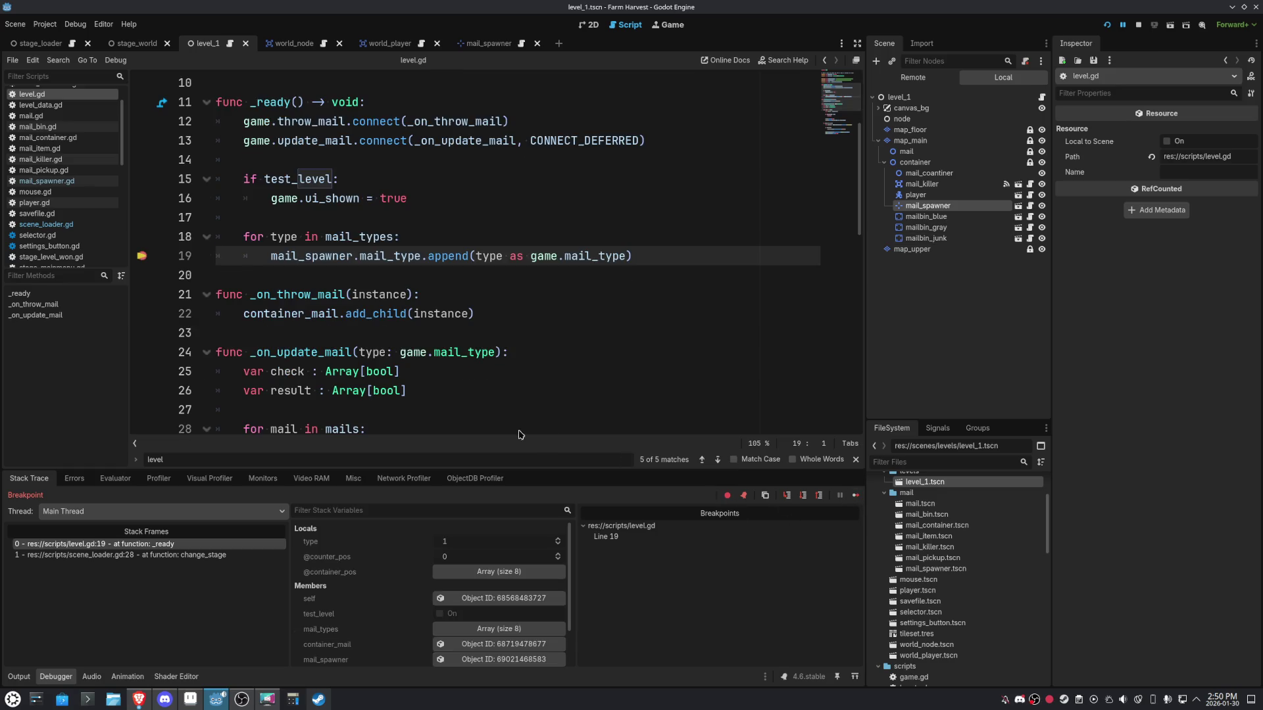
mouse_move(289, 238)
scroll(772, 351, up, 2)
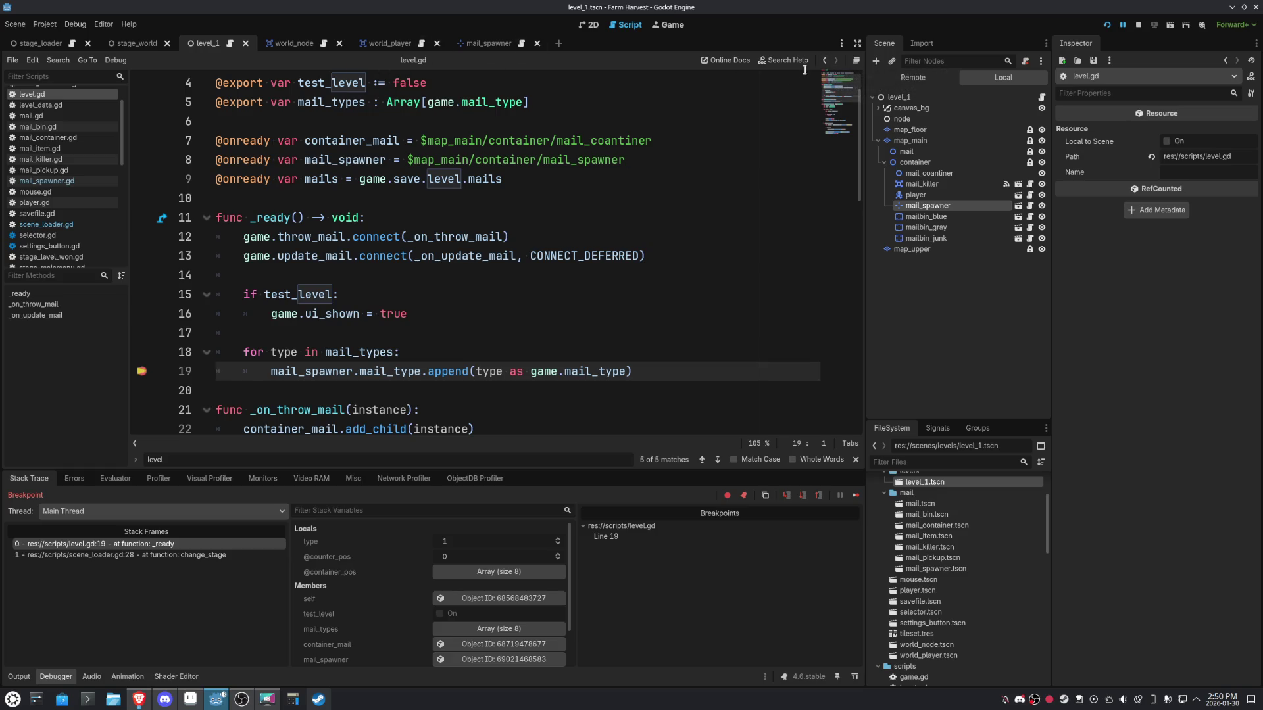
scroll(353, 253, up, 1)
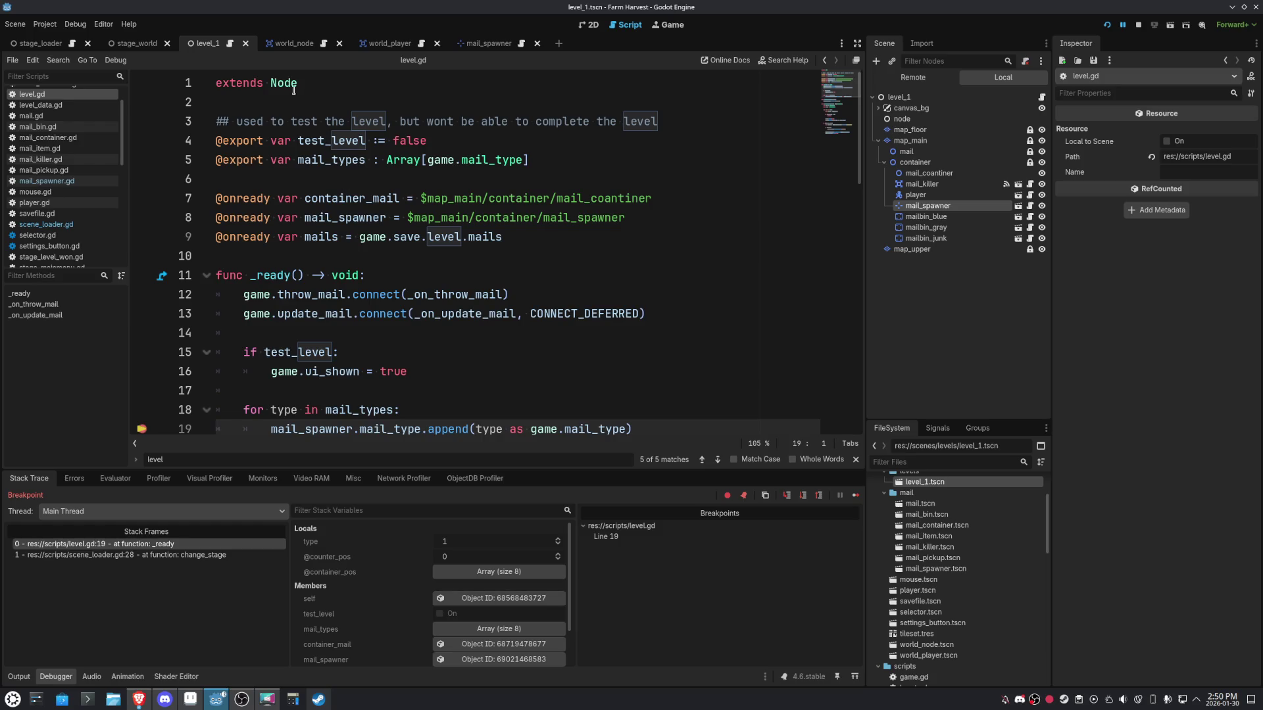
Set a breakpoint on line 49 of world_player.gd and stop the debug session with F8.
click(365, 44)
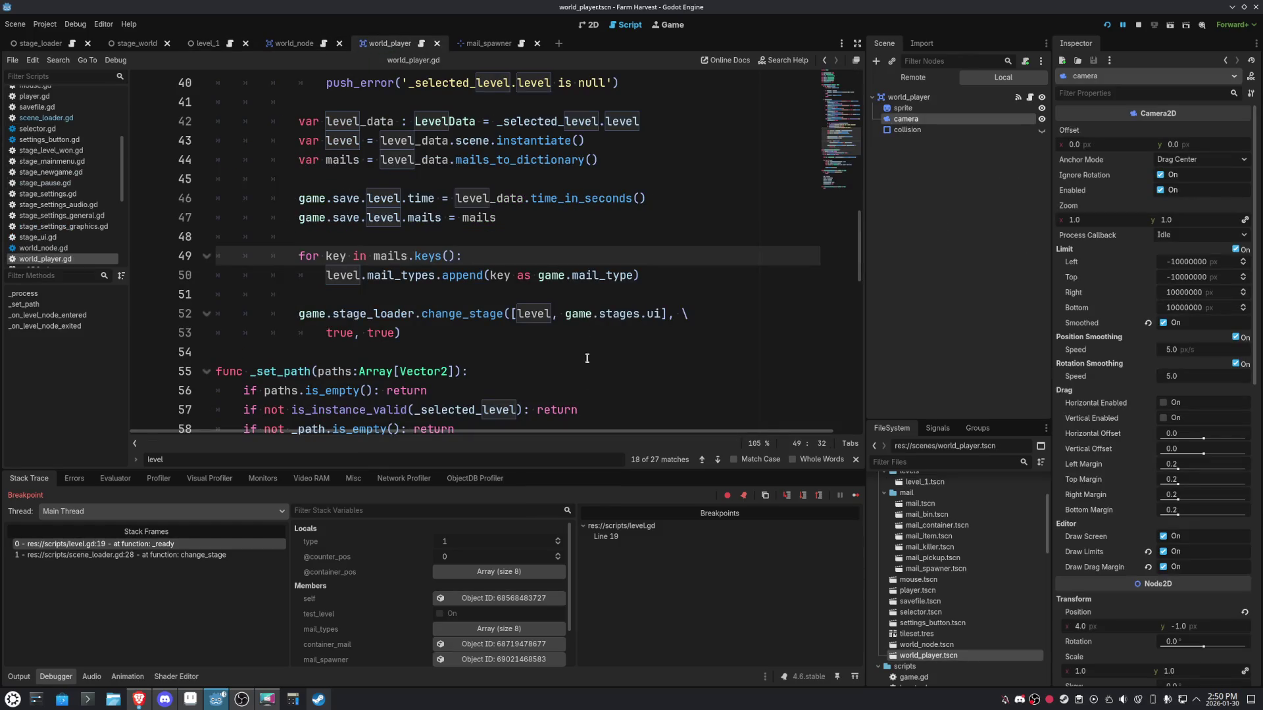
scroll(586, 392, up, 1)
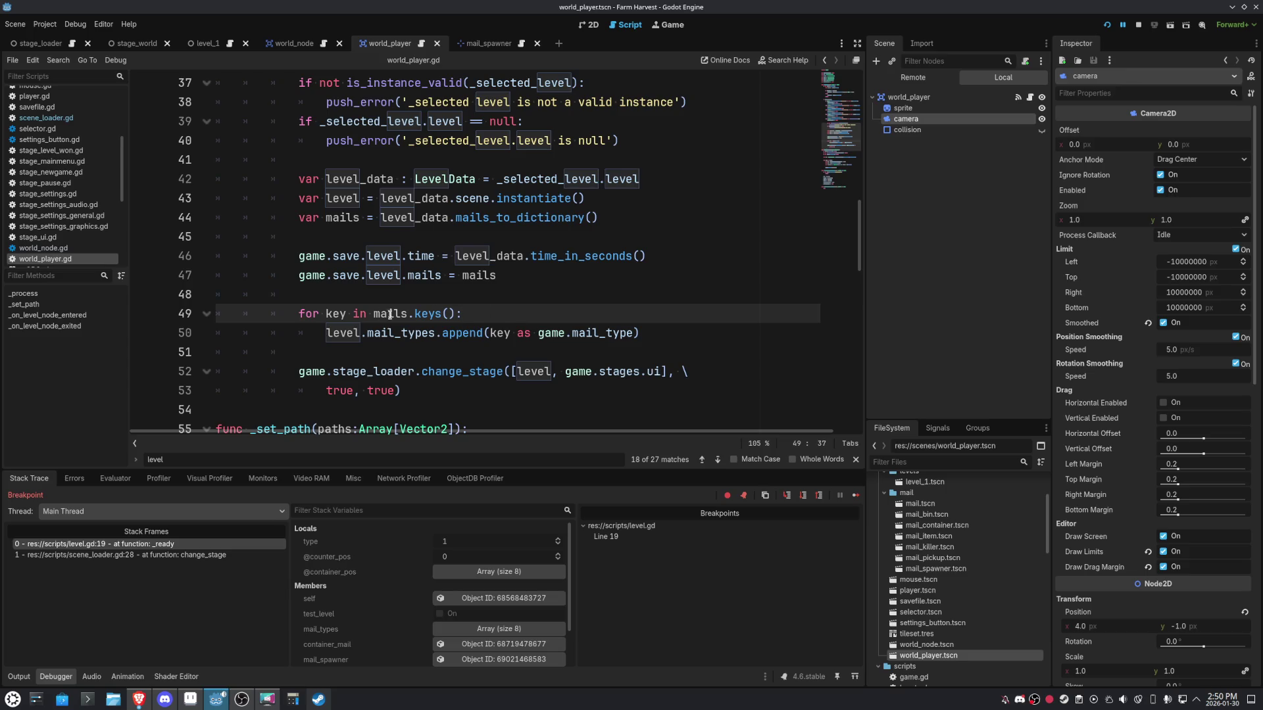
click(142, 315)
key(F8)
Select mails.keys() in the line 49 loop header.
click(591, 327)
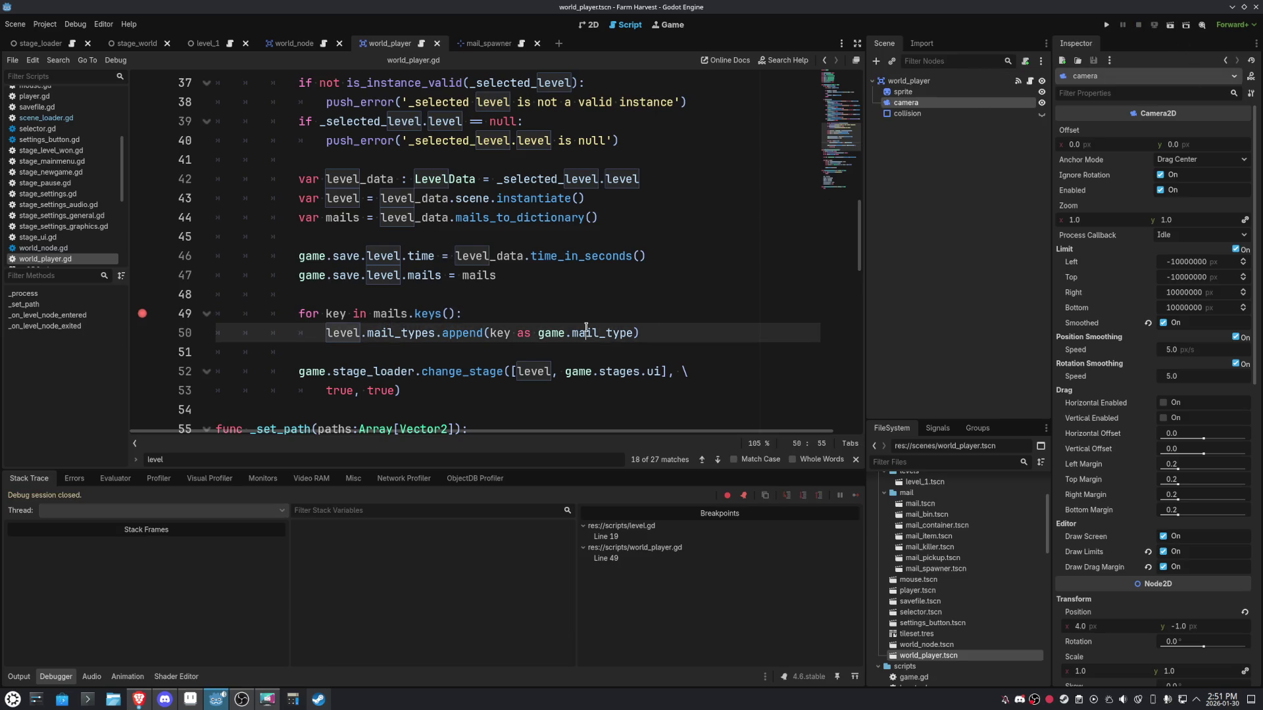
click(672, 318)
drag(648, 333, 328, 335)
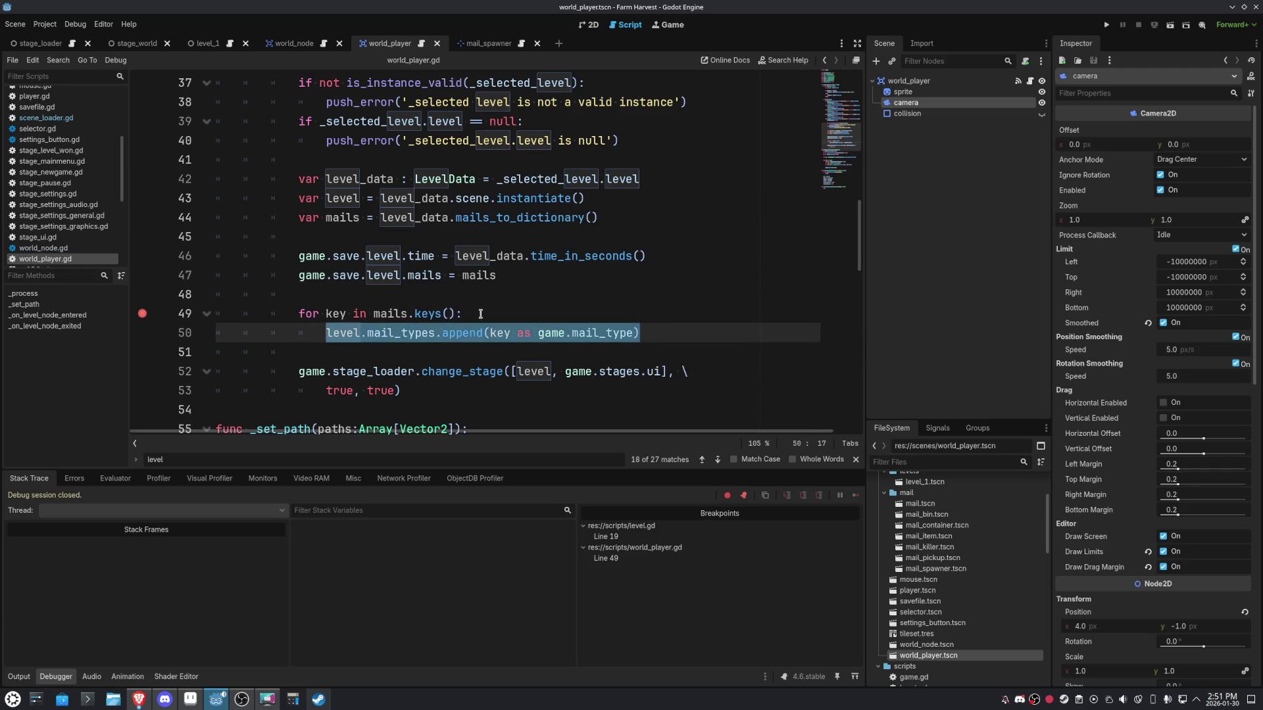
click(605, 322)
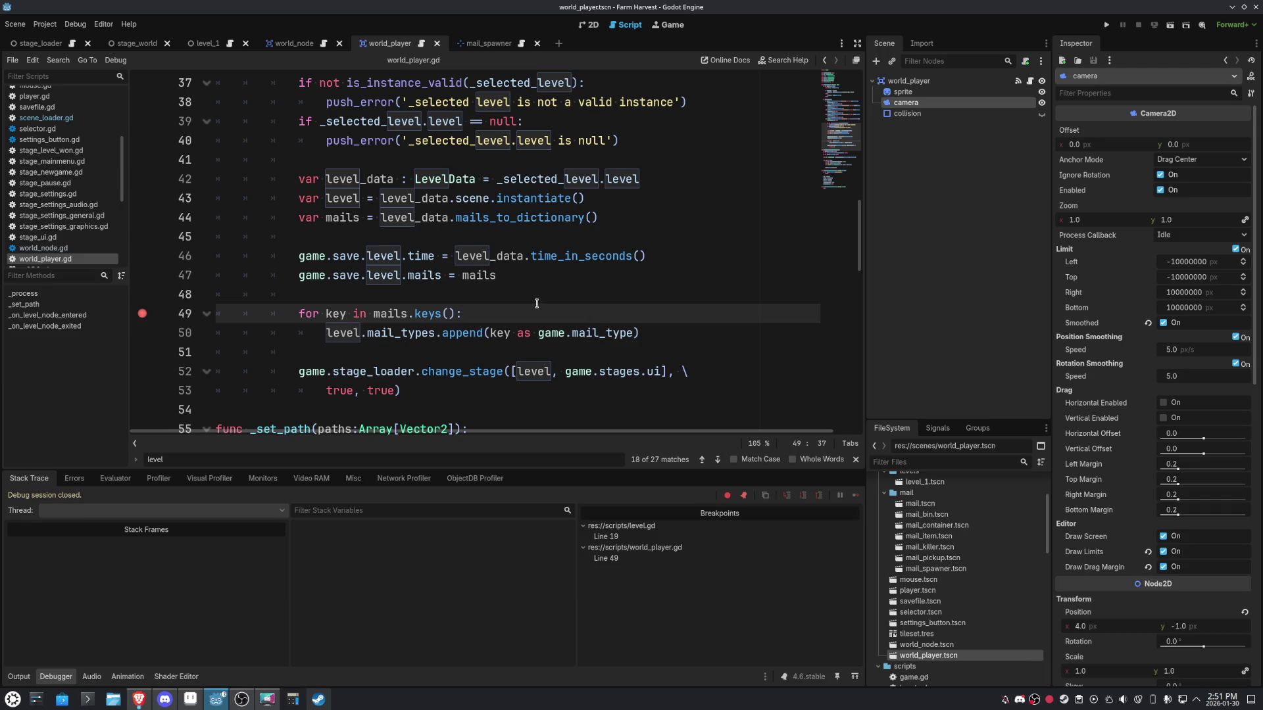
double_click(479, 278)
drag(456, 314, 372, 317)
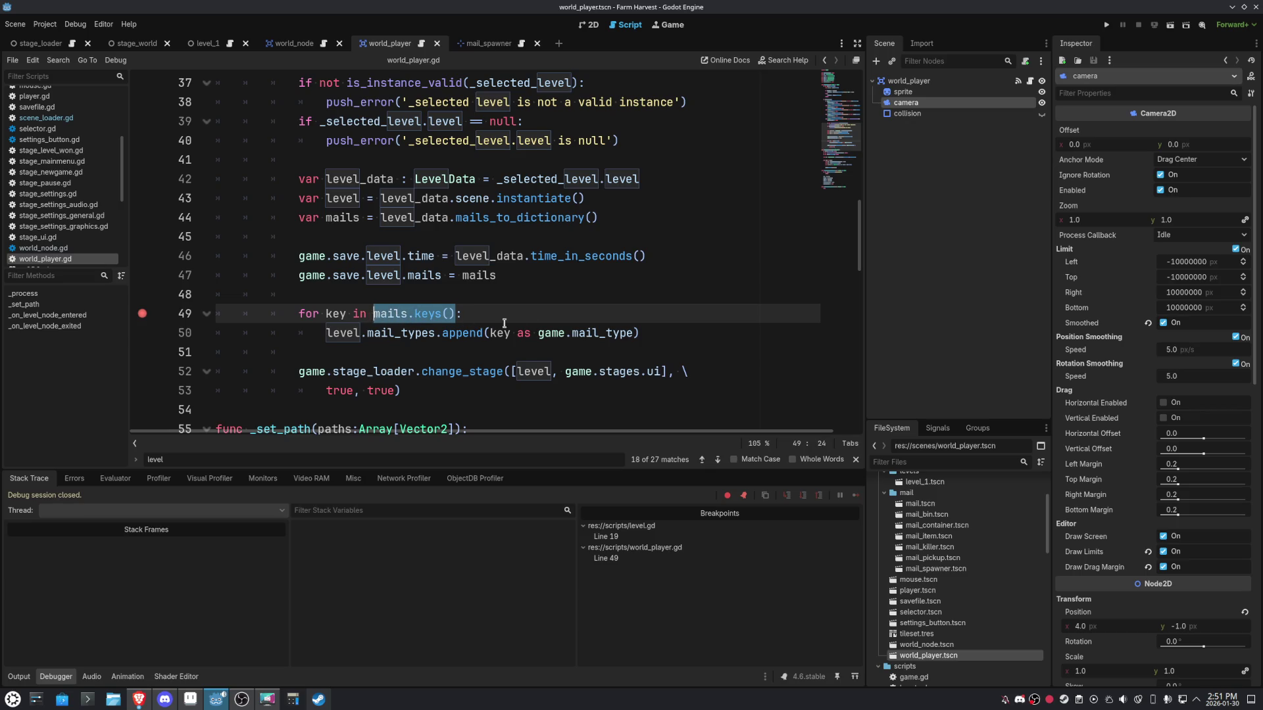
Loop over mails instead of mails.keys() and add 'var data = mails[key]' inside the loop.
text(mails)
key(End)
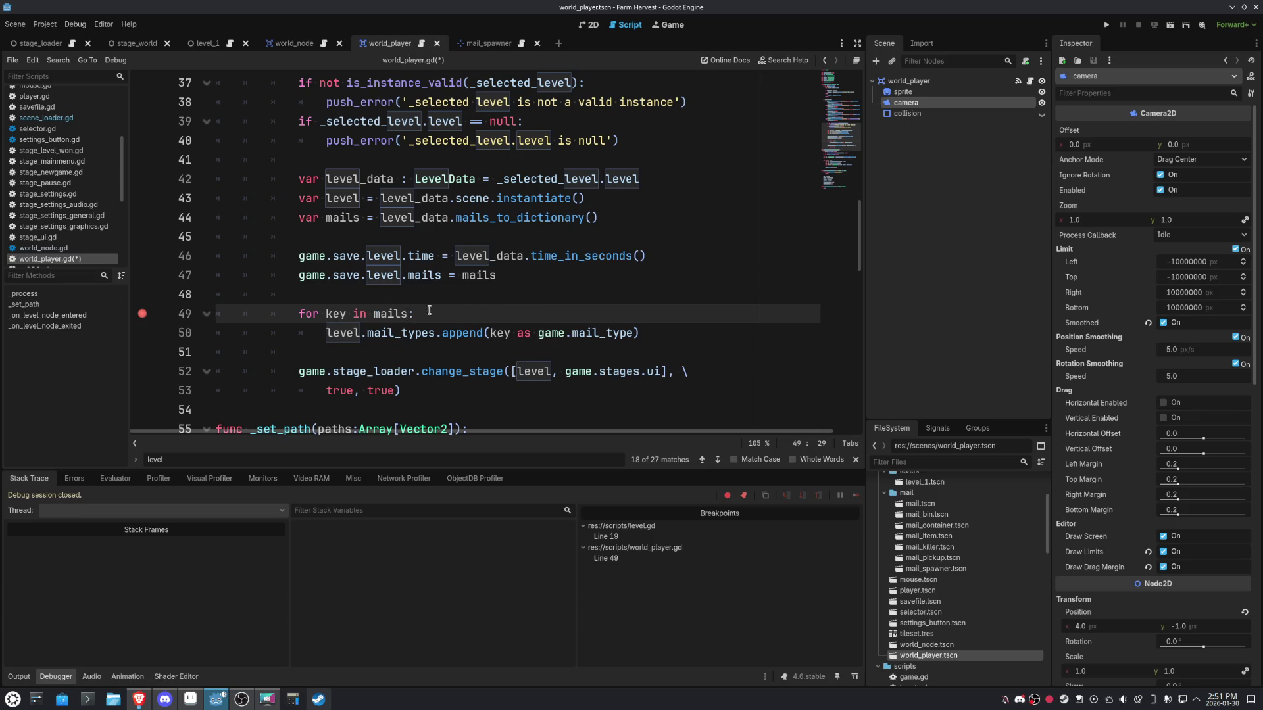
key(Return)
text(var )
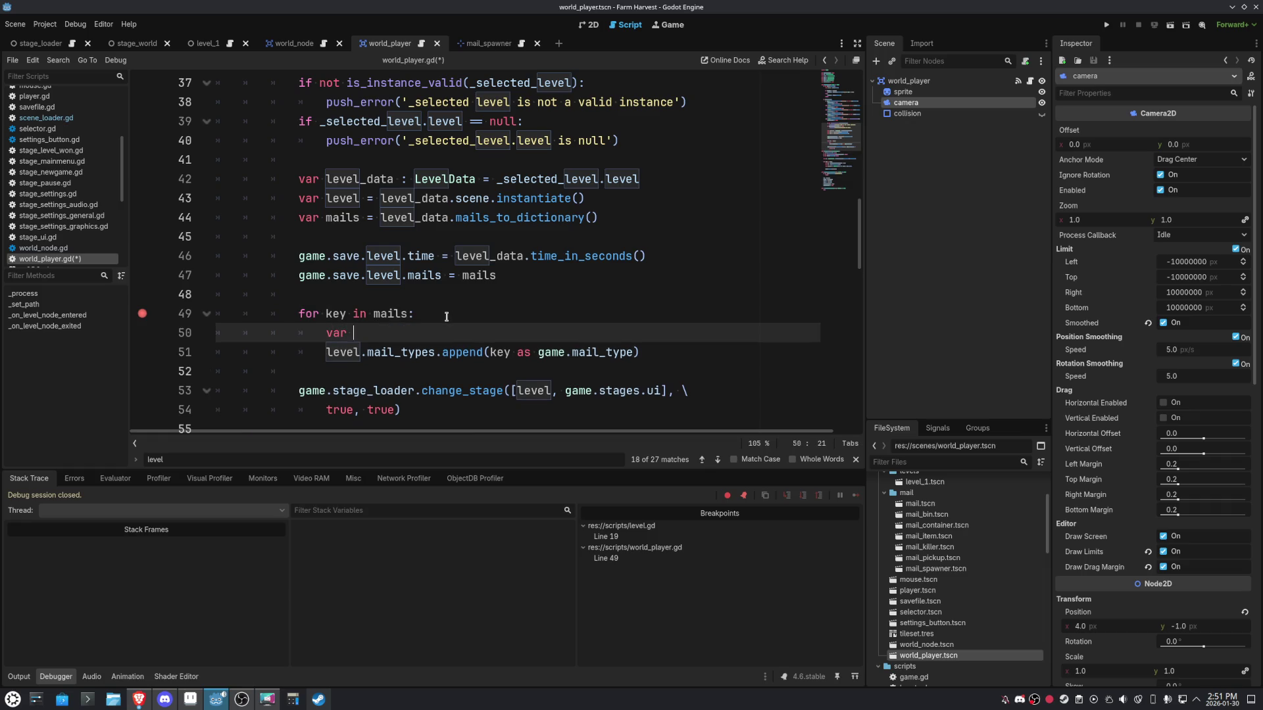
text(vata = mails[)
text(key)
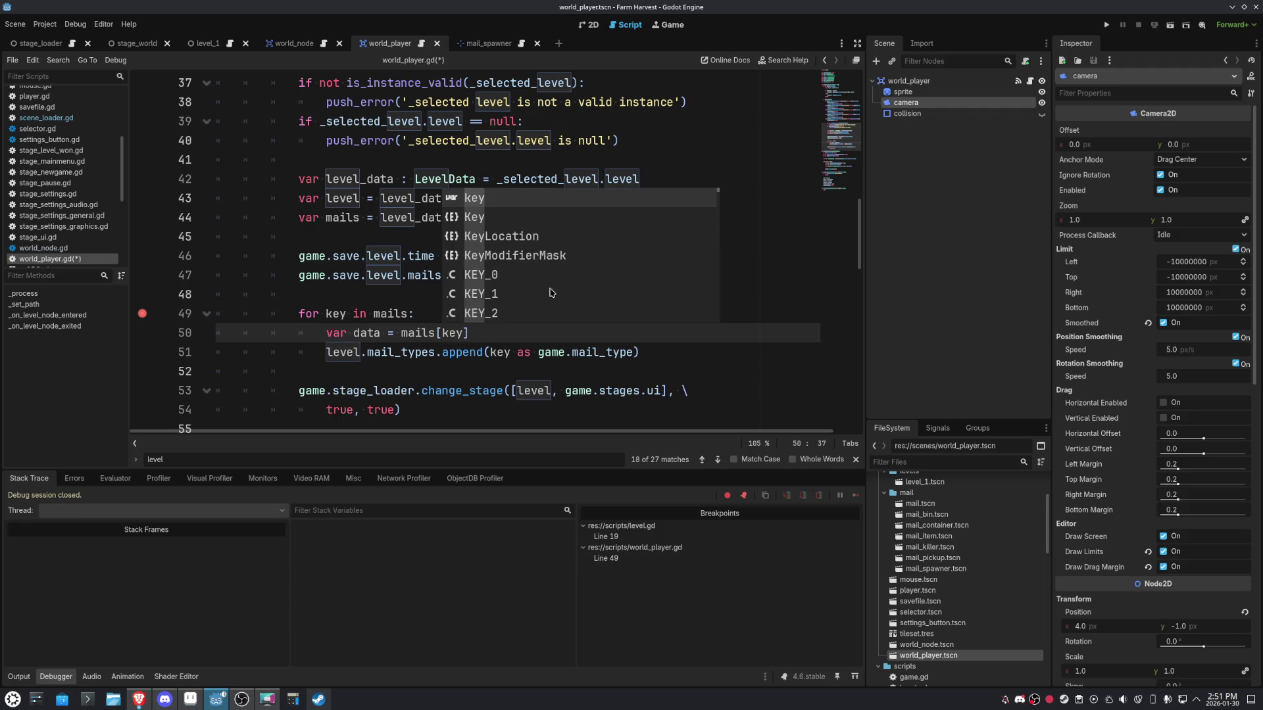
click(478, 338)
Add 'if data.max <= 0: continue' to skip entries with no mail.
key(Return)
key(Return)
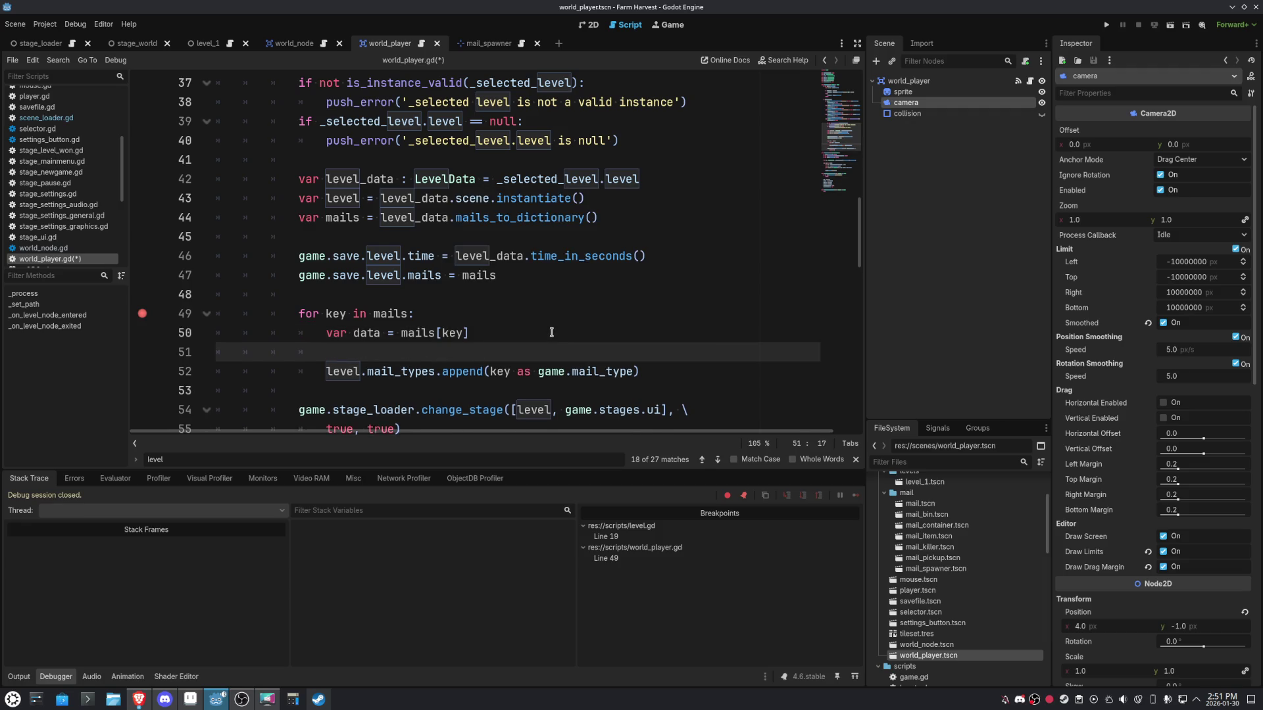
text(if data.max <)
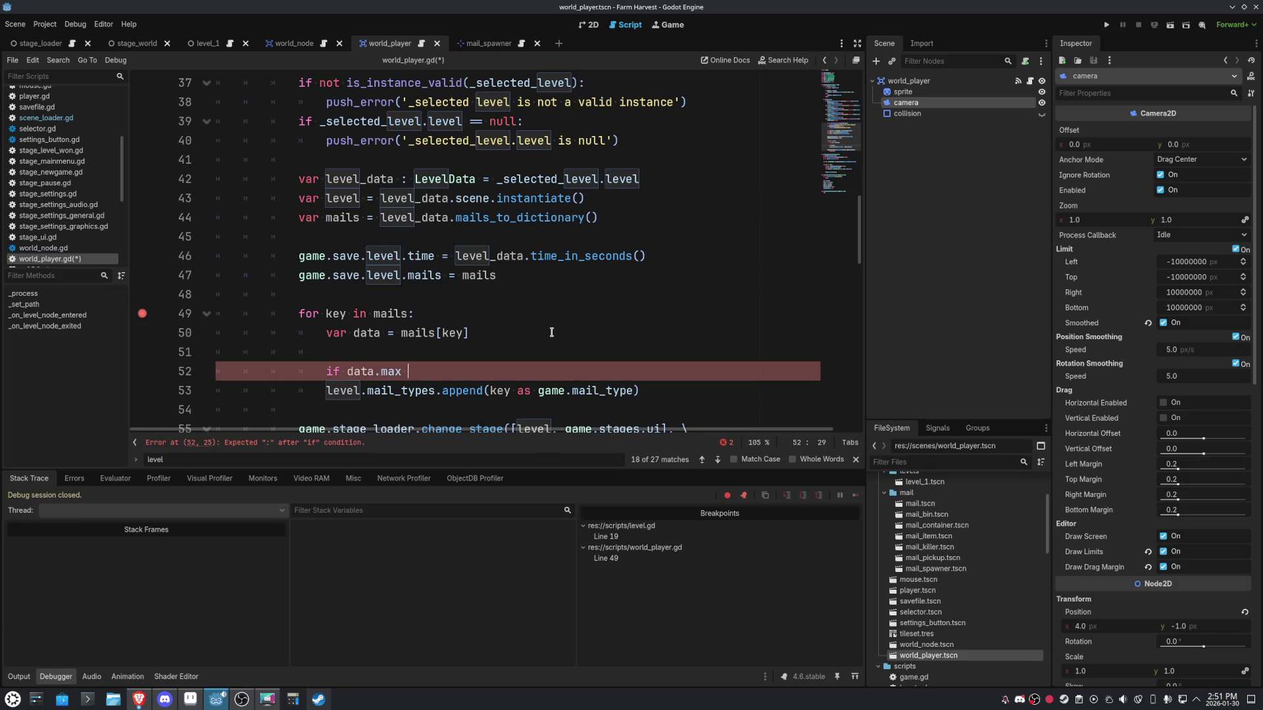
text(= 0:)
key(Return)
text(continue)
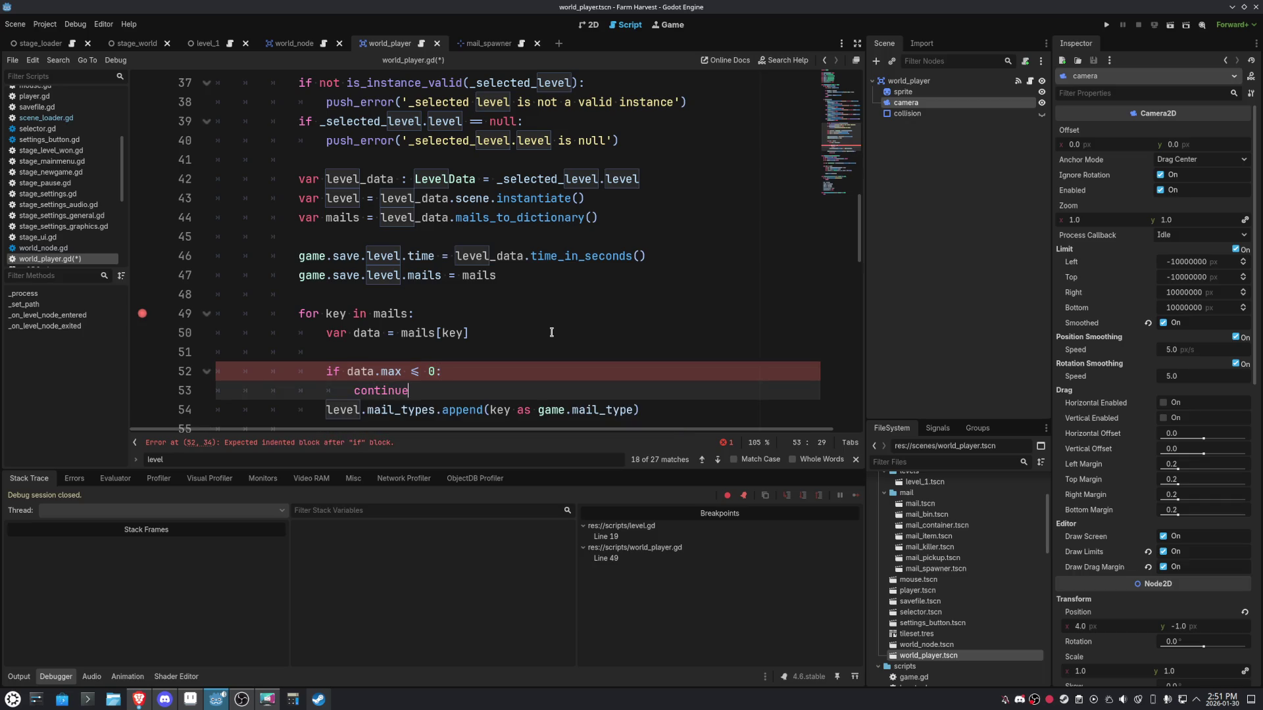
scroll(562, 315, down, 2)
key(Return)
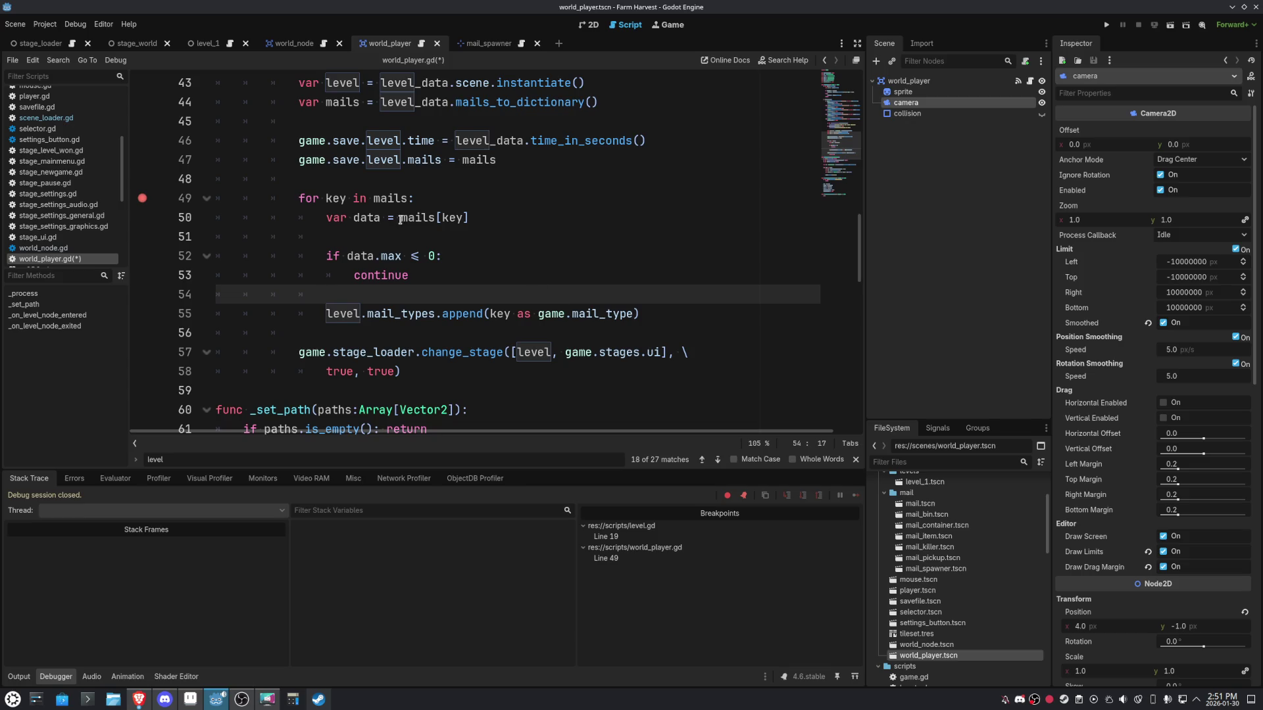
double_click(336, 198)
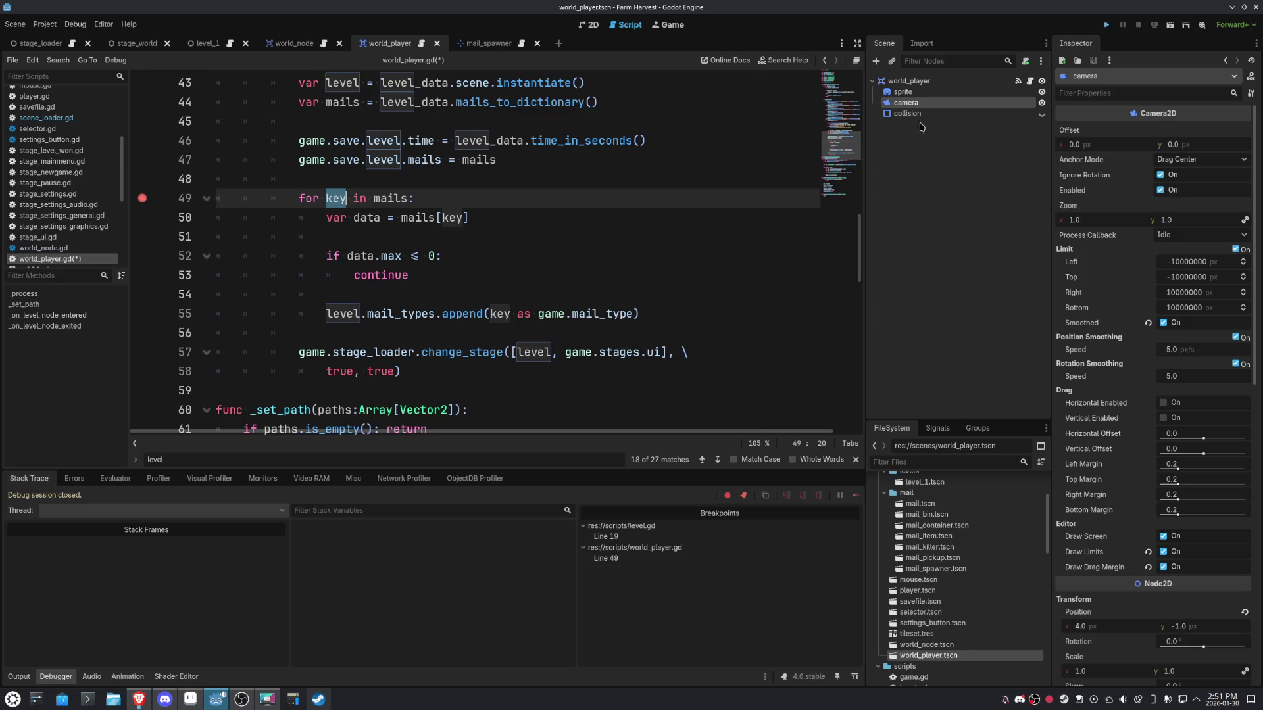
Run the project with F5 and clear the line 49 breakpoint in world_player.gd.
key(F5)
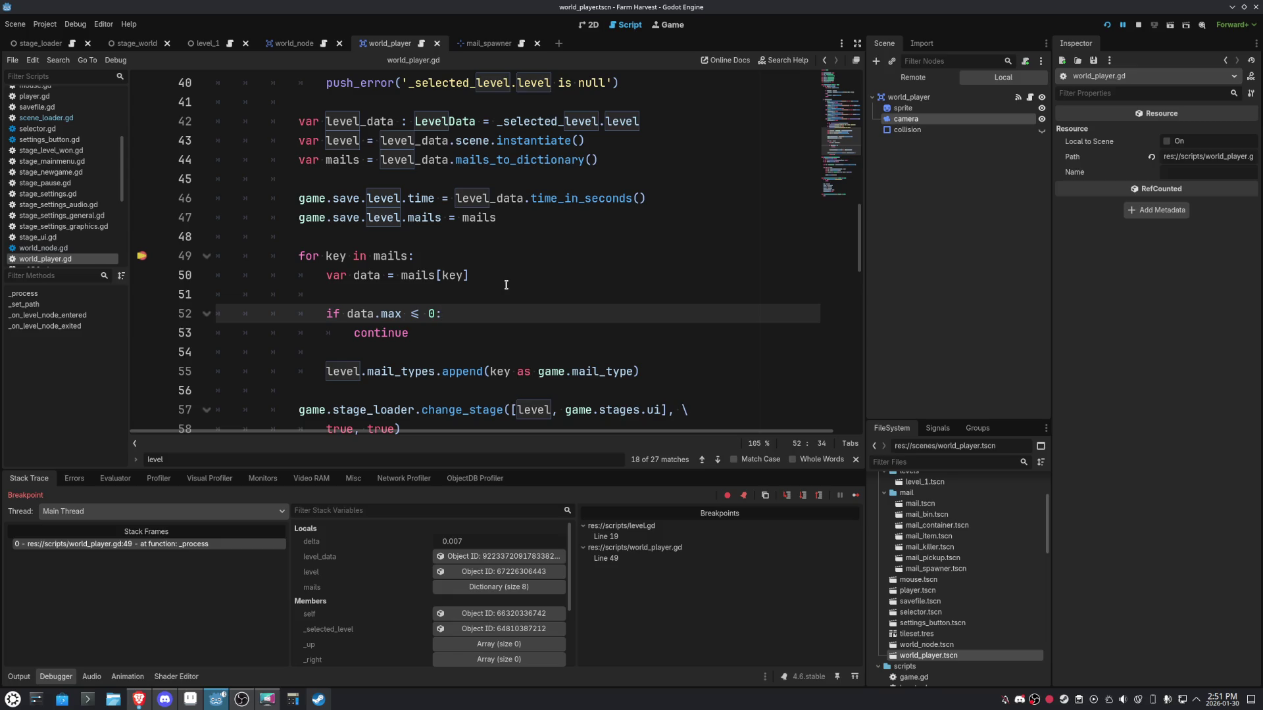
mouse_move(392, 252)
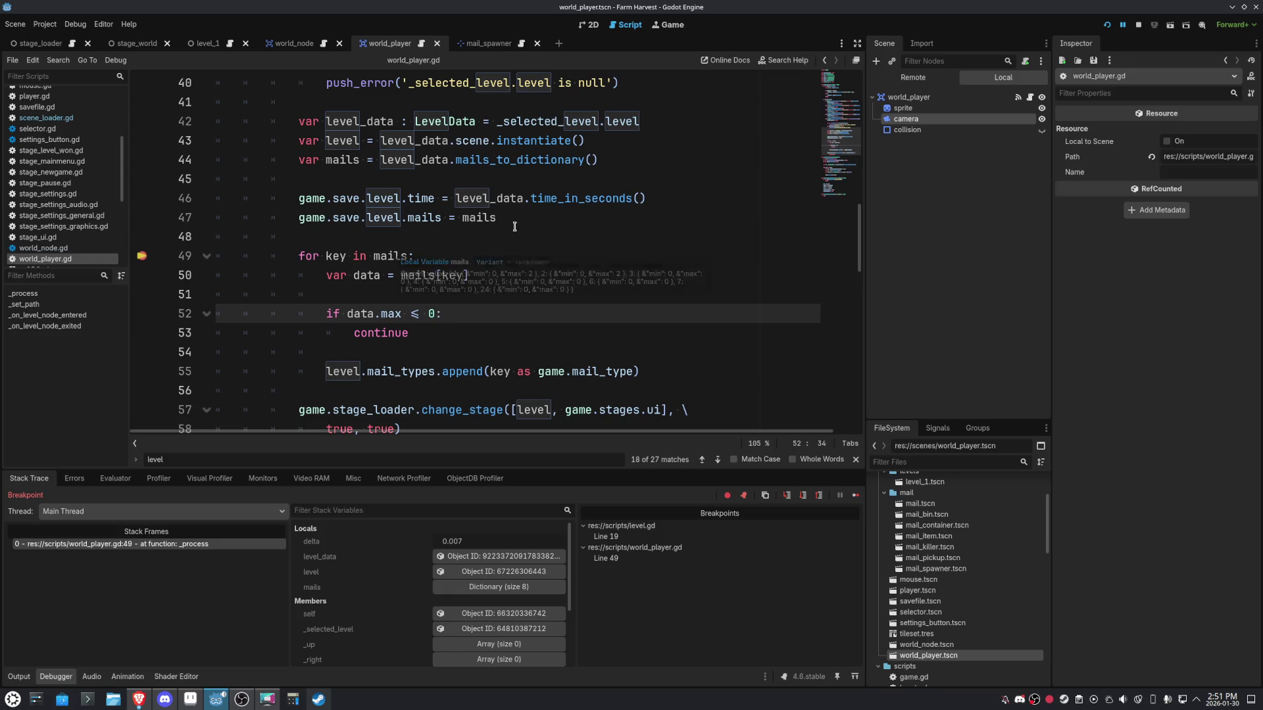
click(141, 255)
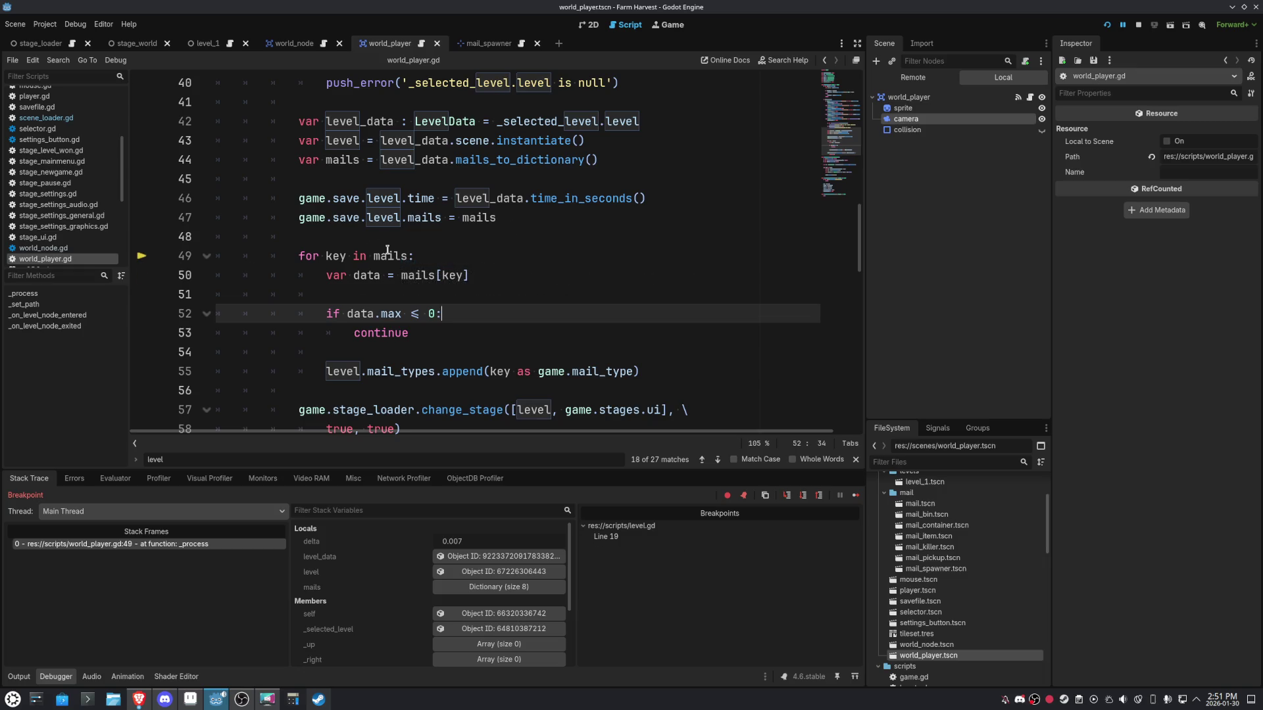
Resume the paused game and bring up the Game view until it stops at level.gd line 19.
mouse_move(389, 252)
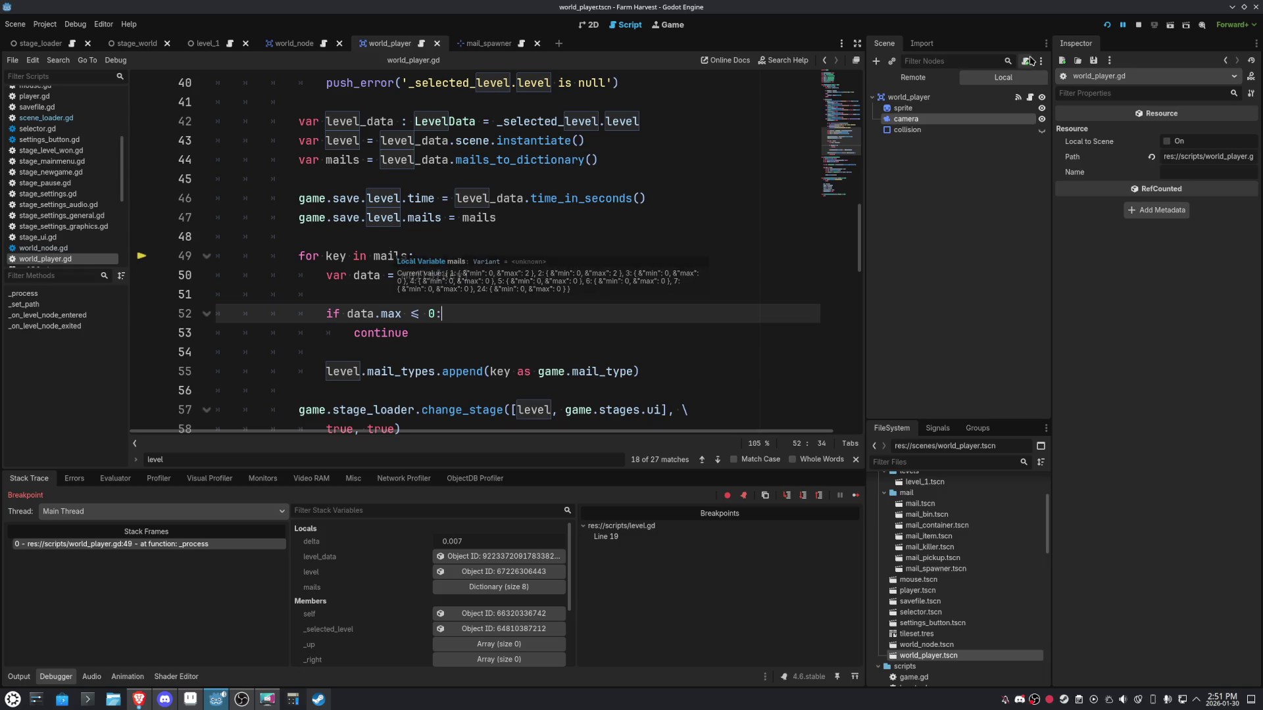
click(856, 497)
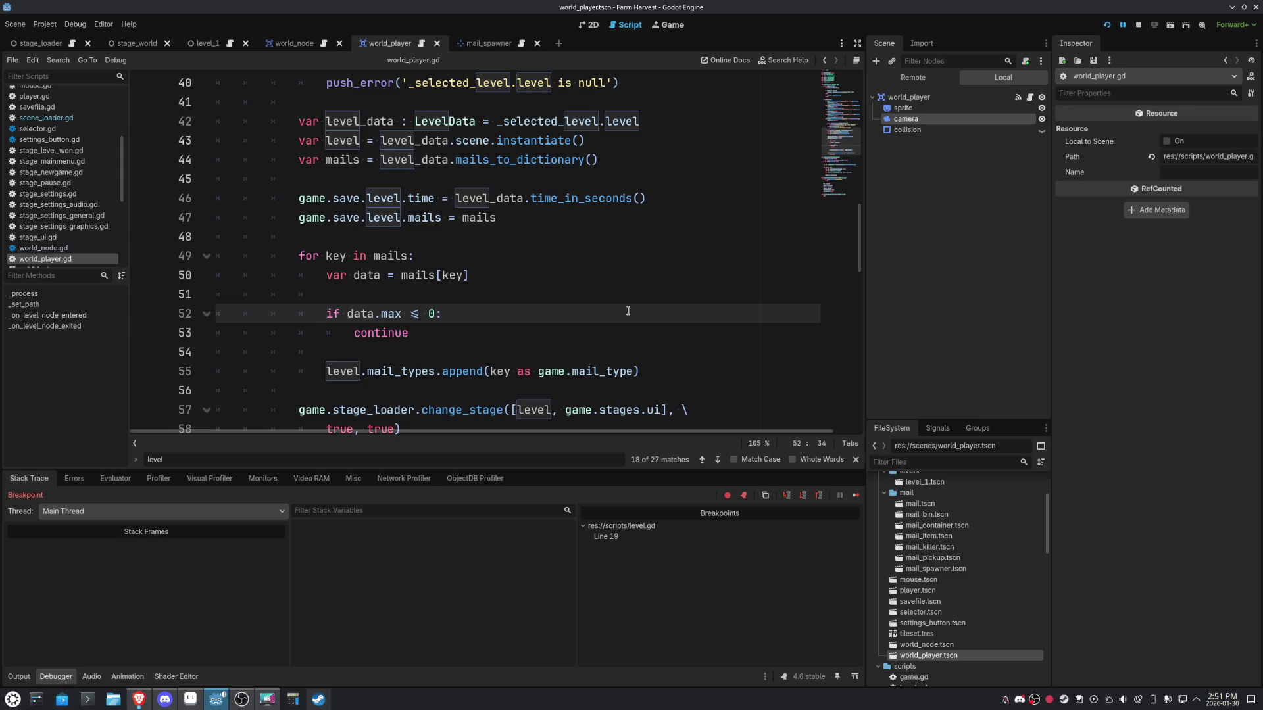
scroll(571, 304, down, 3)
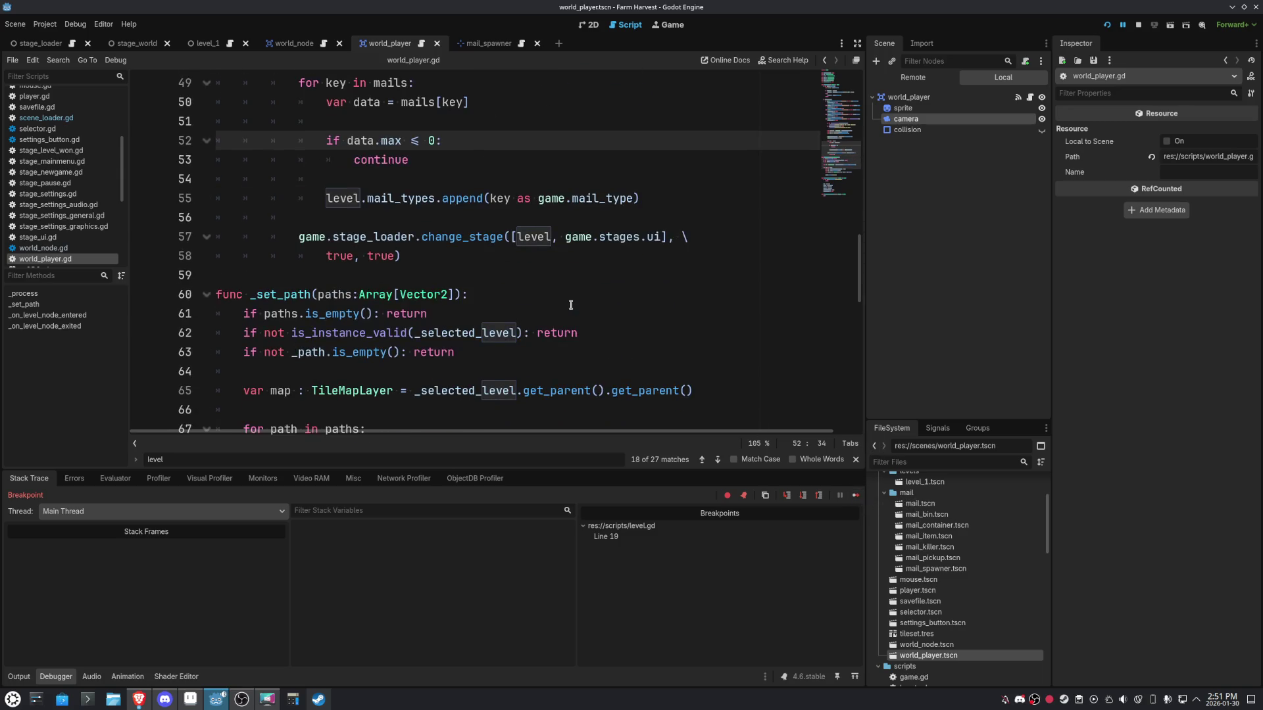
scroll(570, 305, up, 1)
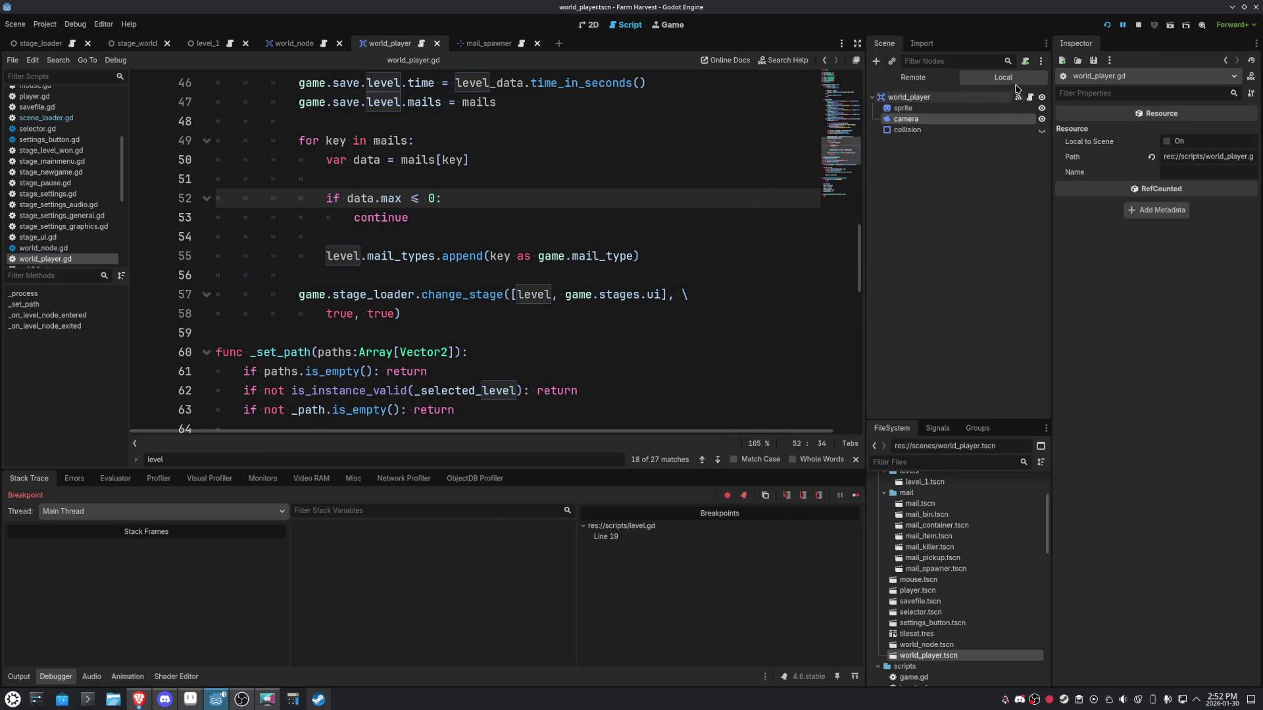
scroll(166, 290, up, 2)
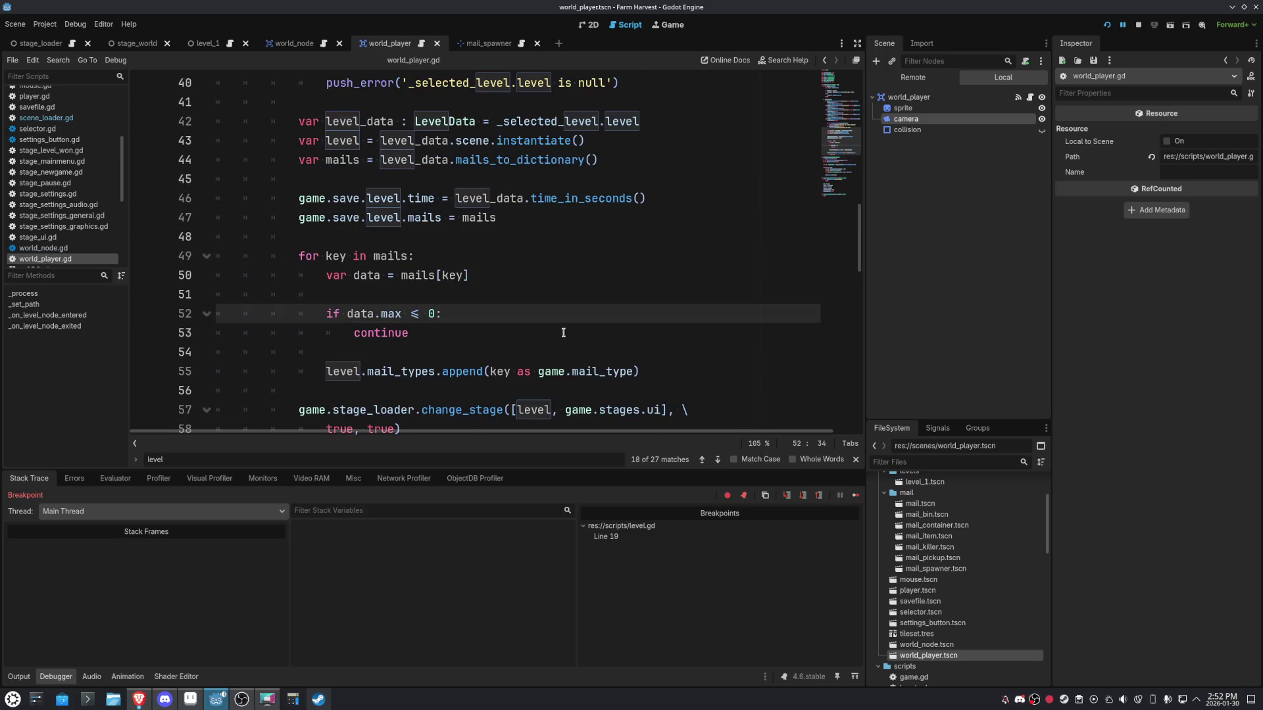
scroll(492, 315, up, 3)
scroll(492, 314, down, 4)
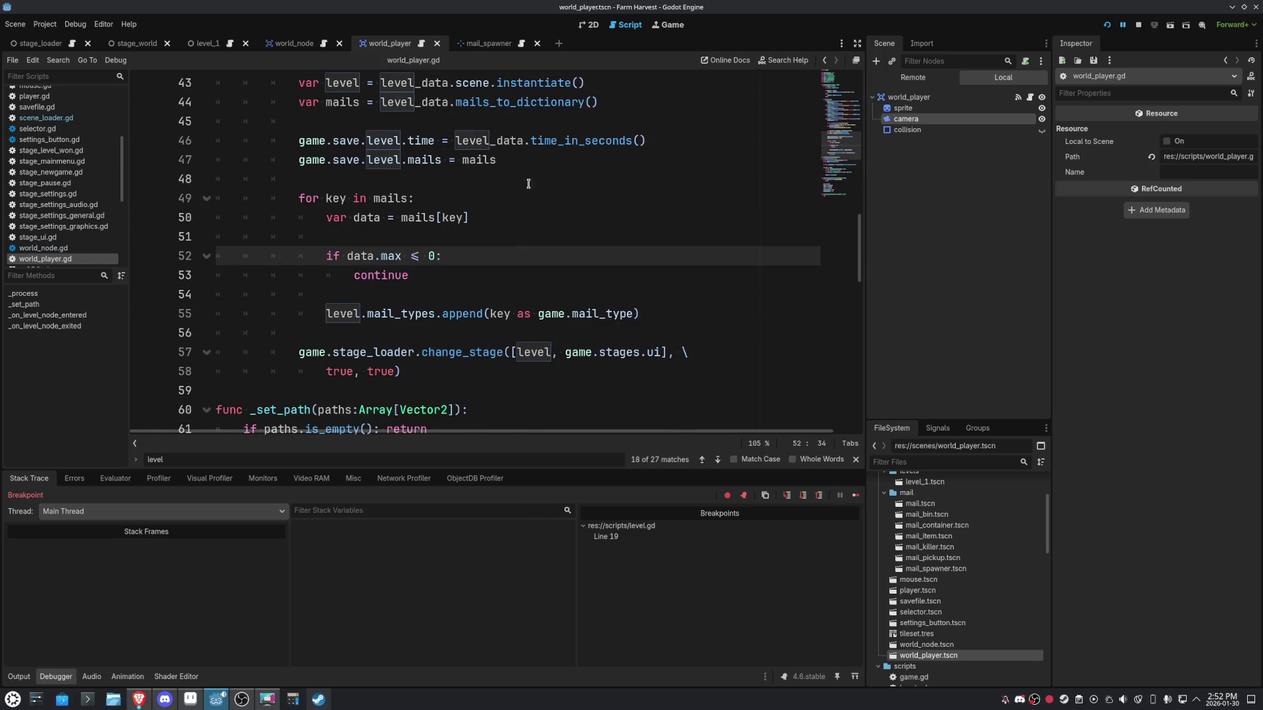
click(669, 25)
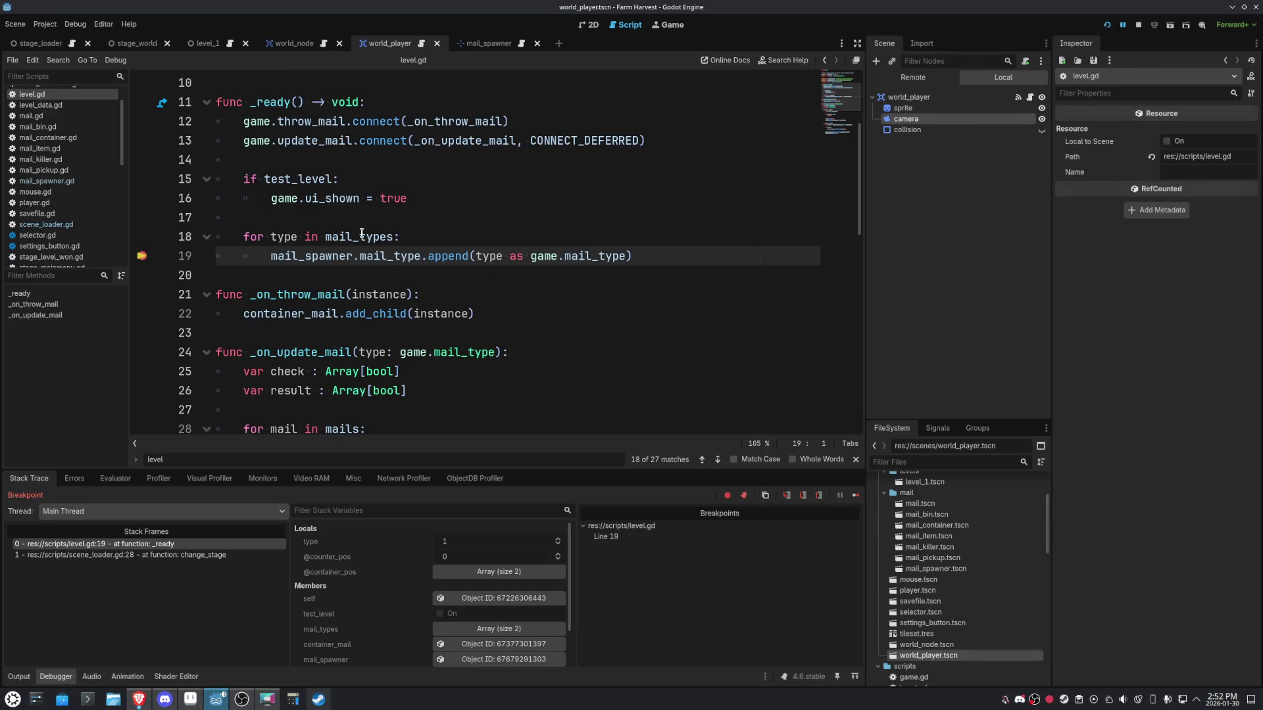
Copy mail_spawner.mail_type from line 19 and start a new line 20 using autocomplete.
mouse_move(361, 233)
drag(421, 256, 271, 261)
key(ctrl+c)
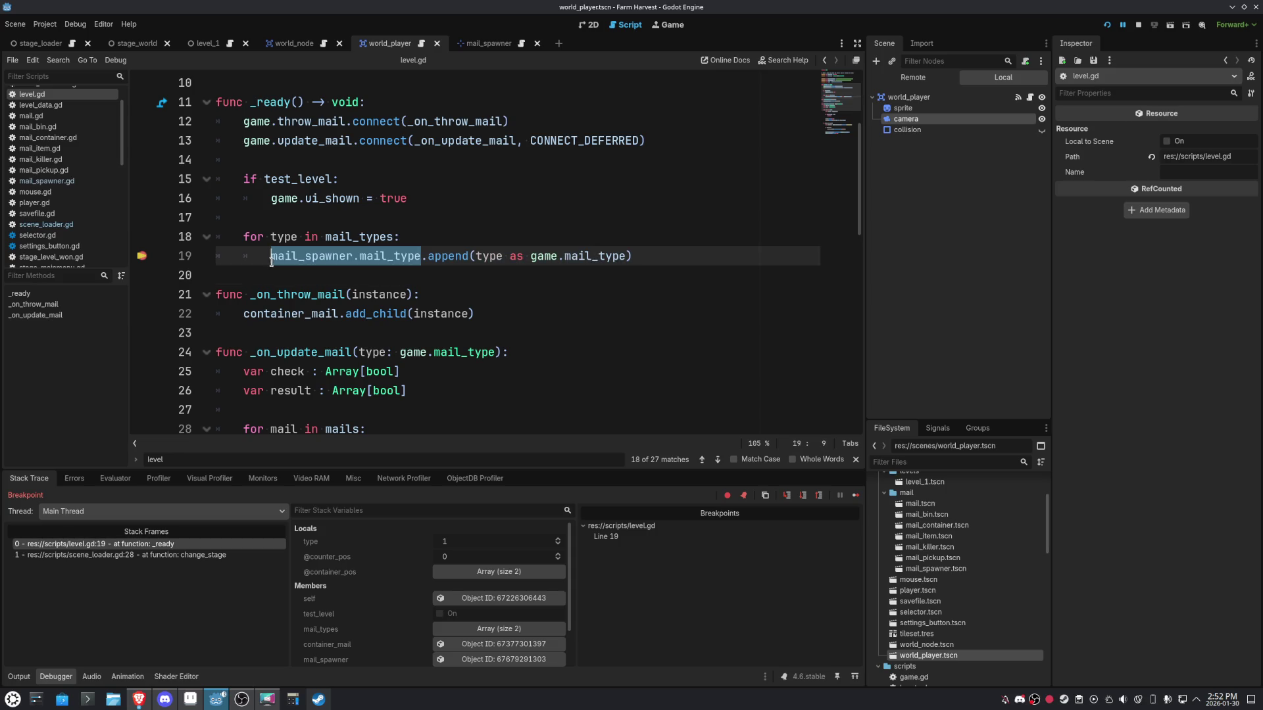
click(672, 252)
key(Return)
text(pr)
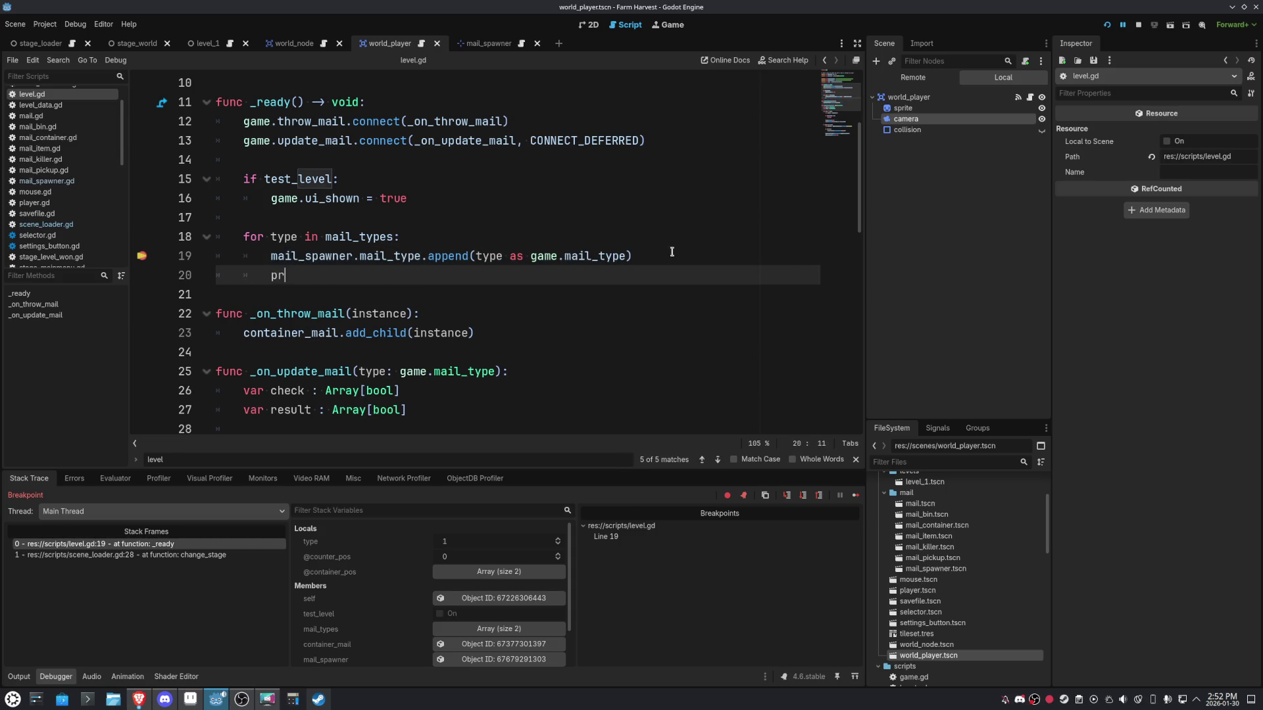
text(int(mail_)
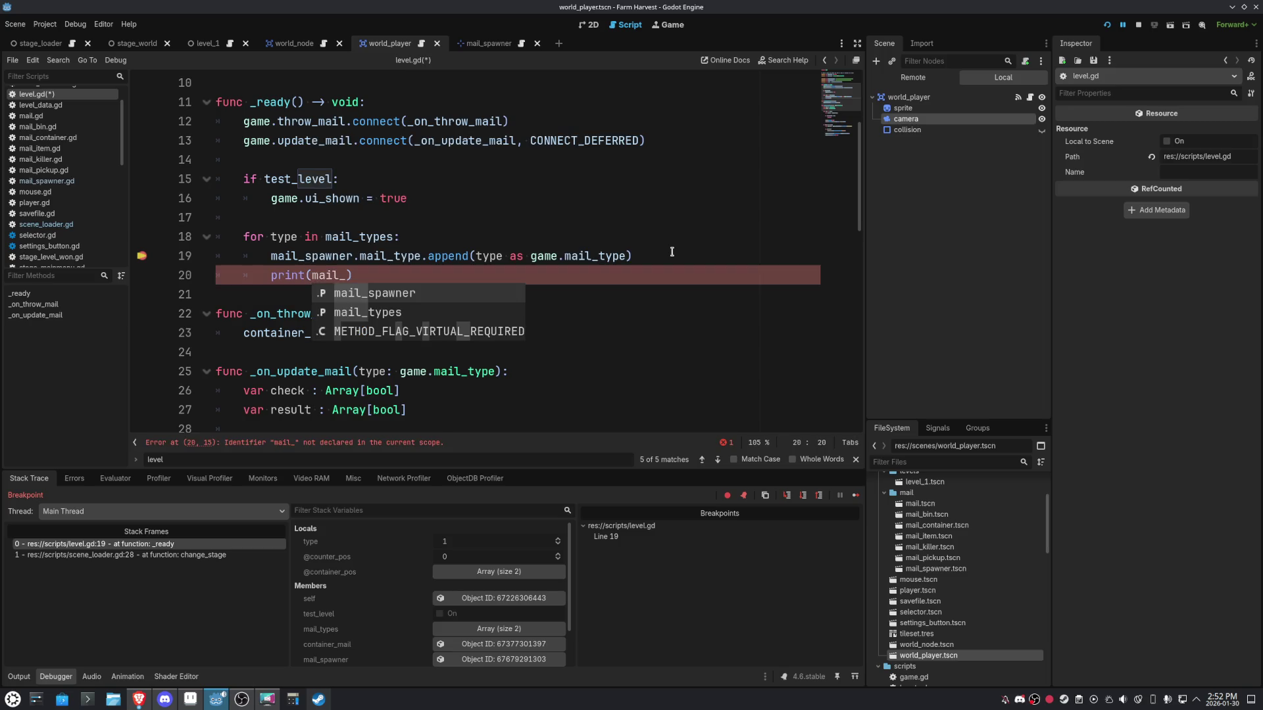
key(shift+Home)
key(BackSpace)
text(mail_sp)
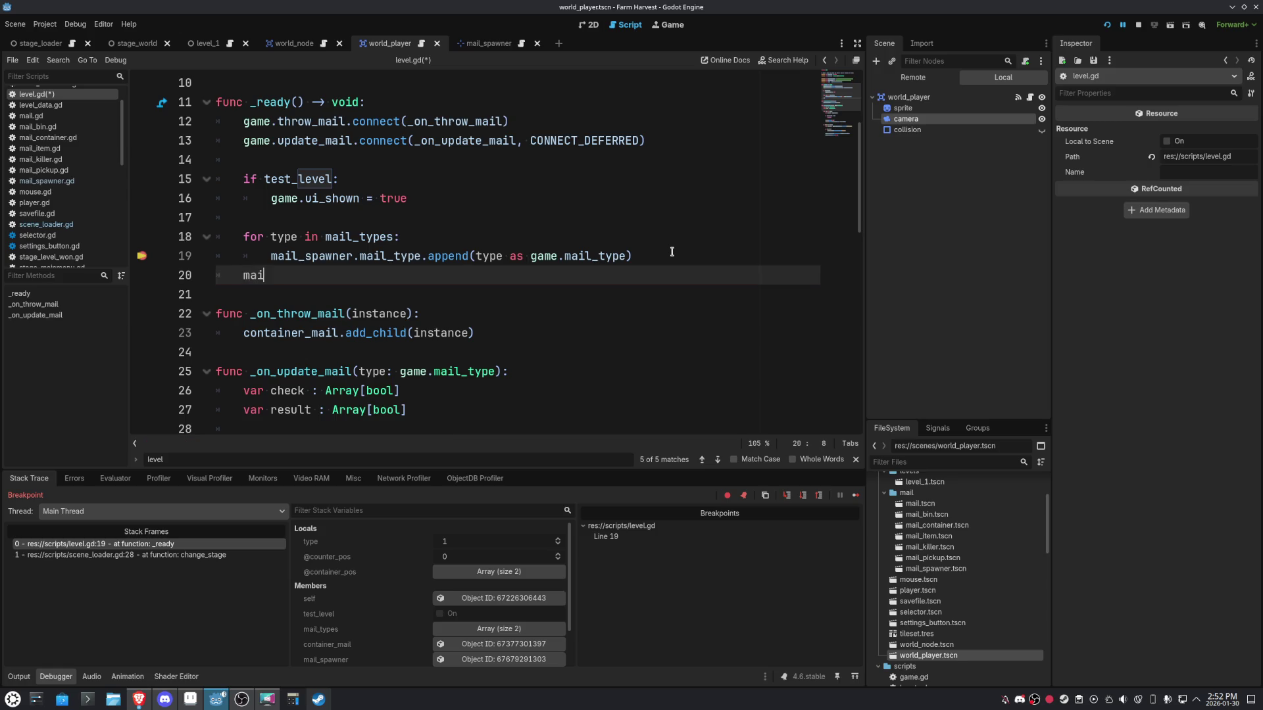
key(Return)
text(mail_type.)
Make line 20 read print(mail_spawner.mail_type) and run the project with F5.
key(ctrl+a)
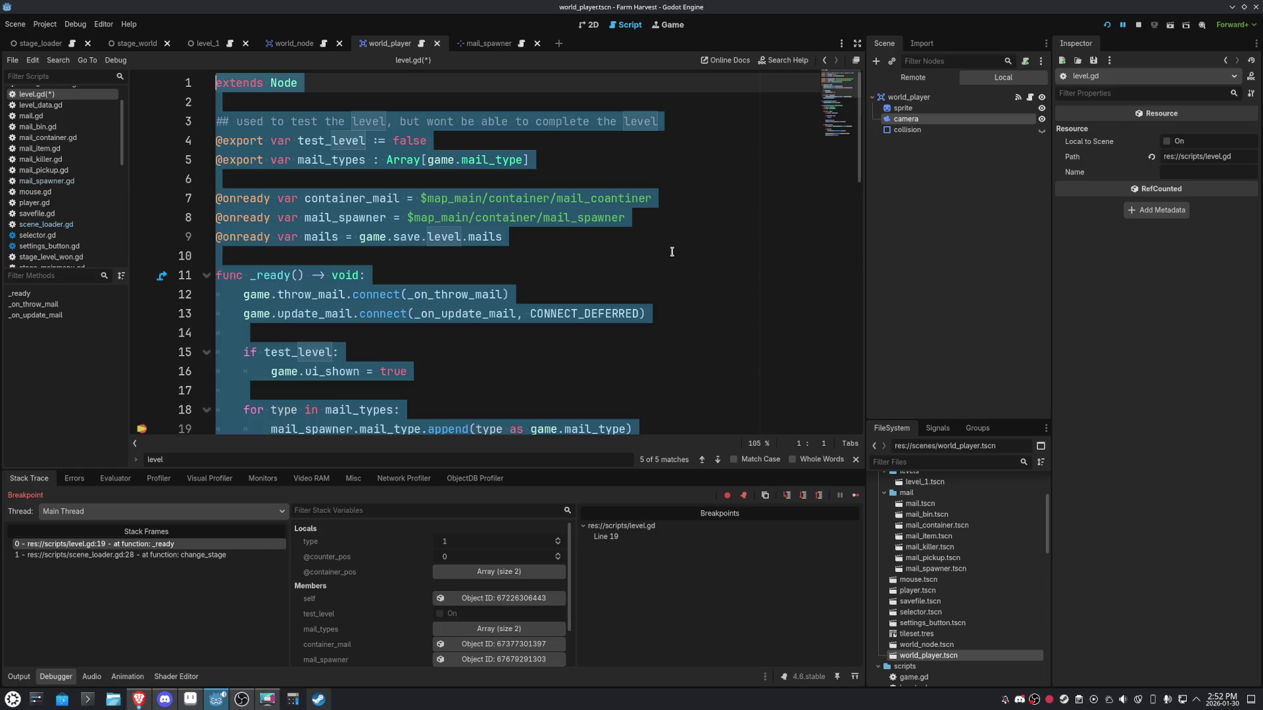
key(ctrl+z)
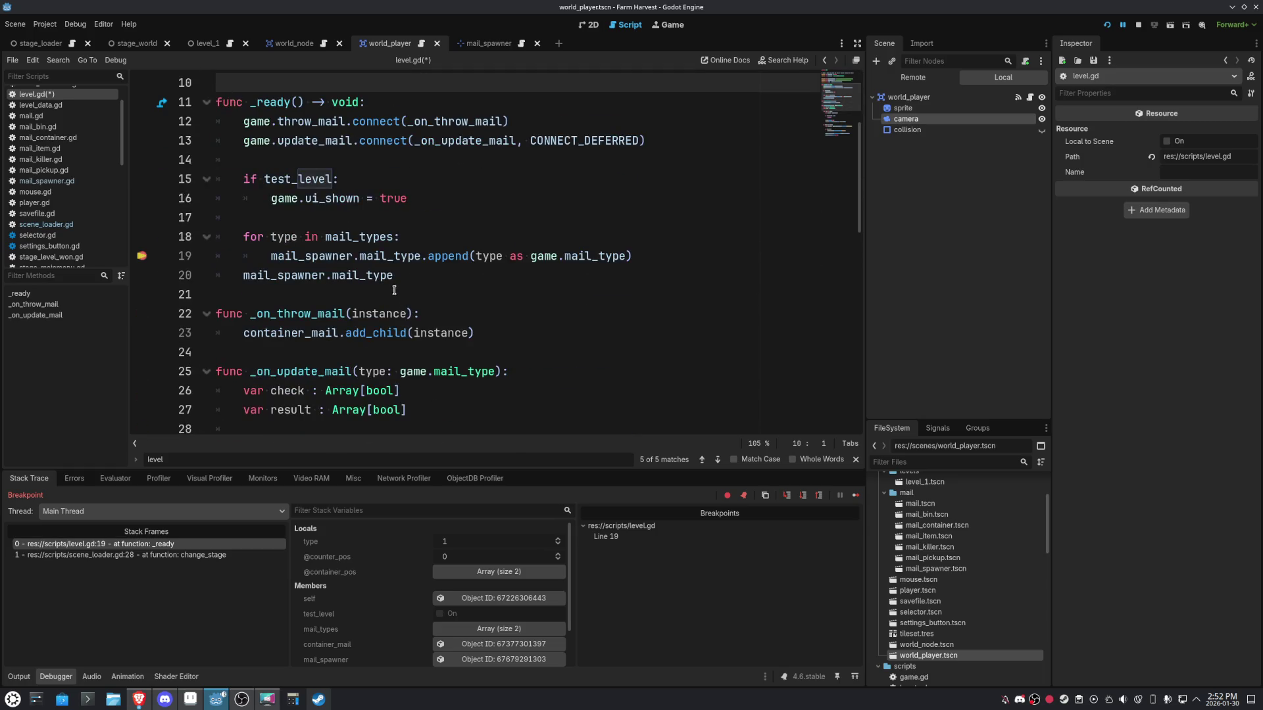
key(shift+Home)
key(BackSpace)
text(p)
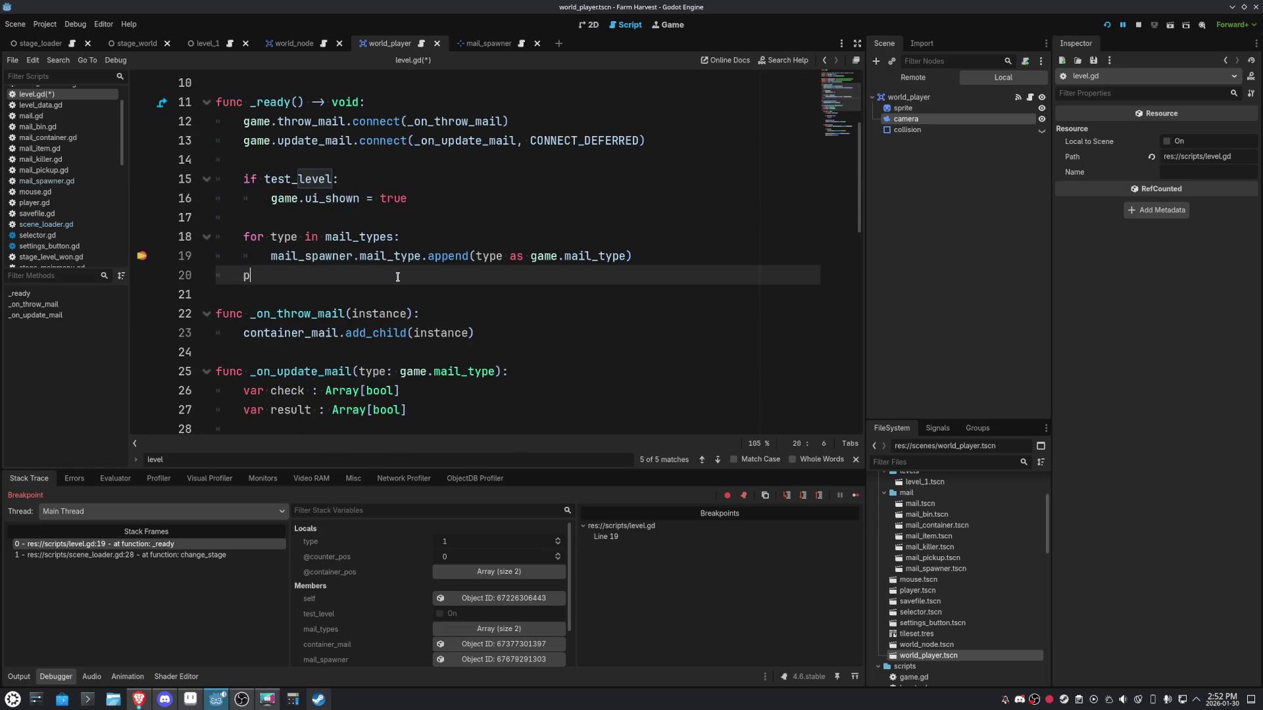
text(rint_pr)
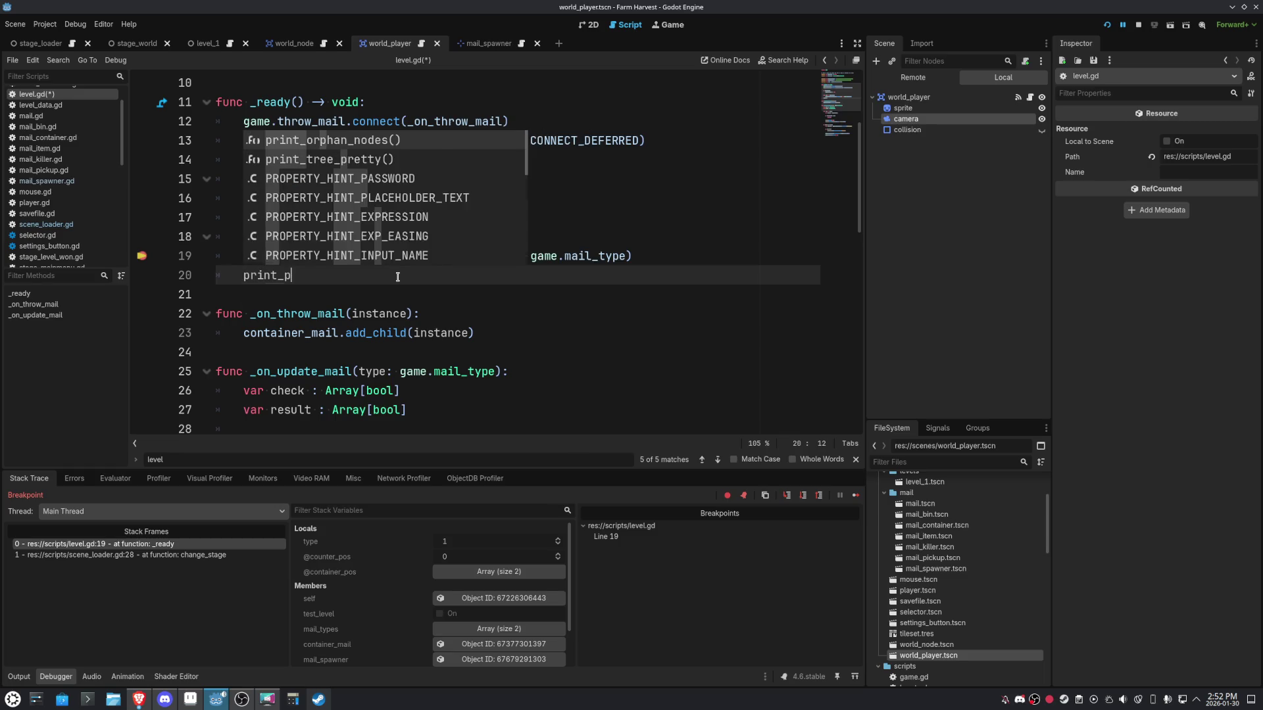
key(BackSpace)
key(BackSpace)
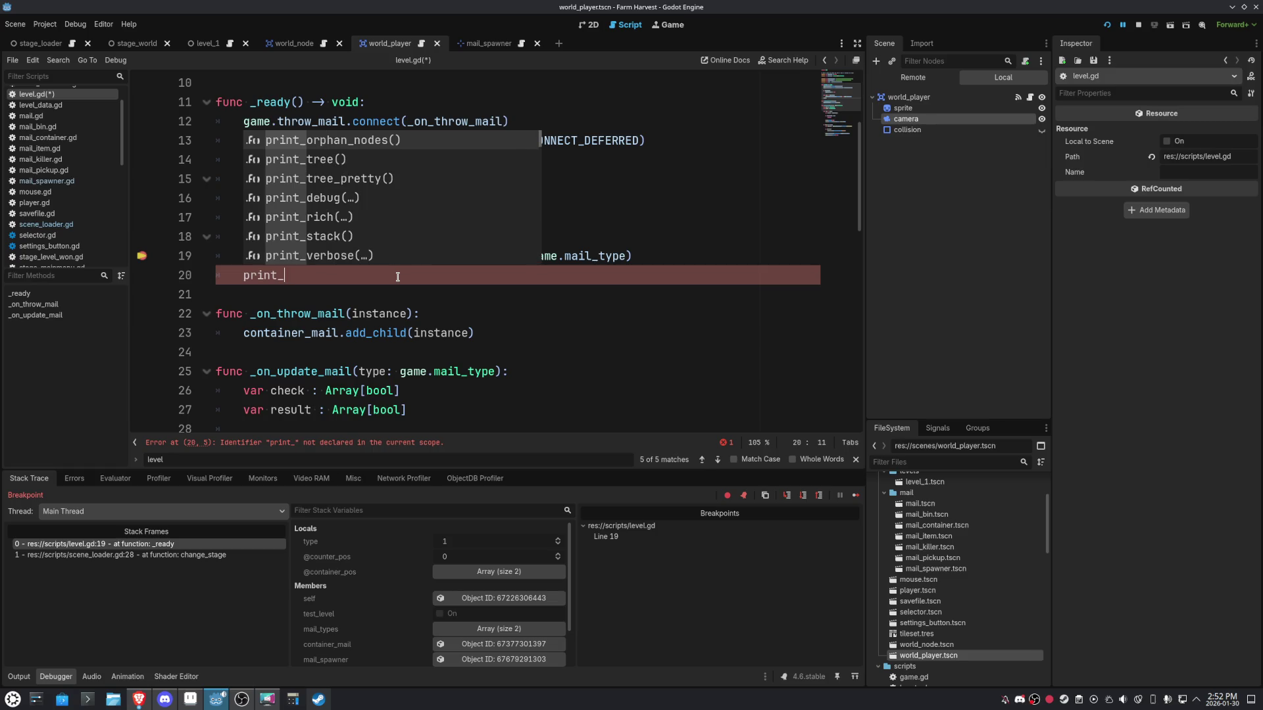
key(BackSpace)
text(()
key(ctrl+v)
key(Right)
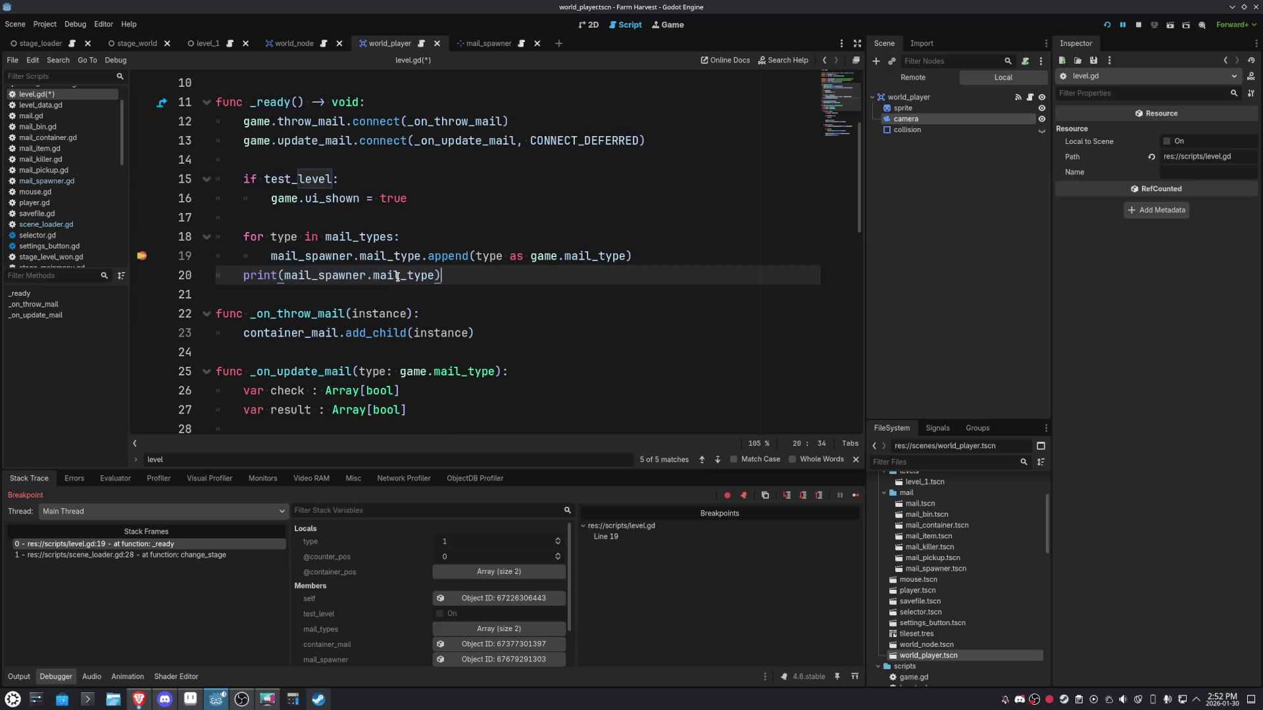
click(580, 314)
key(F5)
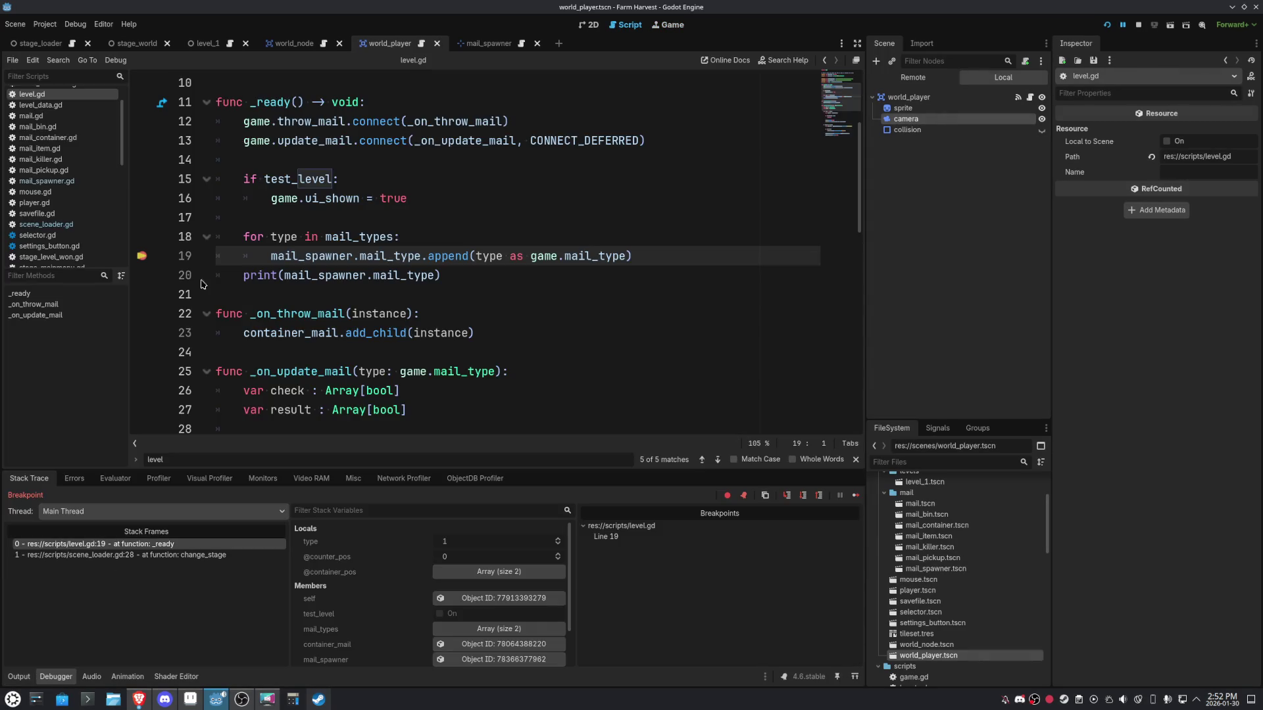
Clear the line 19 breakpoint, resume the game, and read [1, 2] in the Output log.
click(142, 255)
click(835, 496)
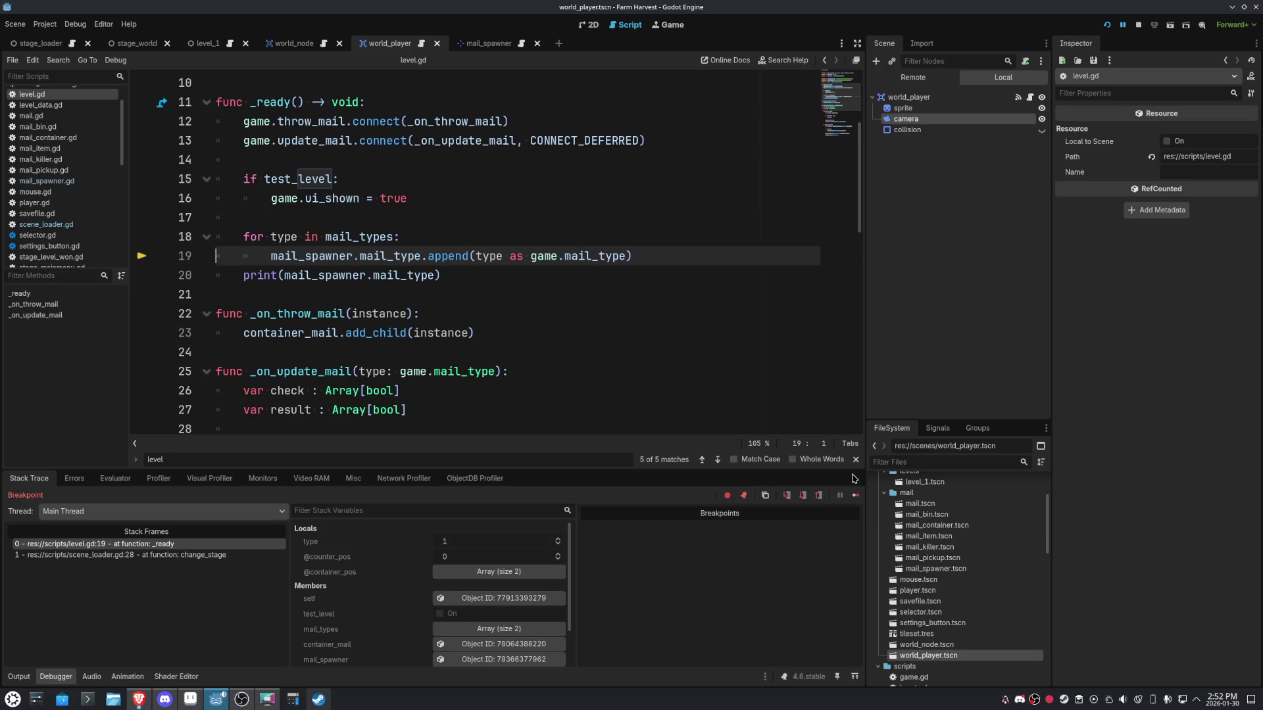
click(19, 678)
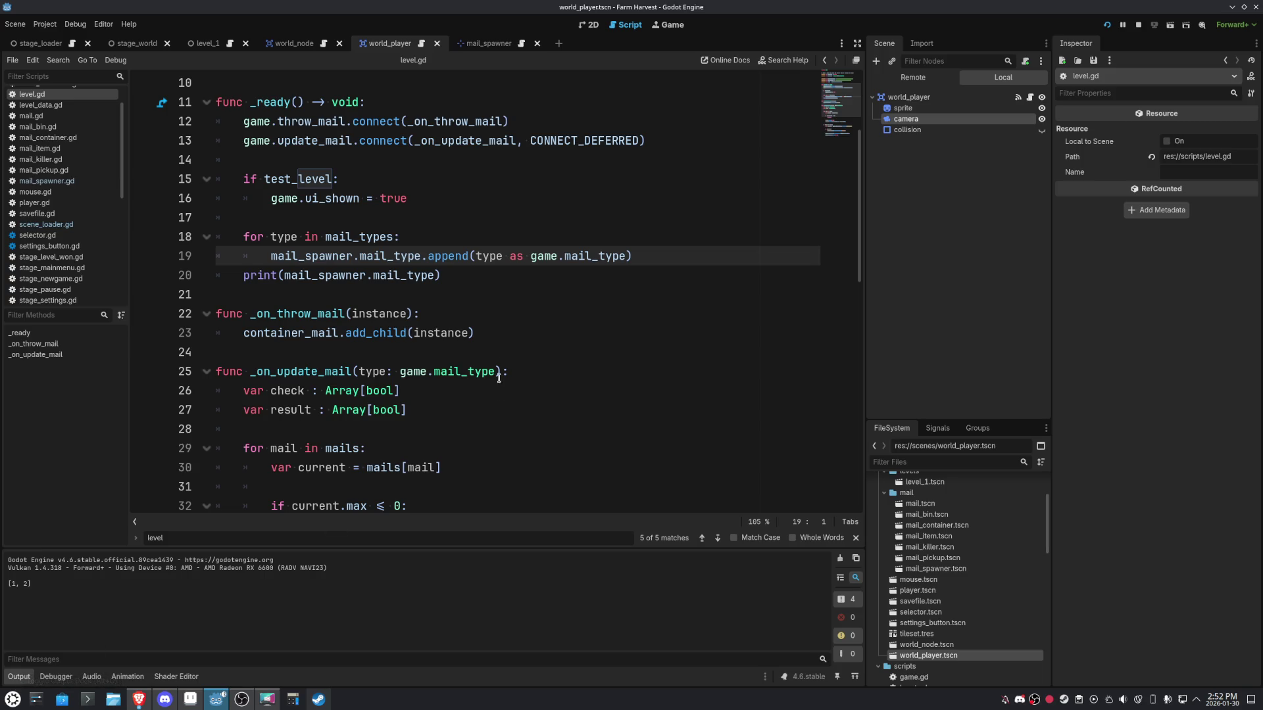
Review lines 19–22 of level.gd, then switch to Aseprite and back.
drag(510, 256, 626, 257)
click(436, 276)
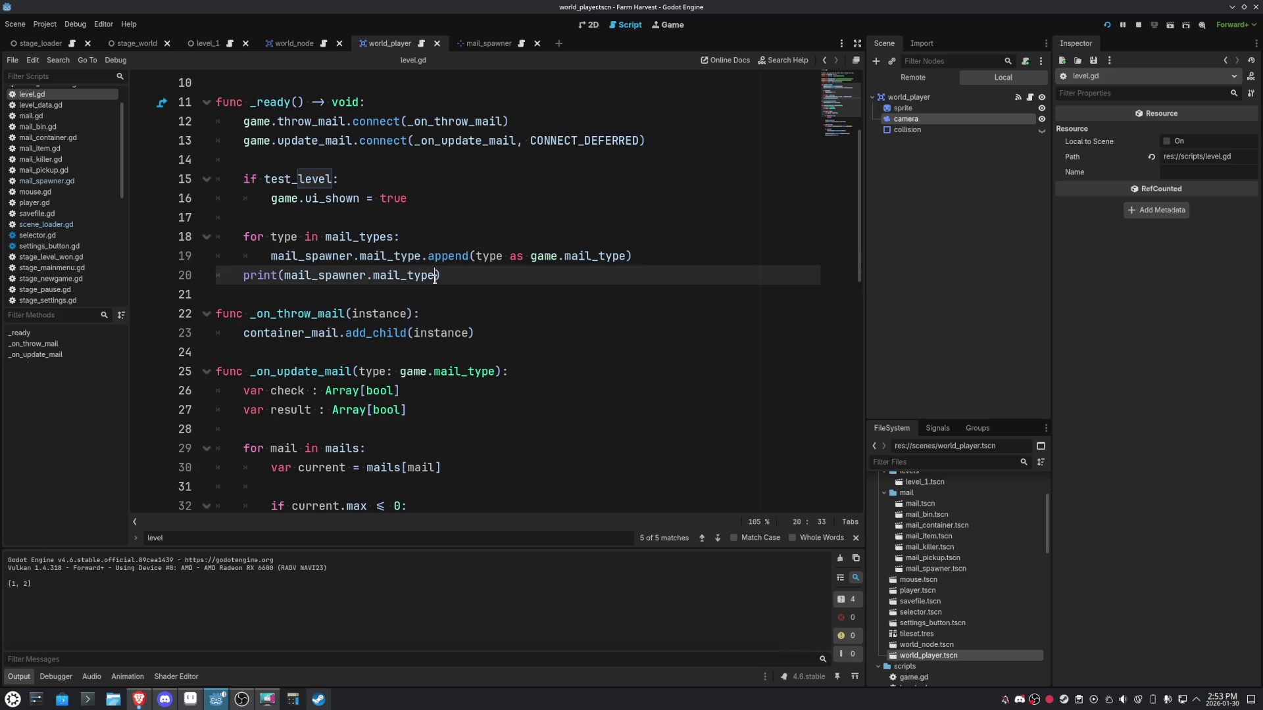
click(580, 321)
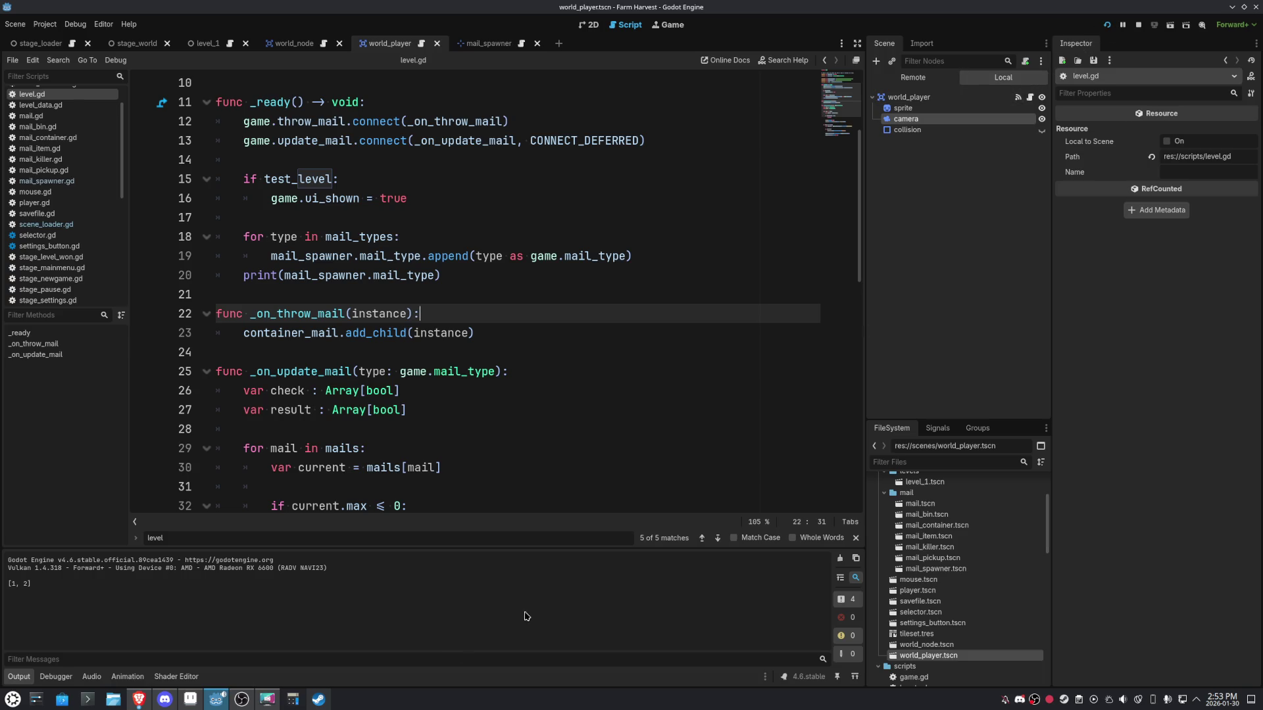
click(216, 699)
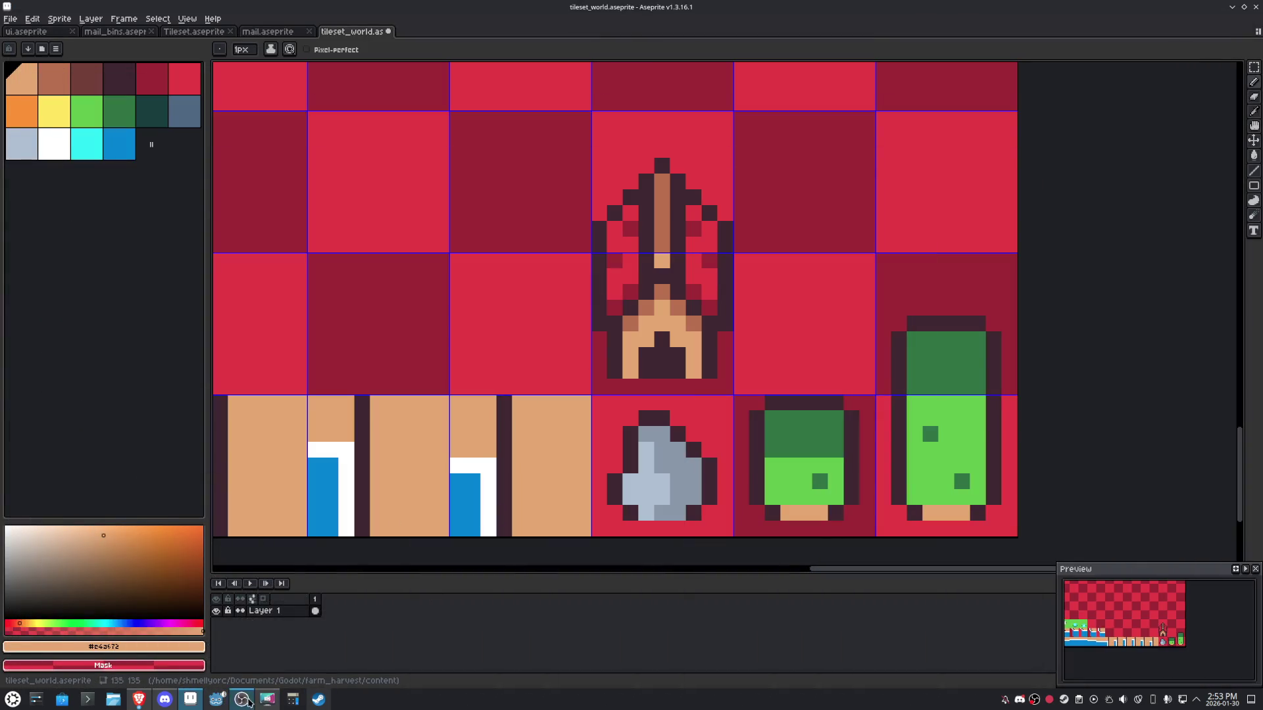
click(217, 699)
Run the Farm Harvest game again with F5 in Godot's embedded Game view.
key(F5)
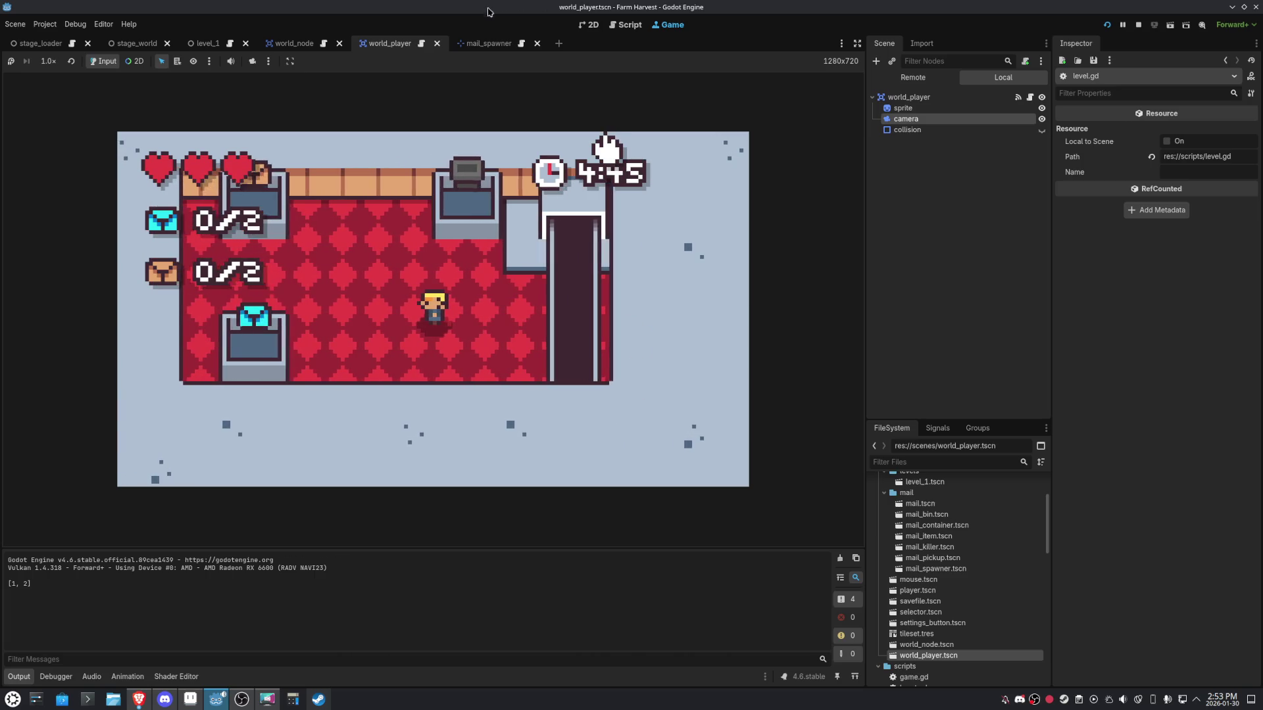
Browse the mail_spawner, world_player and world_node scenes, ending on level_1's level.gd.
click(488, 44)
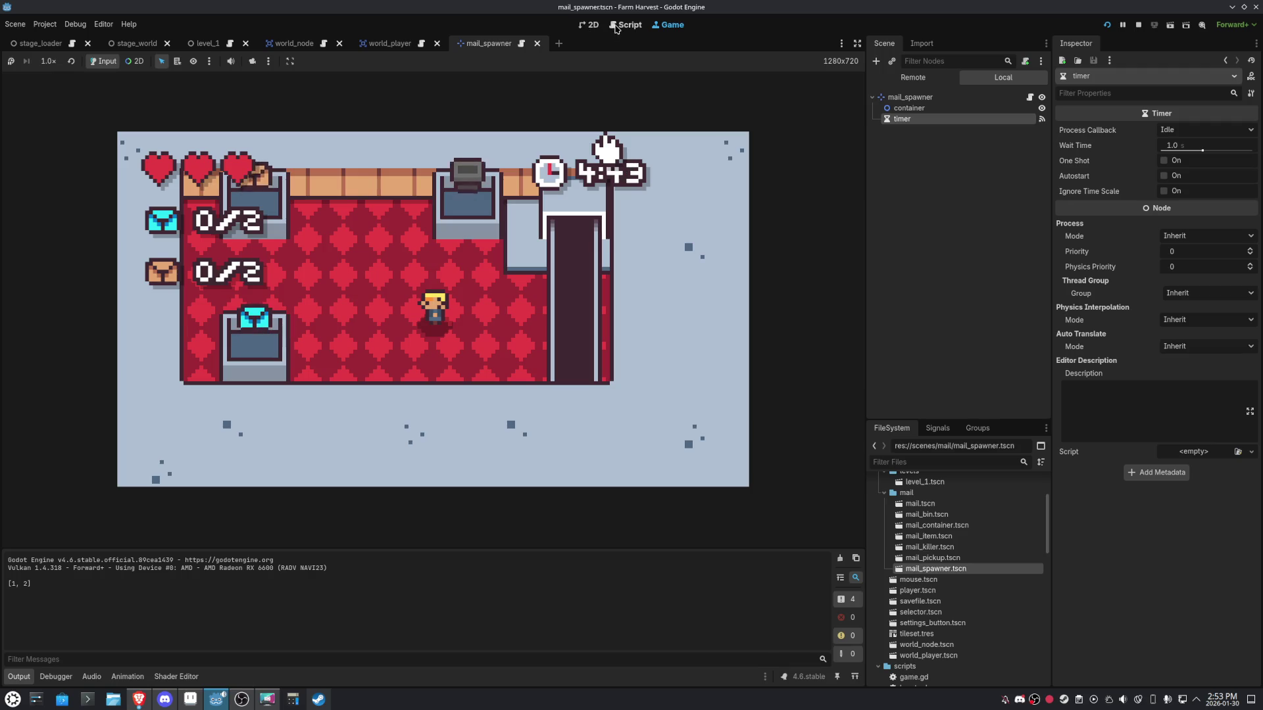
click(394, 45)
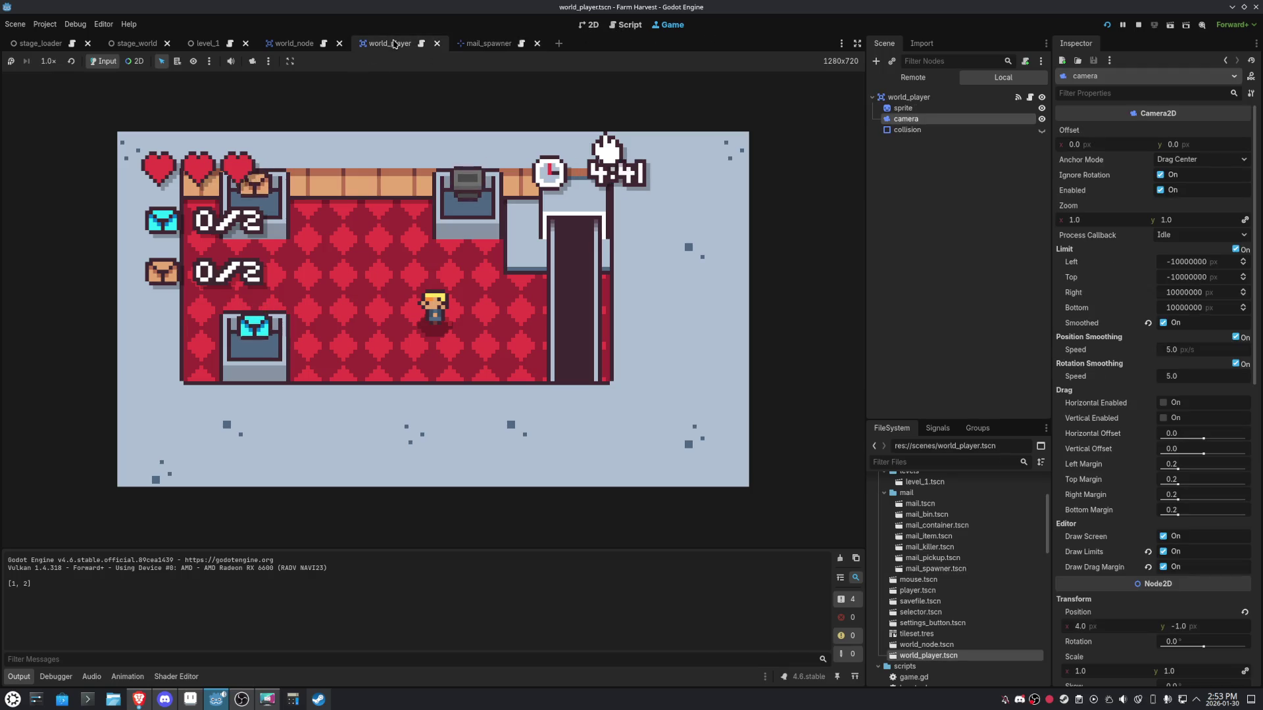
click(621, 25)
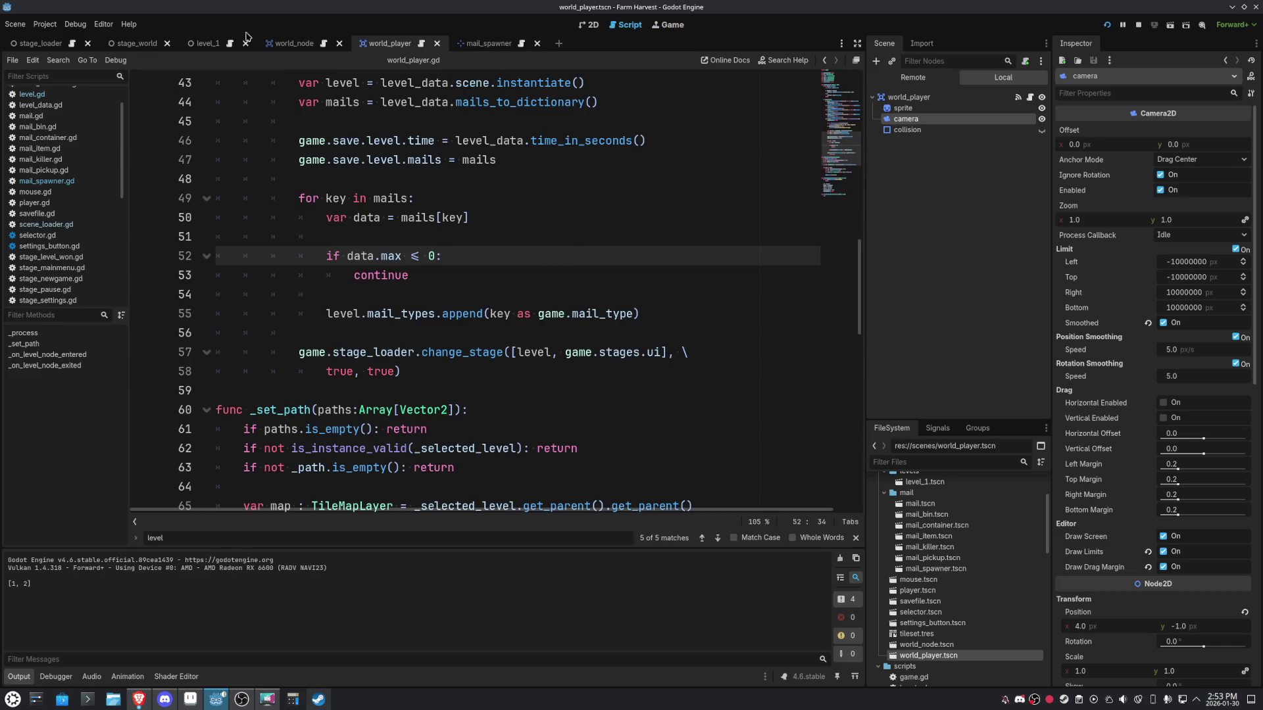
click(290, 44)
scroll(415, 256, up, 1)
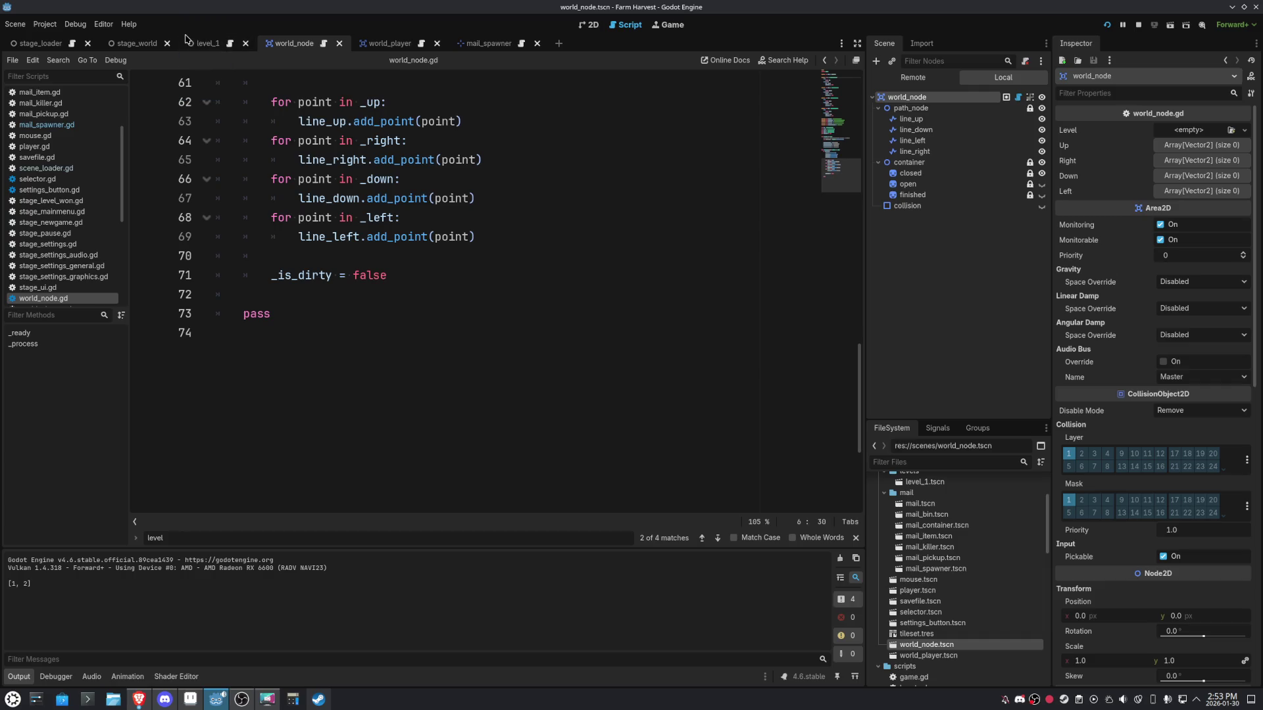
click(199, 43)
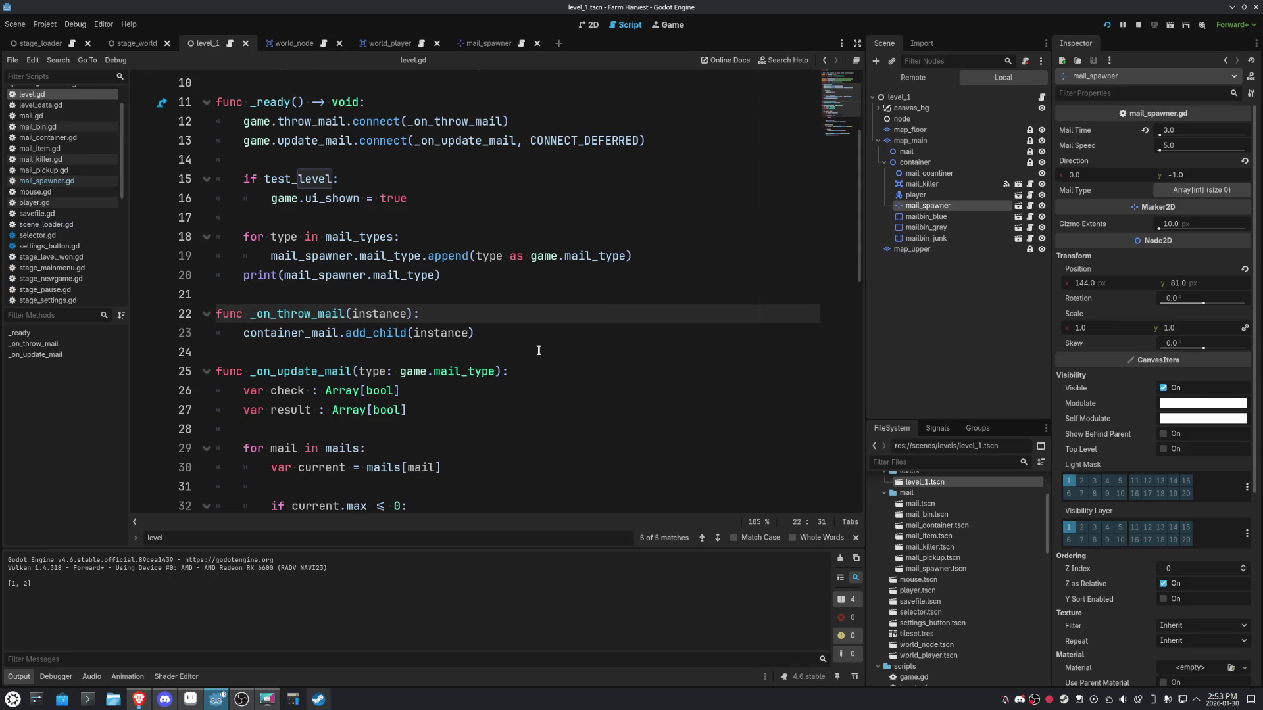
Delete the print(mail_spawner.mail_type) line from level.gd and open the mail_spawner script.
scroll(538, 350, up, 2)
drag(459, 389, 242, 394)
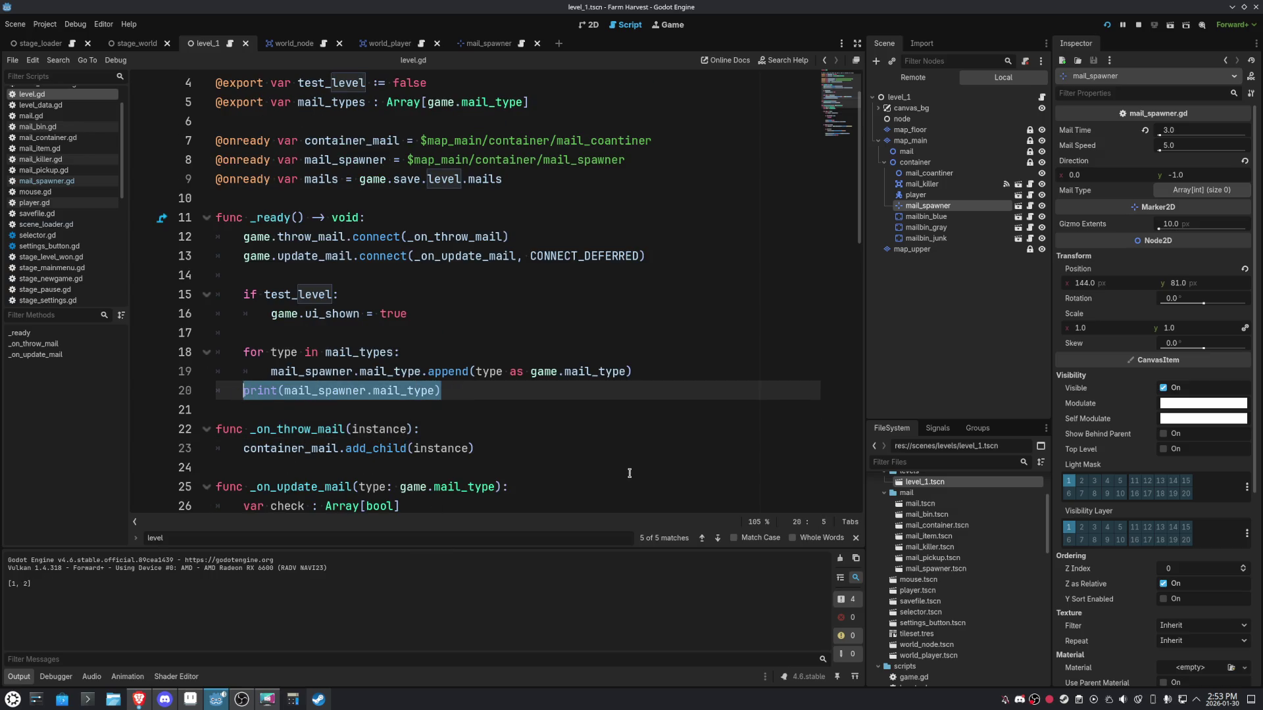
key(BackSpace)
key(BackSpace)
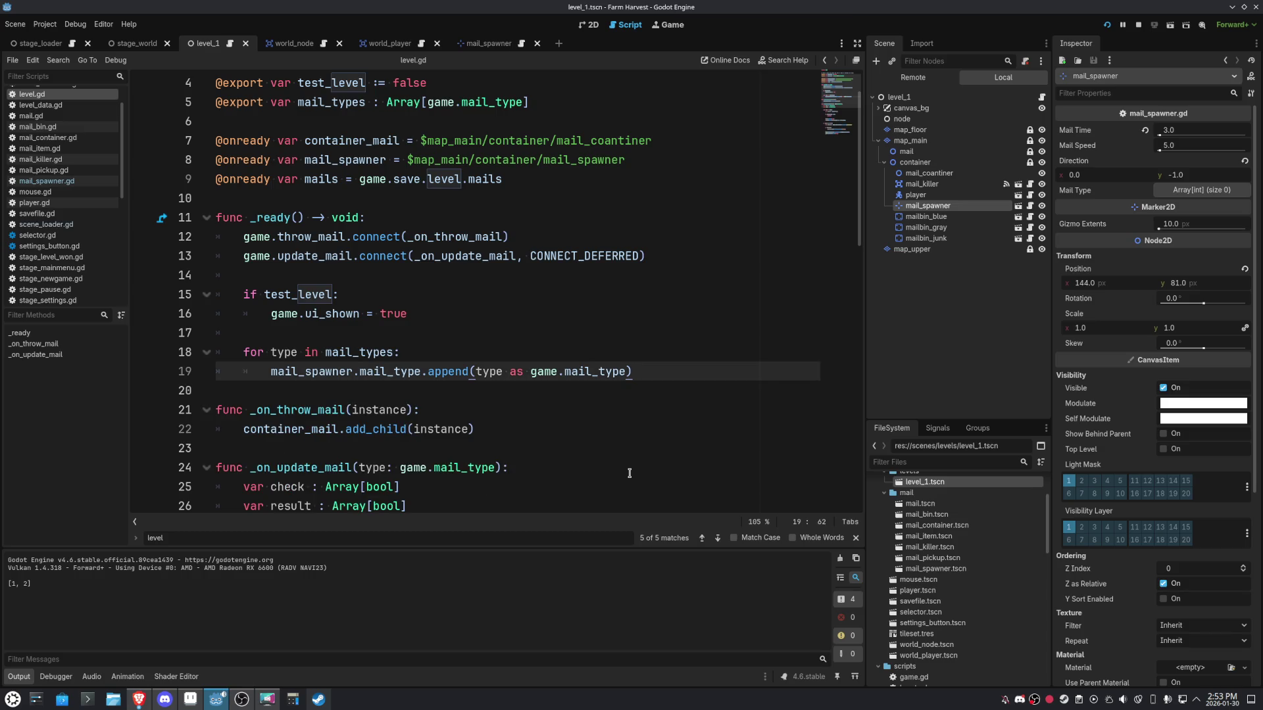
click(478, 44)
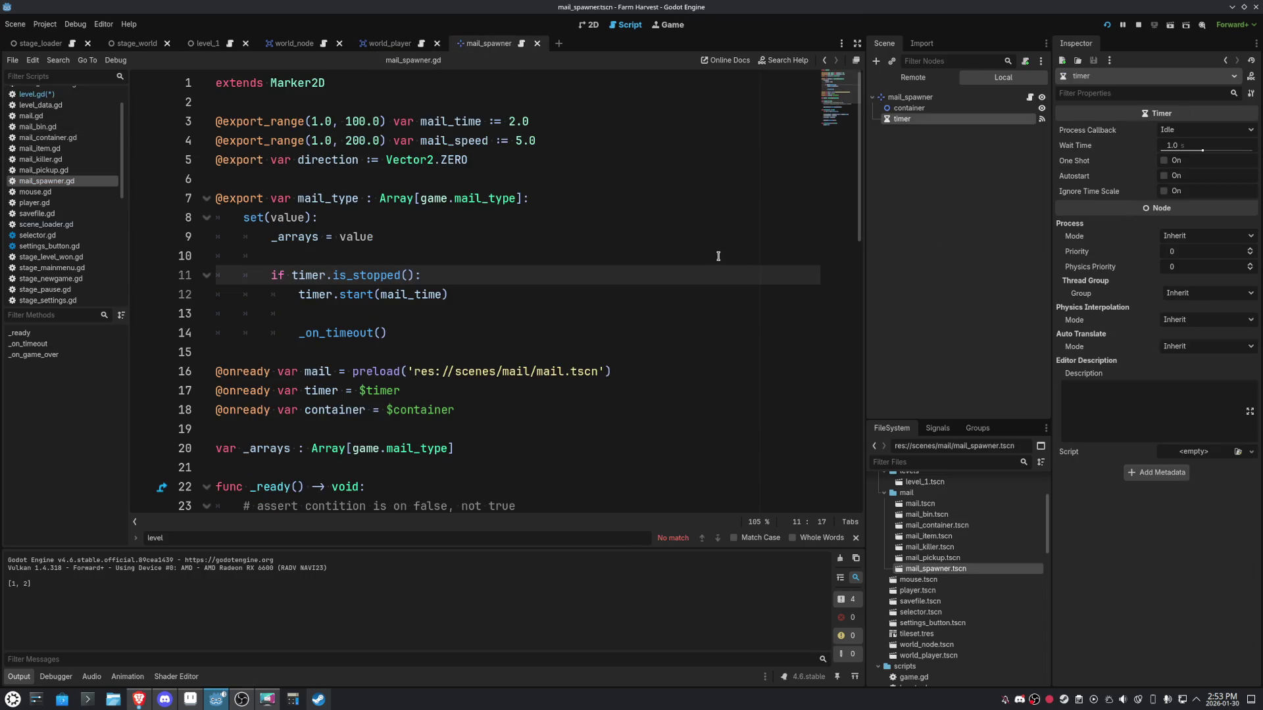
double_click(358, 199)
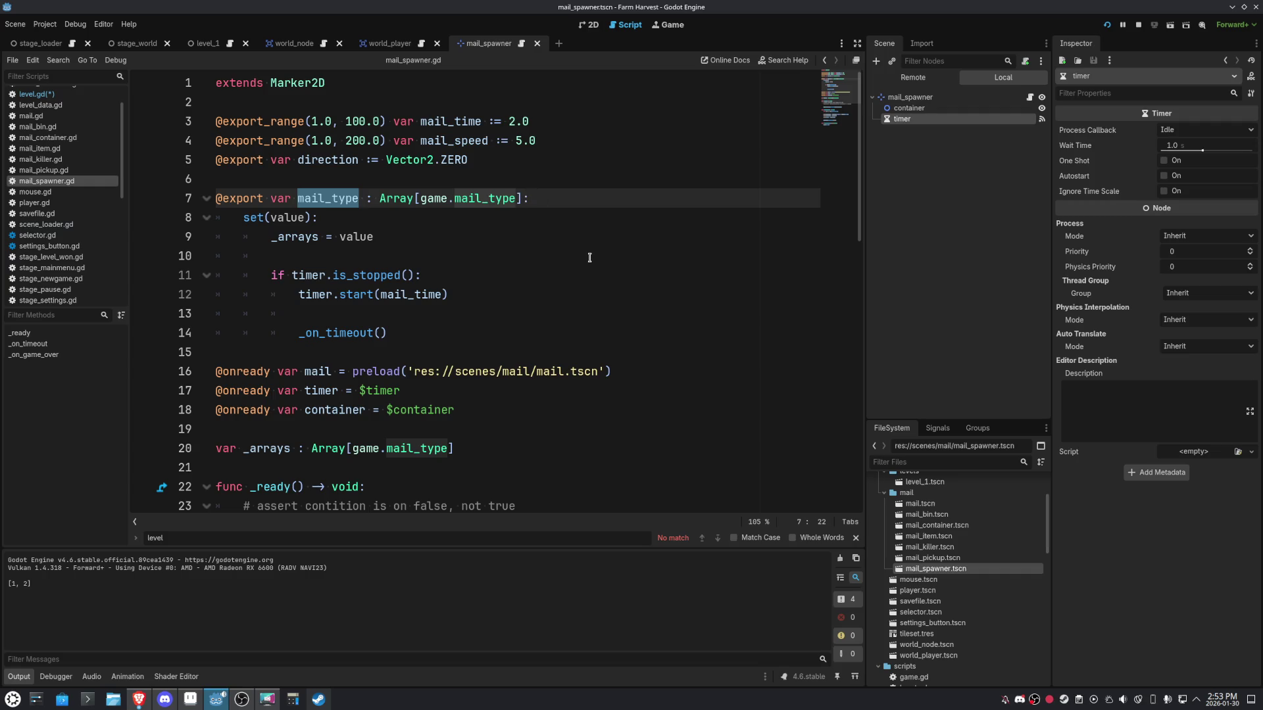
scroll(589, 258, down, 3)
scroll(589, 258, up, 3)
scroll(589, 257, down, 5)
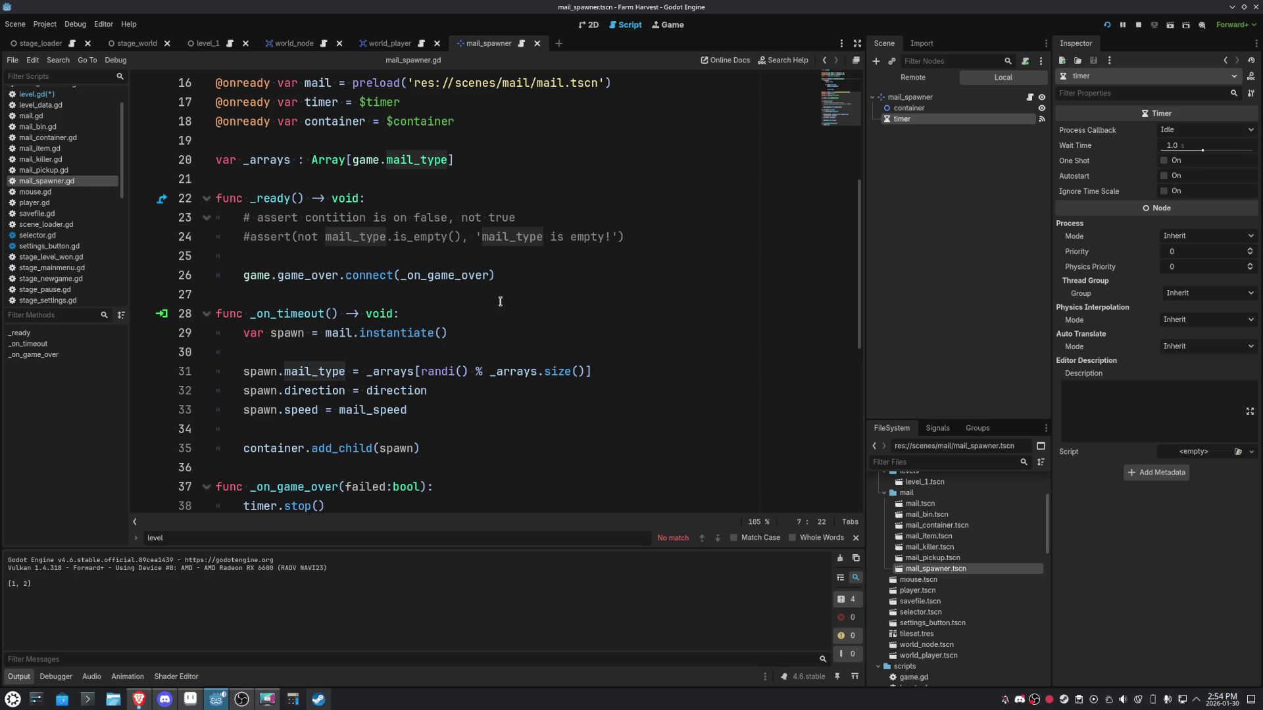
scroll(594, 474, up, 4)
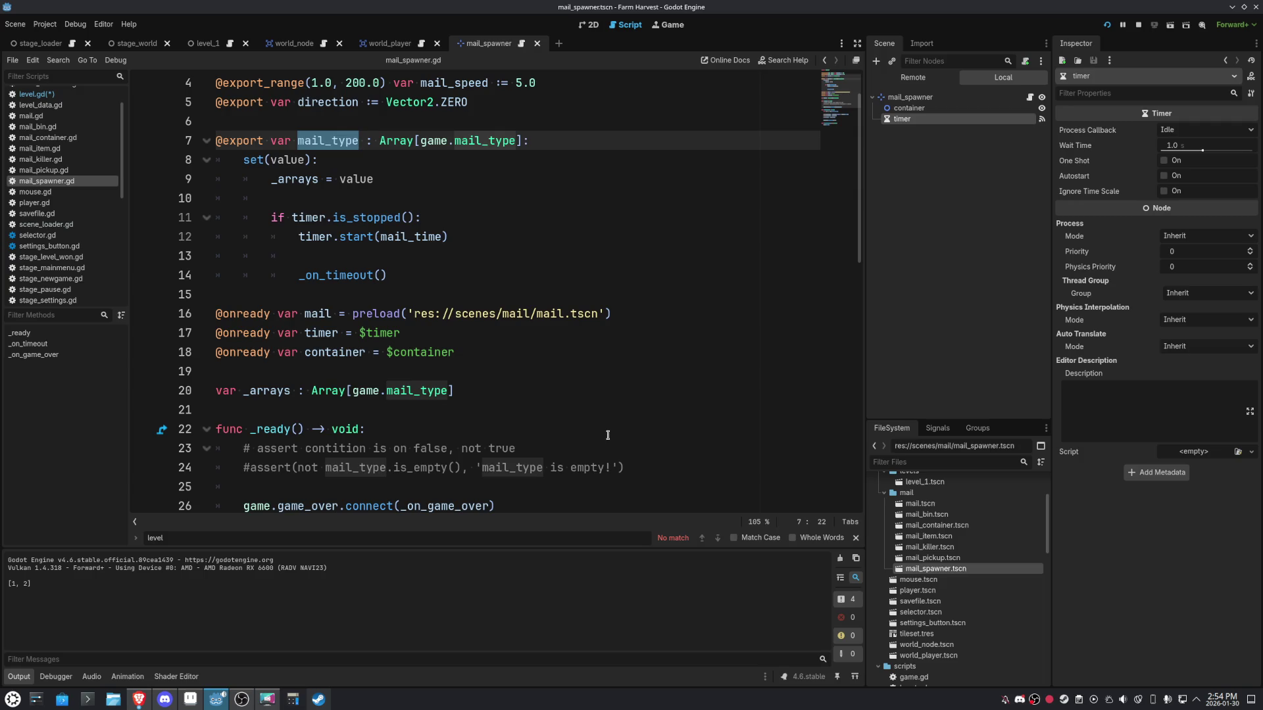
scroll(608, 435, up, 1)
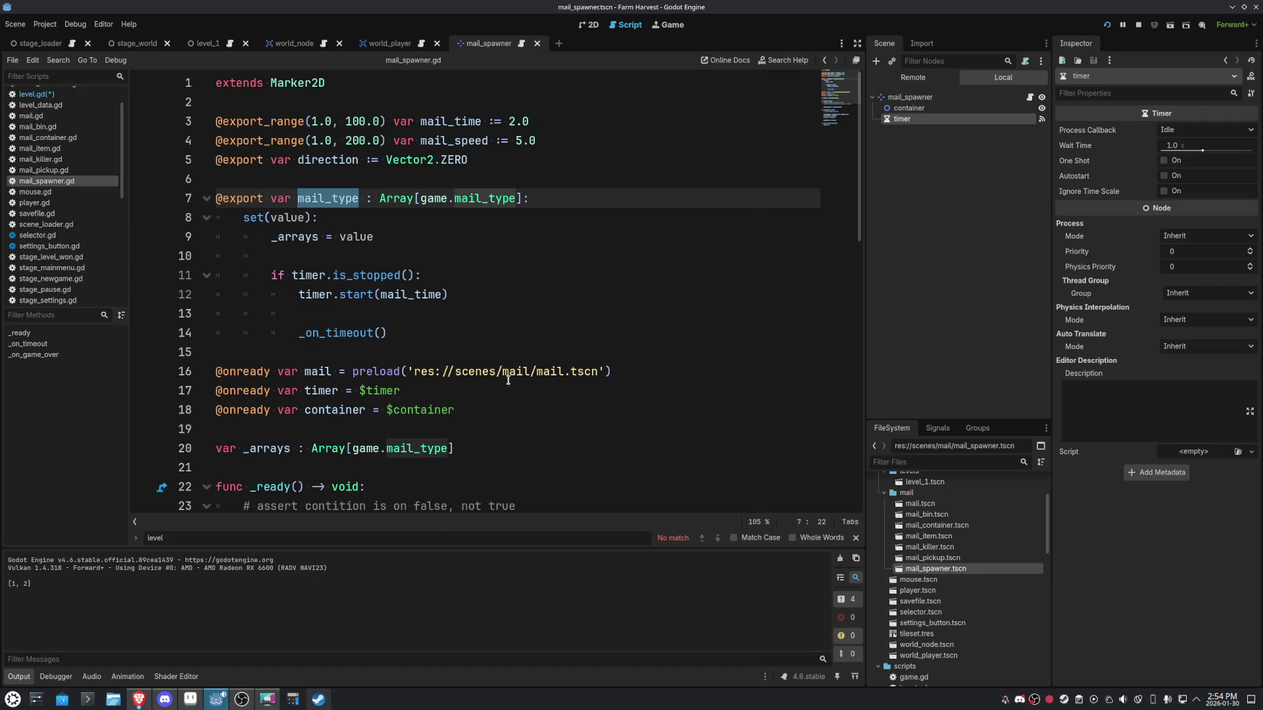
mouse_move(379, 275)
ctrl+click(349, 276)
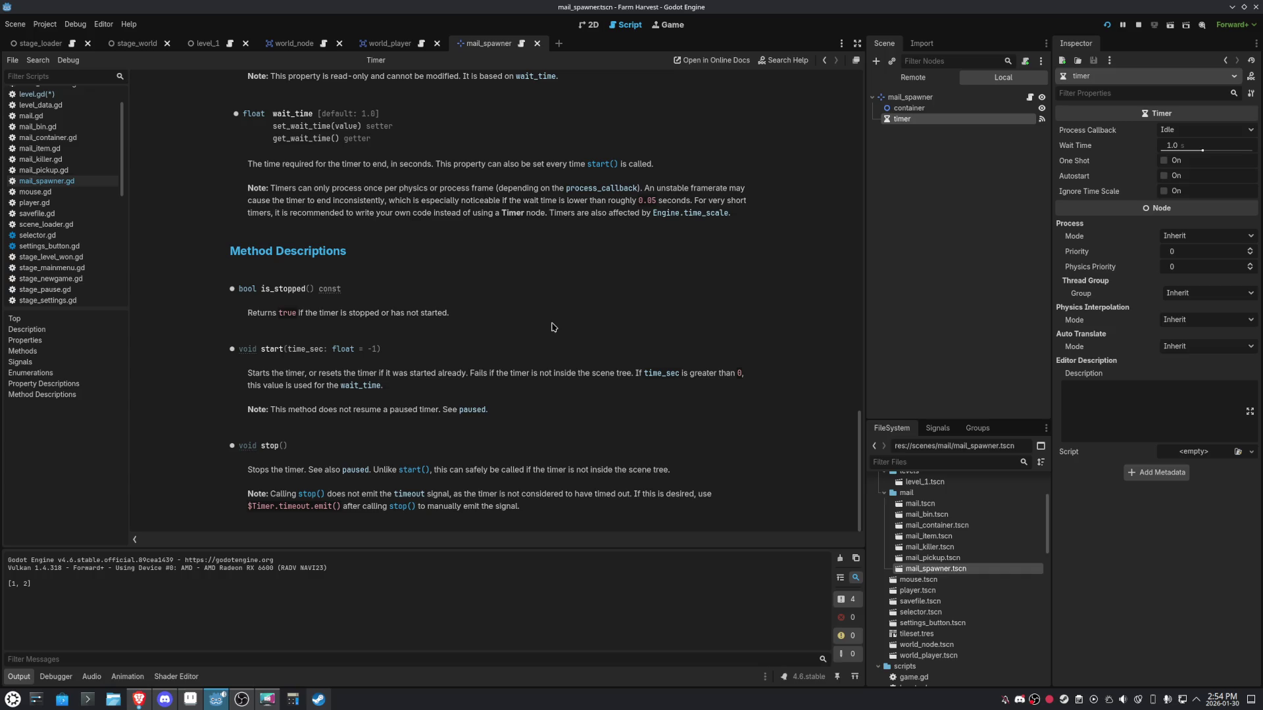
scroll(552, 327, up, 15)
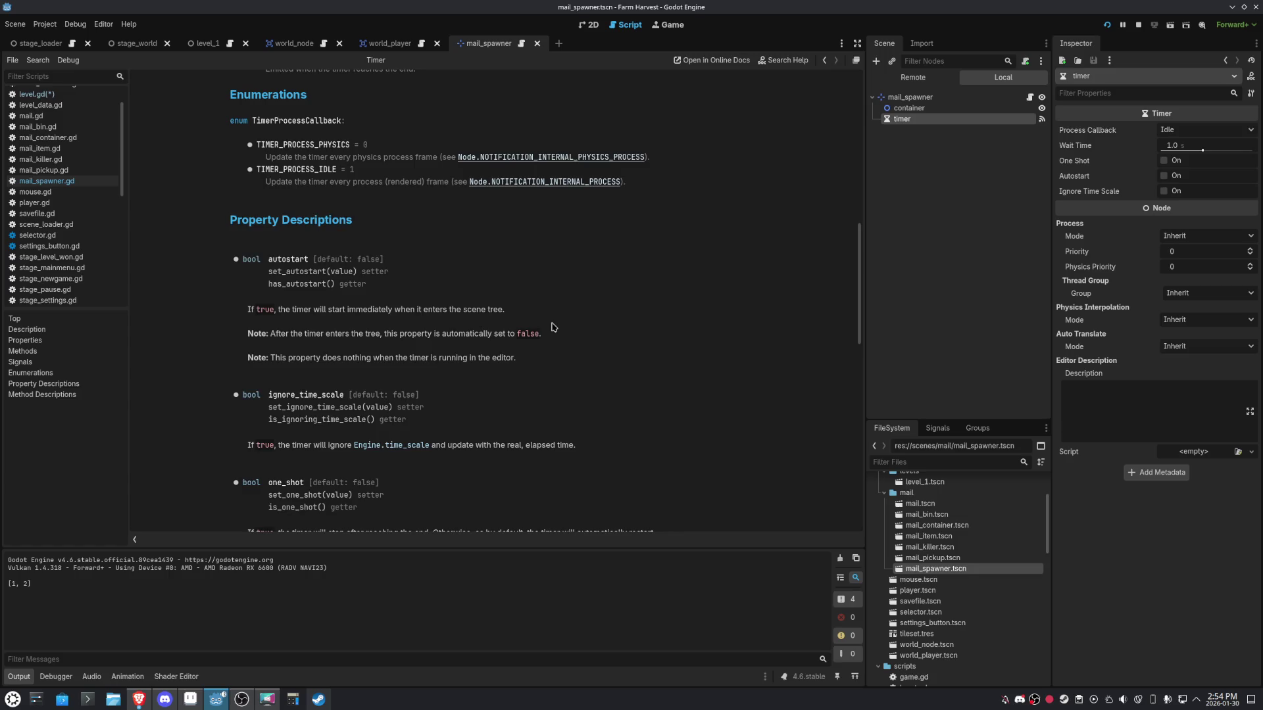
scroll(553, 327, up, 5)
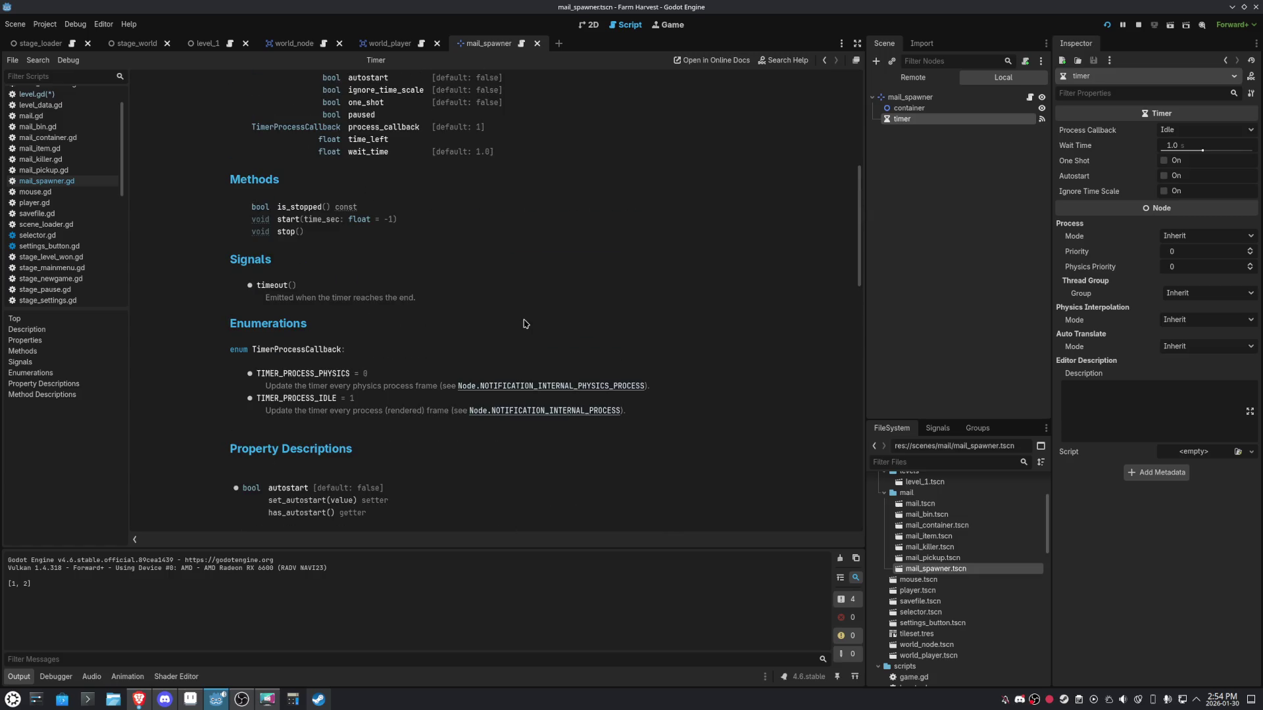
scroll(337, 309, down, 10)
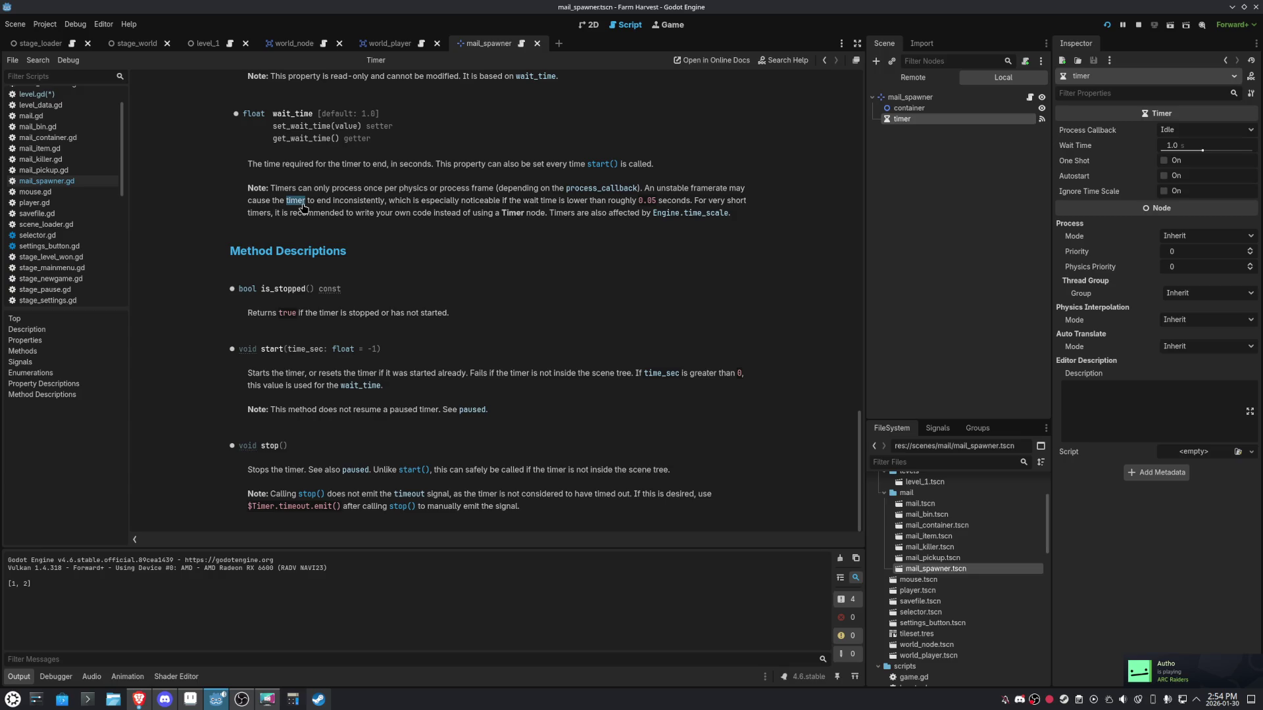
scroll(332, 315, up, 4)
scroll(332, 315, up, 12)
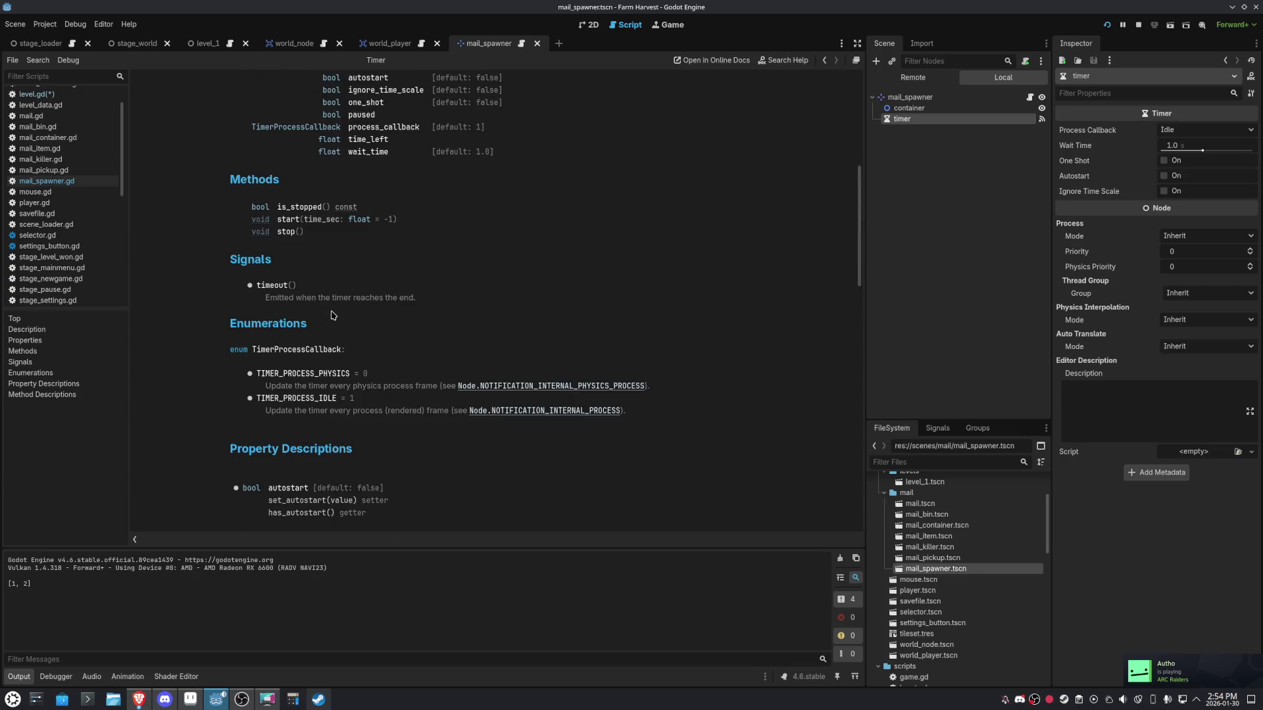
scroll(462, 361, down, 2)
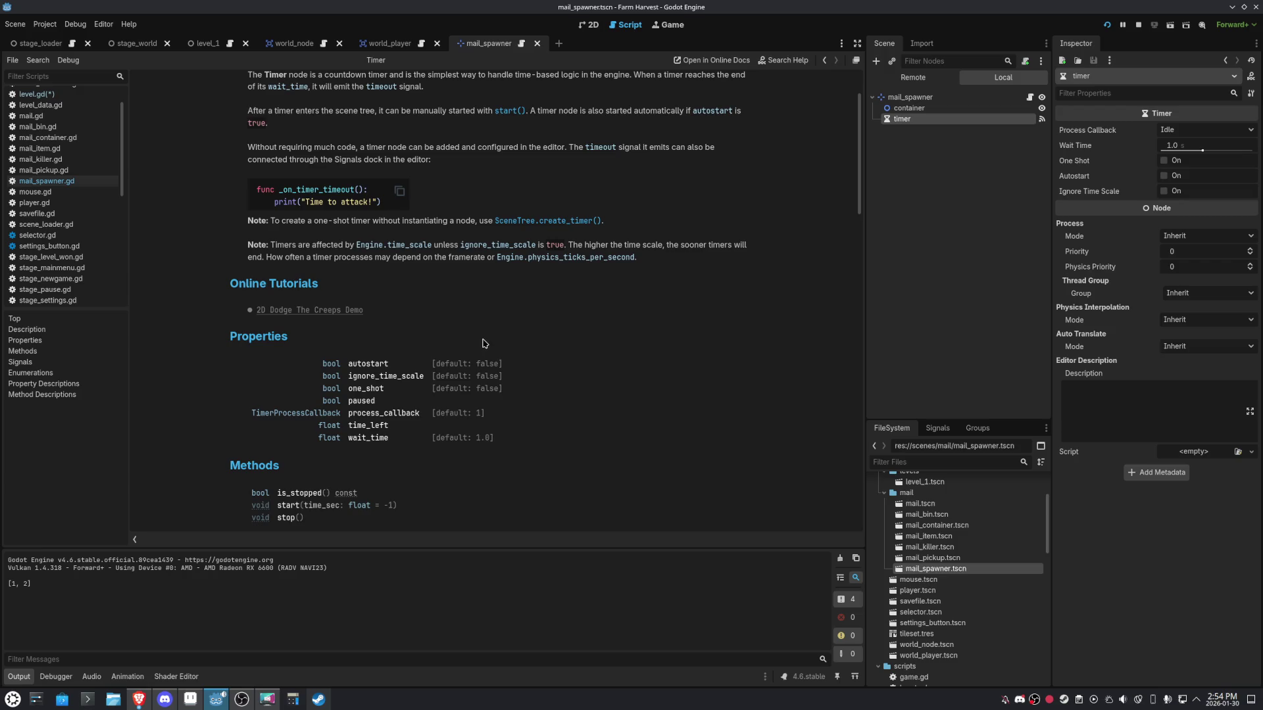
scroll(485, 344, up, 3)
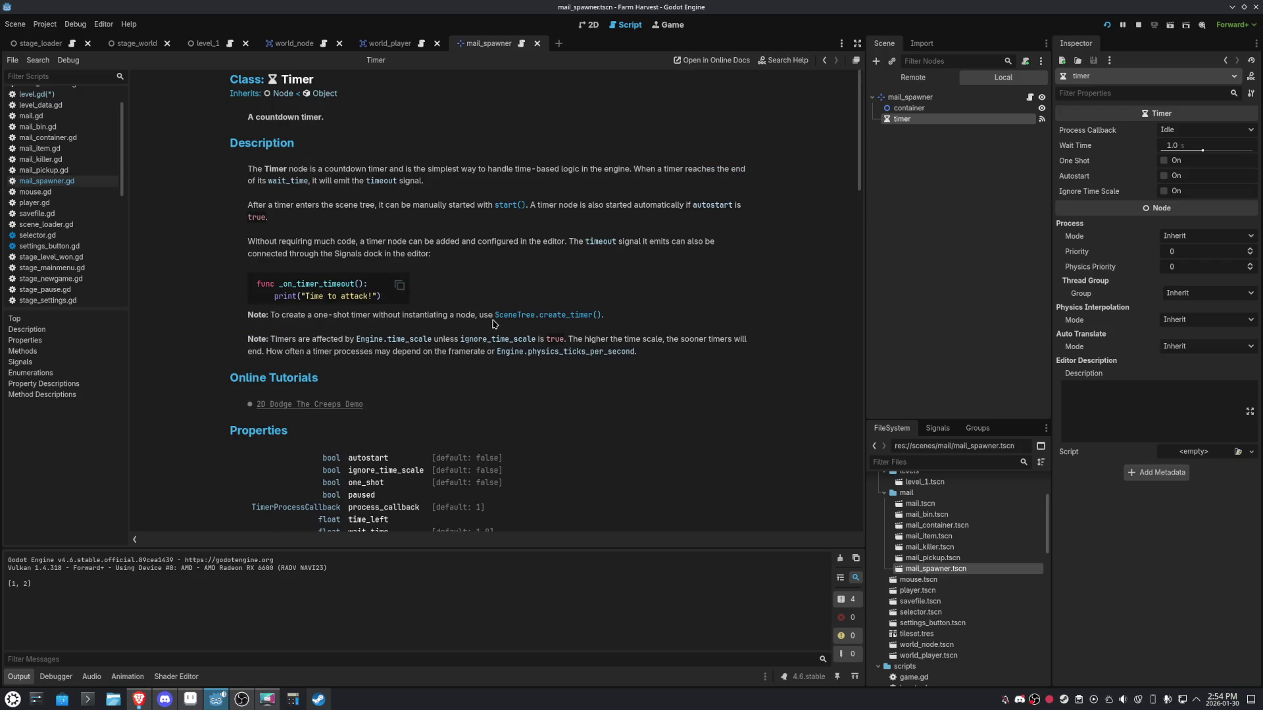
click(823, 60)
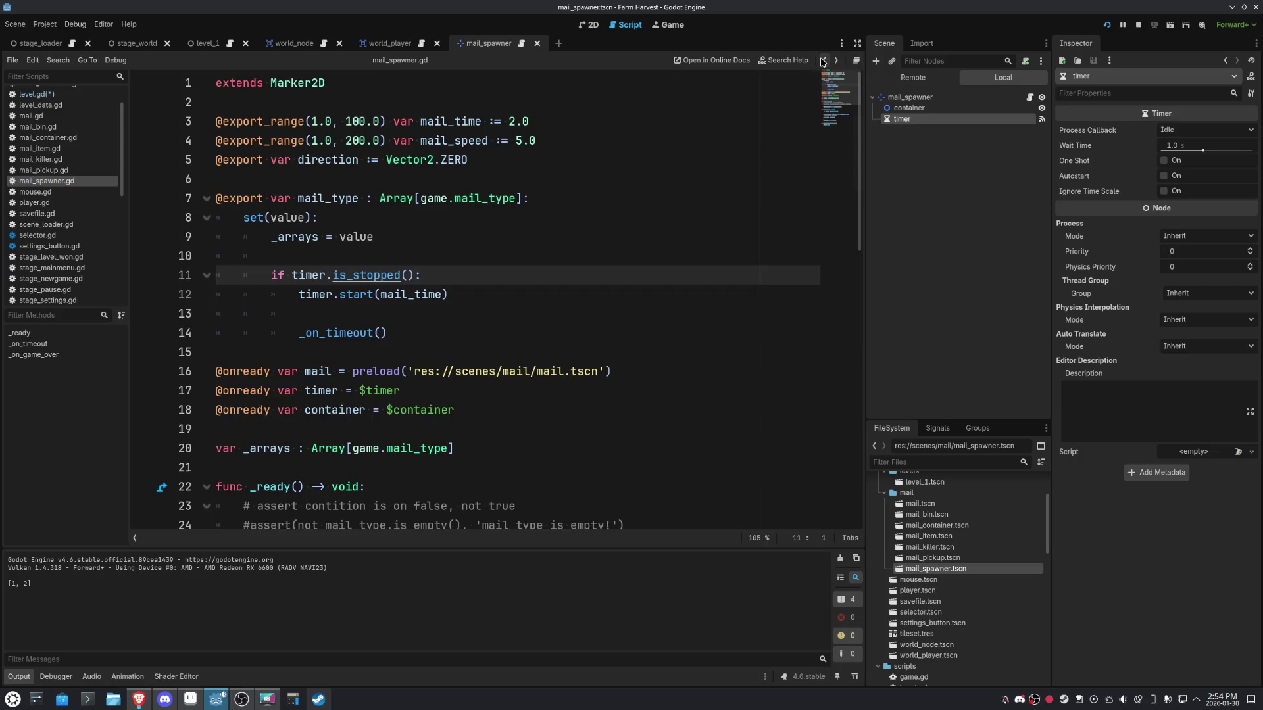
Set a breakpoint on line 11's timer check in mail_spawner.gd, then return to level.gd.
click(142, 277)
double_click(322, 199)
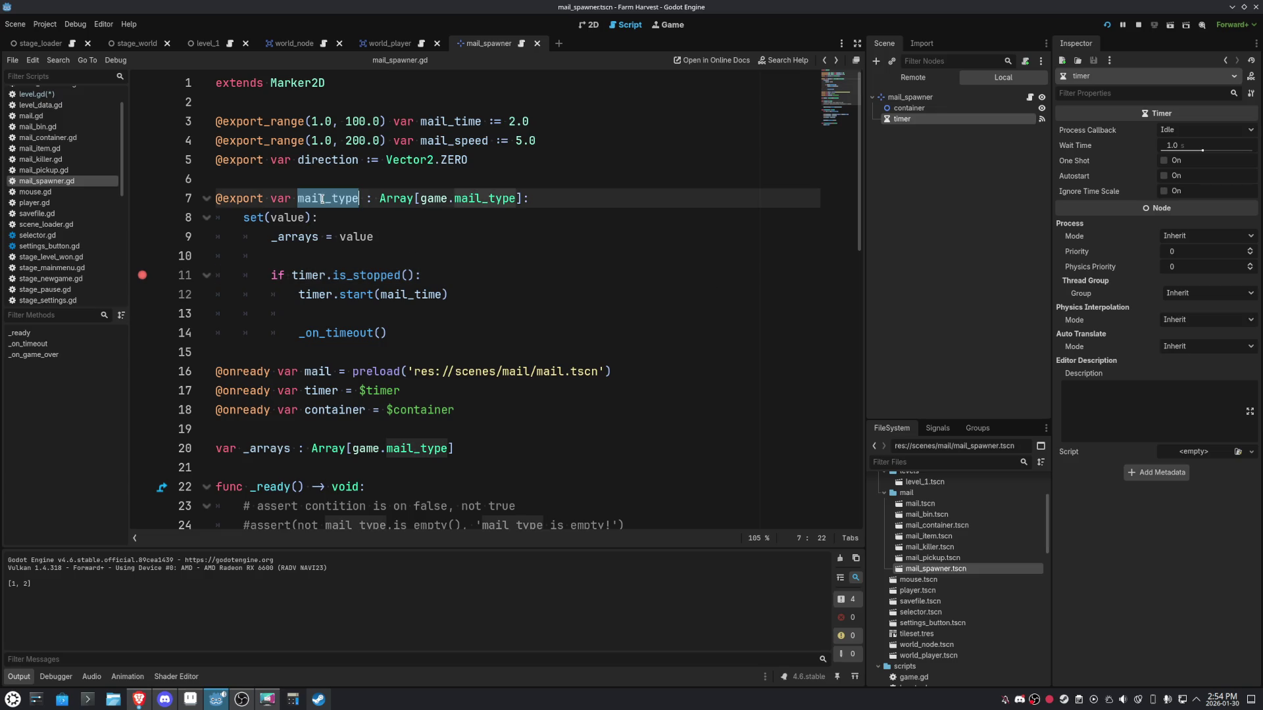
click(205, 44)
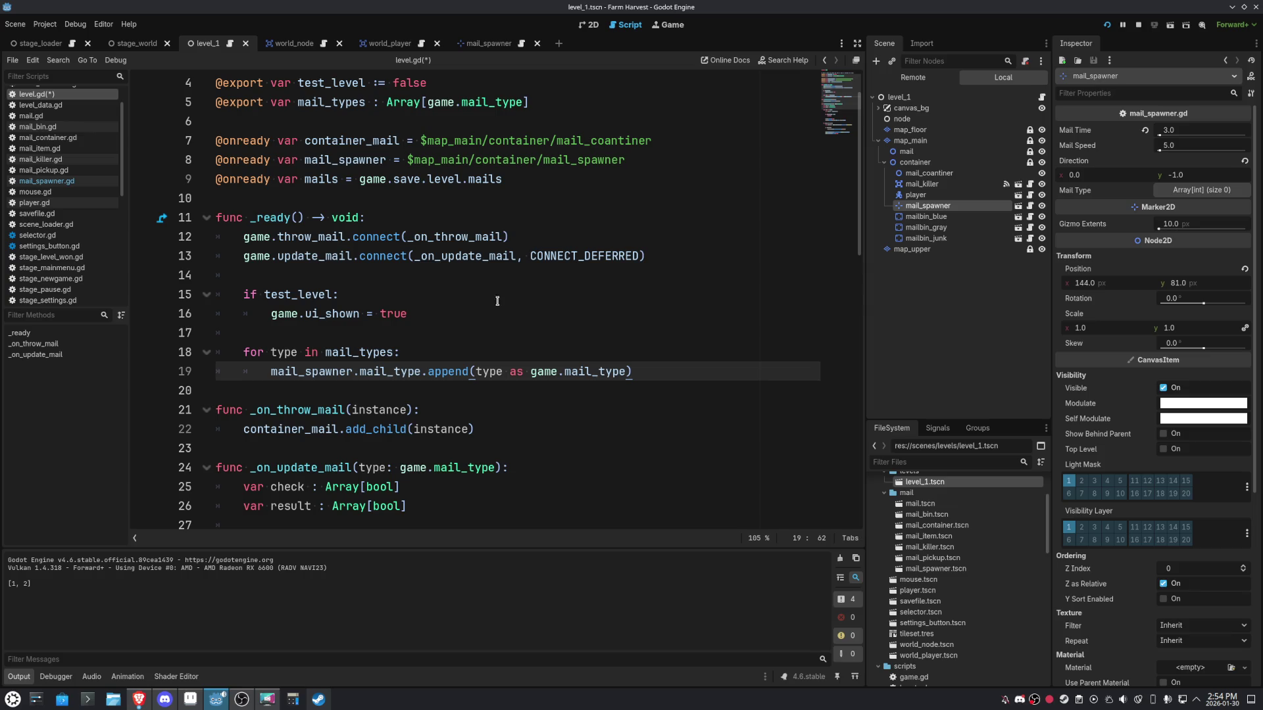
Delete the for-loop header on line 18 of level.gd, unindenting the append line.
drag(411, 354, 243, 354)
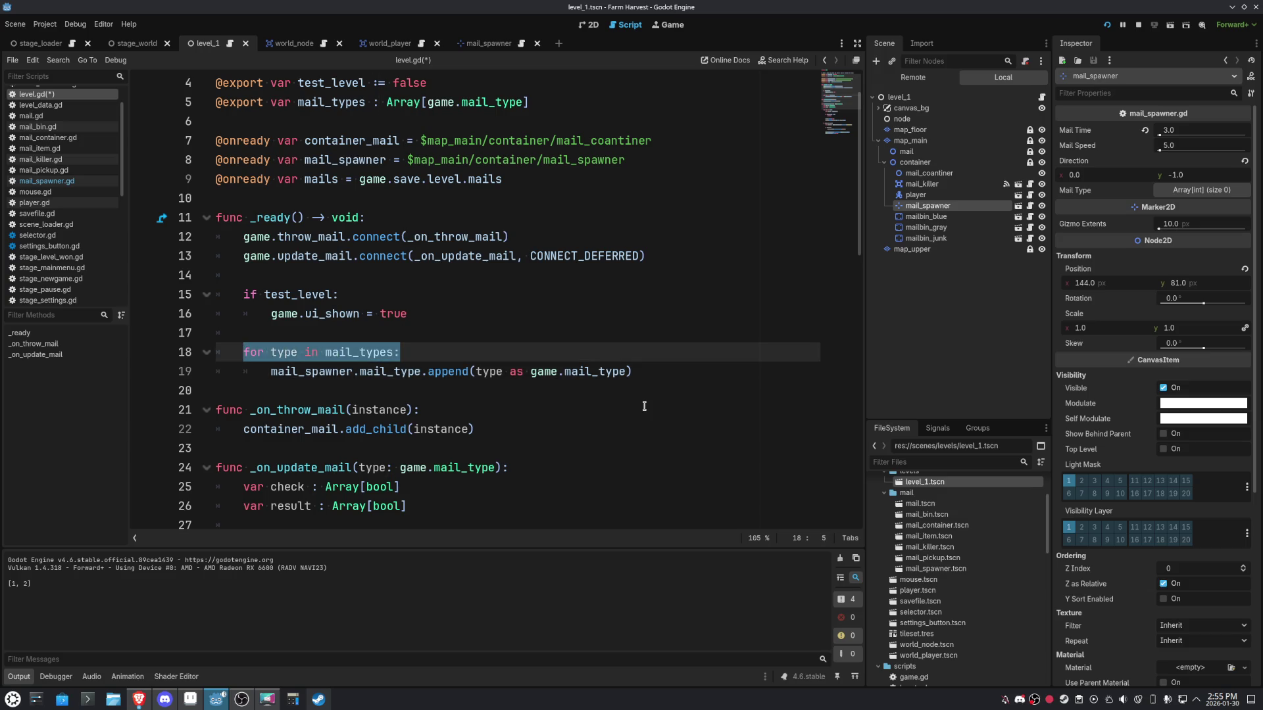
key(Delete)
key(Delete)
key(Delete)
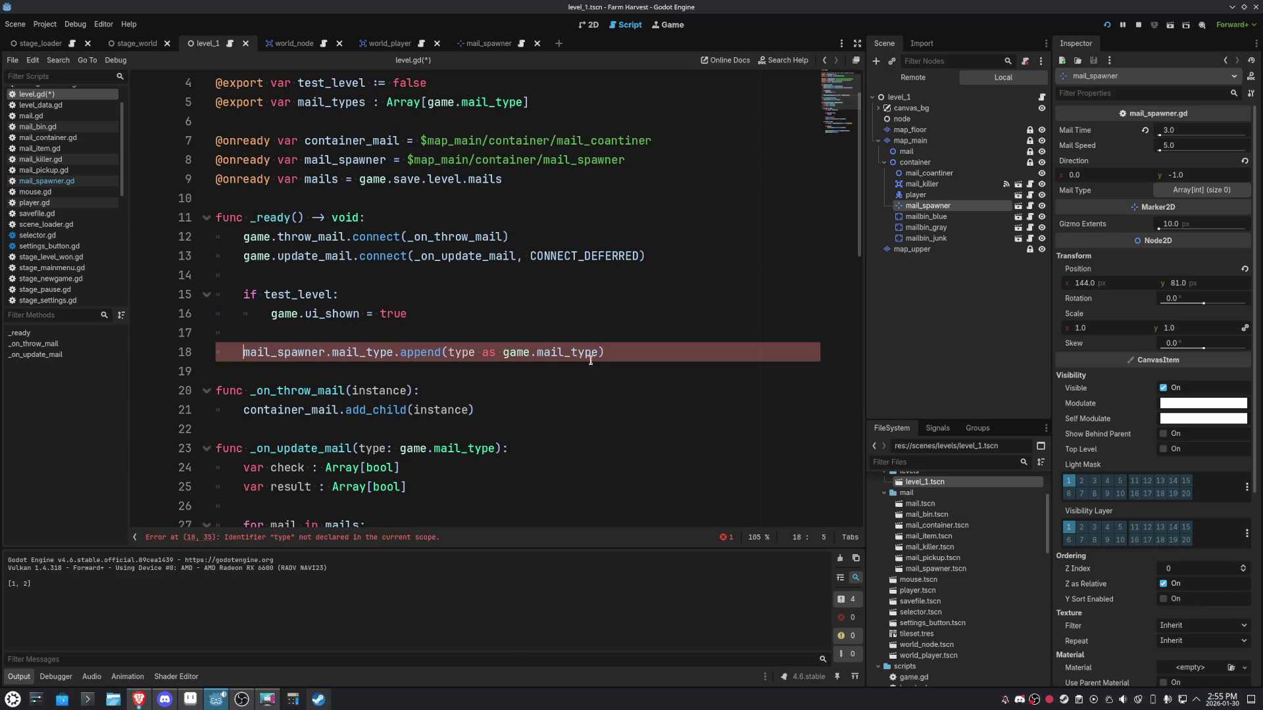
double_click(461, 353)
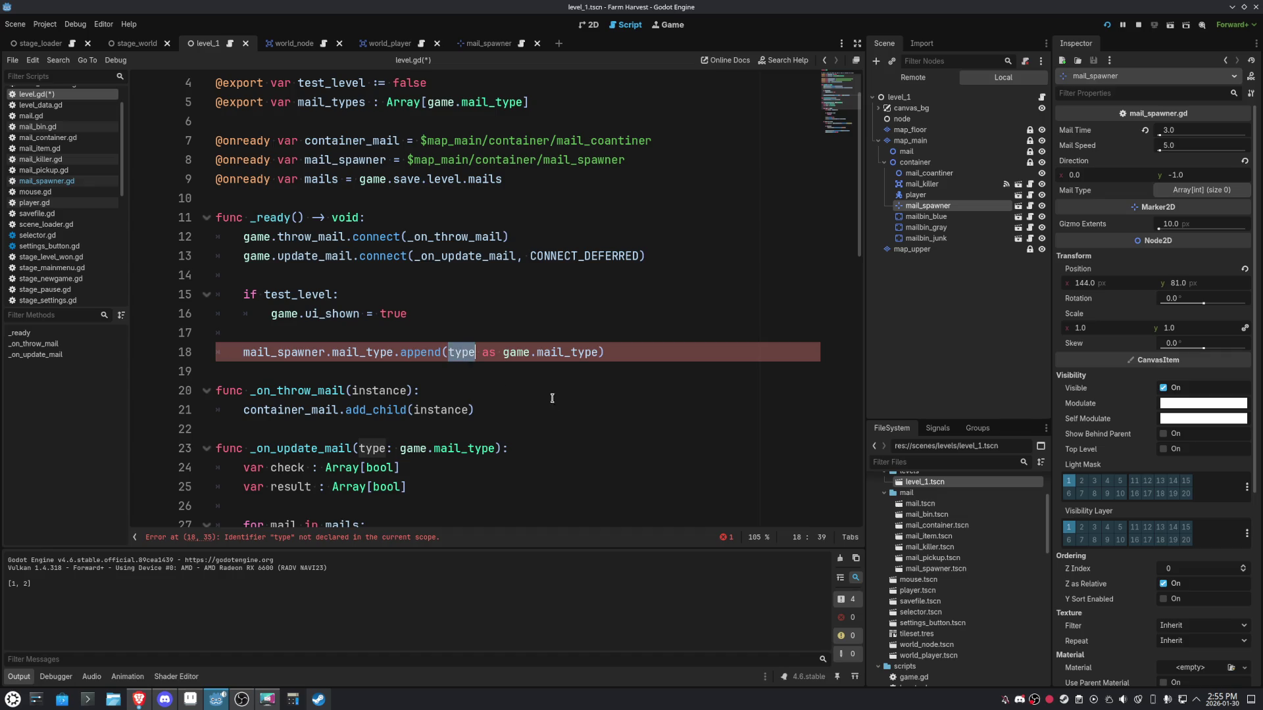
scroll(580, 410, up, 1)
double_click(360, 162)
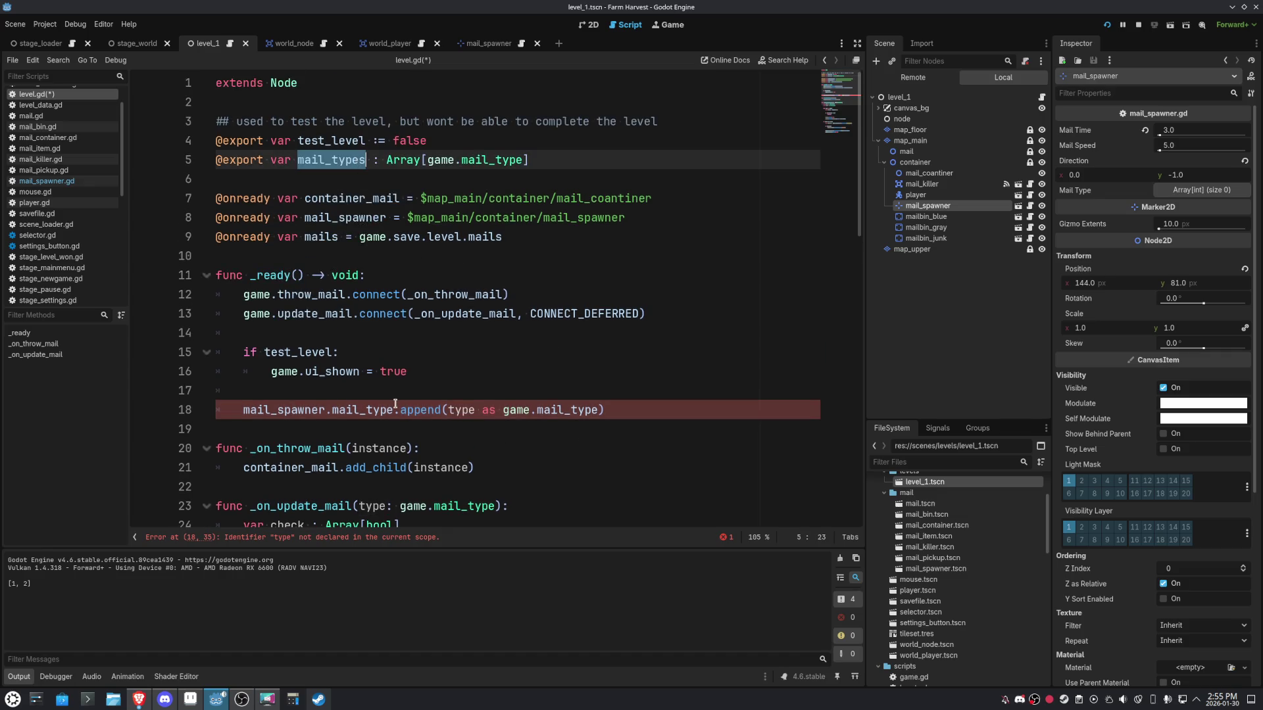
Replace the append call with '= mail_types', save level.gd, and run the level.
drag(394, 410, 636, 409)
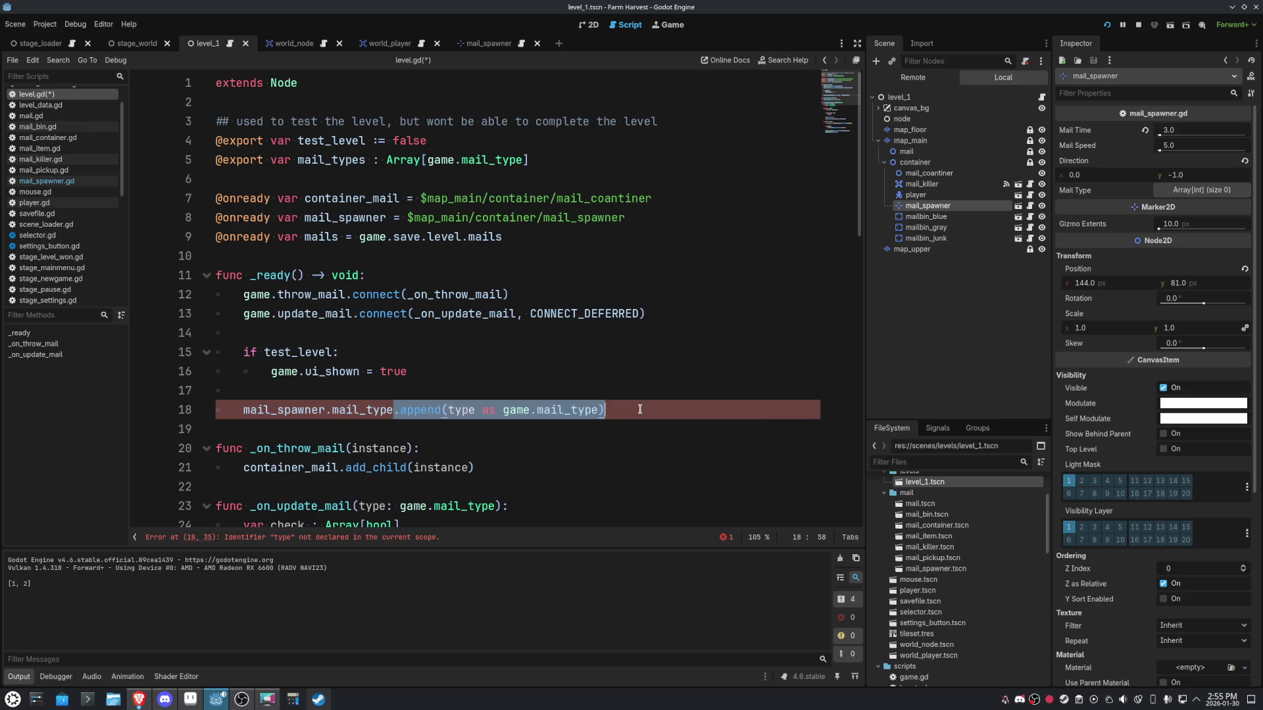
text(= mail_types)
click(657, 391)
key(ctrl+s)
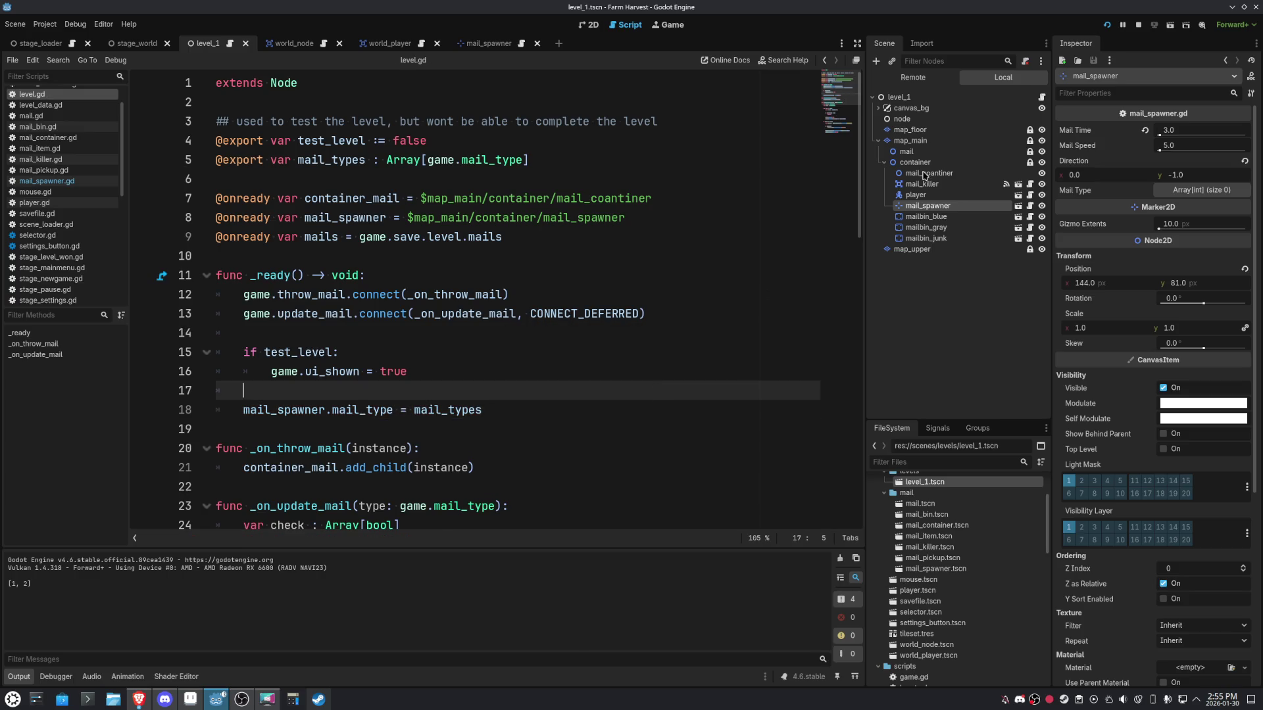
click(1107, 24)
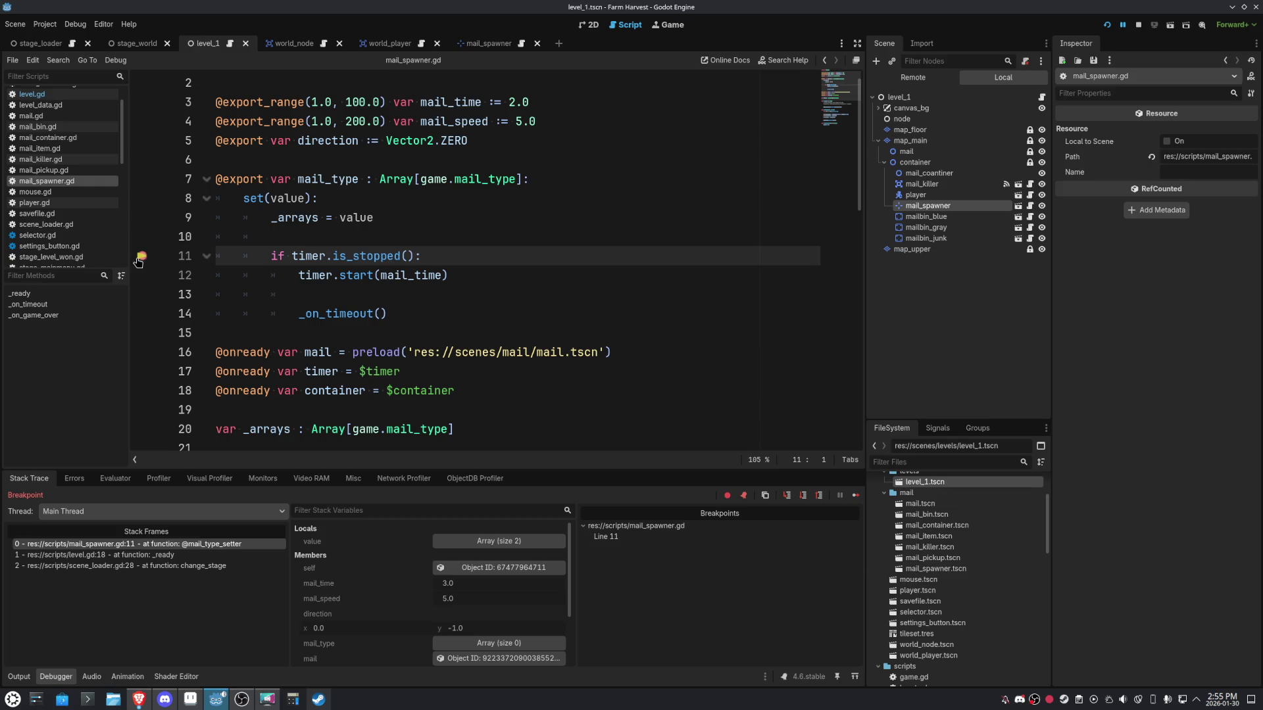
Remove the line 11 breakpoint, resume execution and show the running game with its timer and mail counters.
click(141, 255)
click(854, 495)
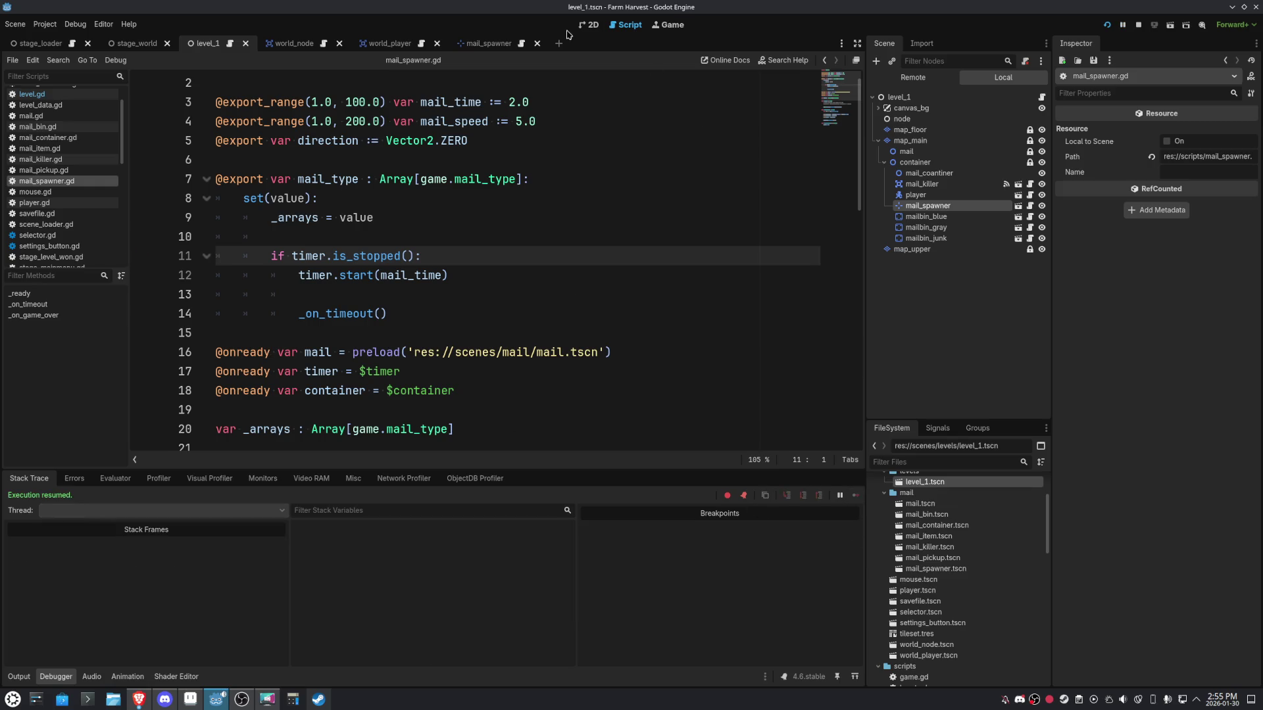
click(589, 25)
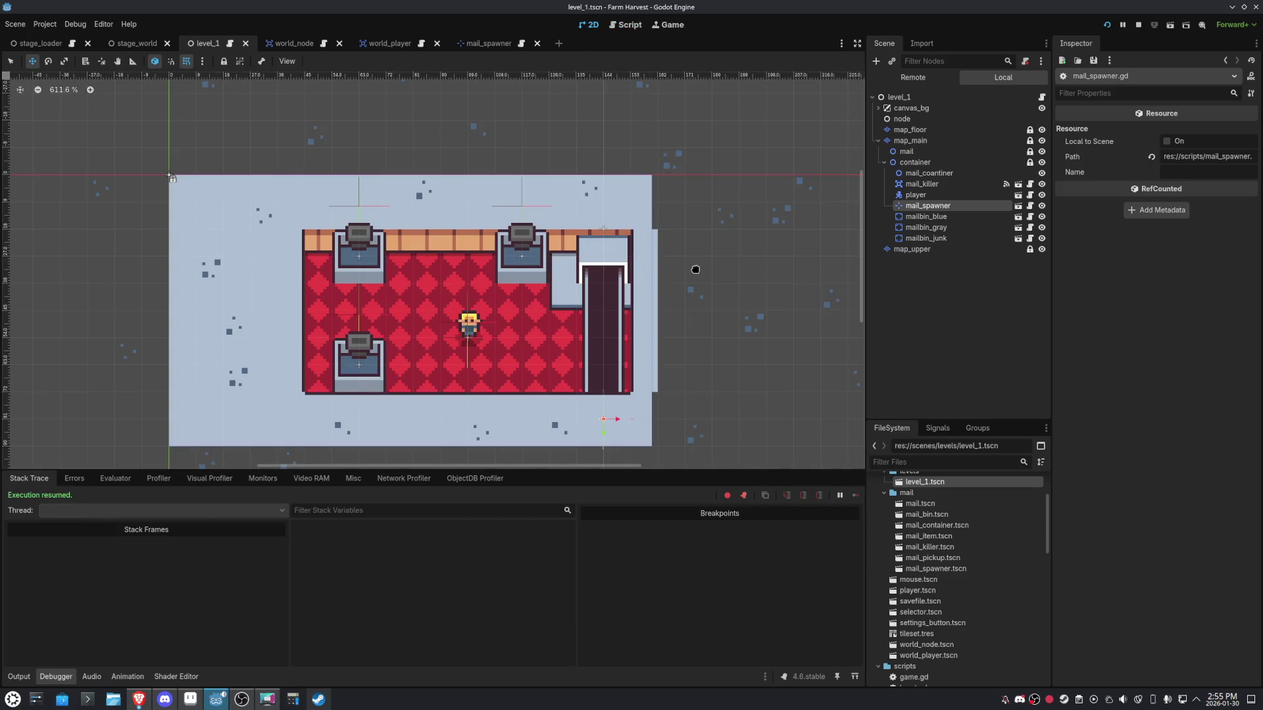
click(668, 25)
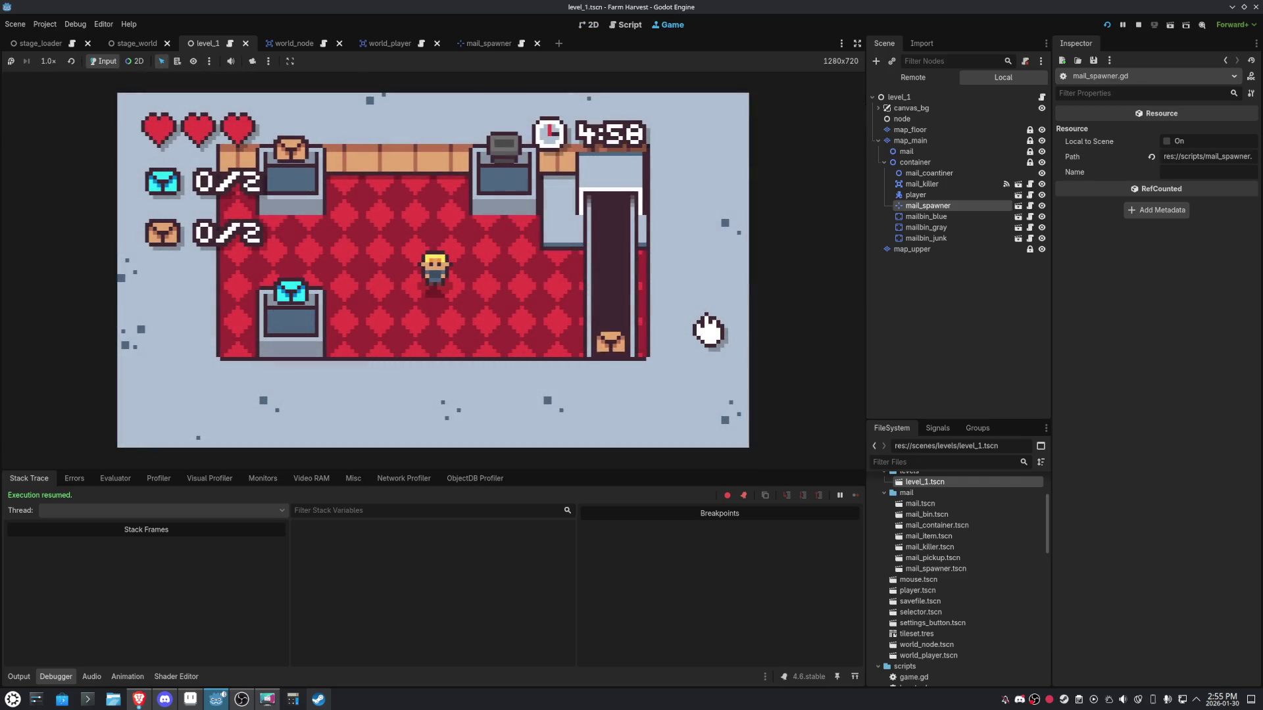
Fetch mail from the chute and deliver the orange mail to the orange bin.
key(d)
key(w)
key(d)
key(w)
key(a)
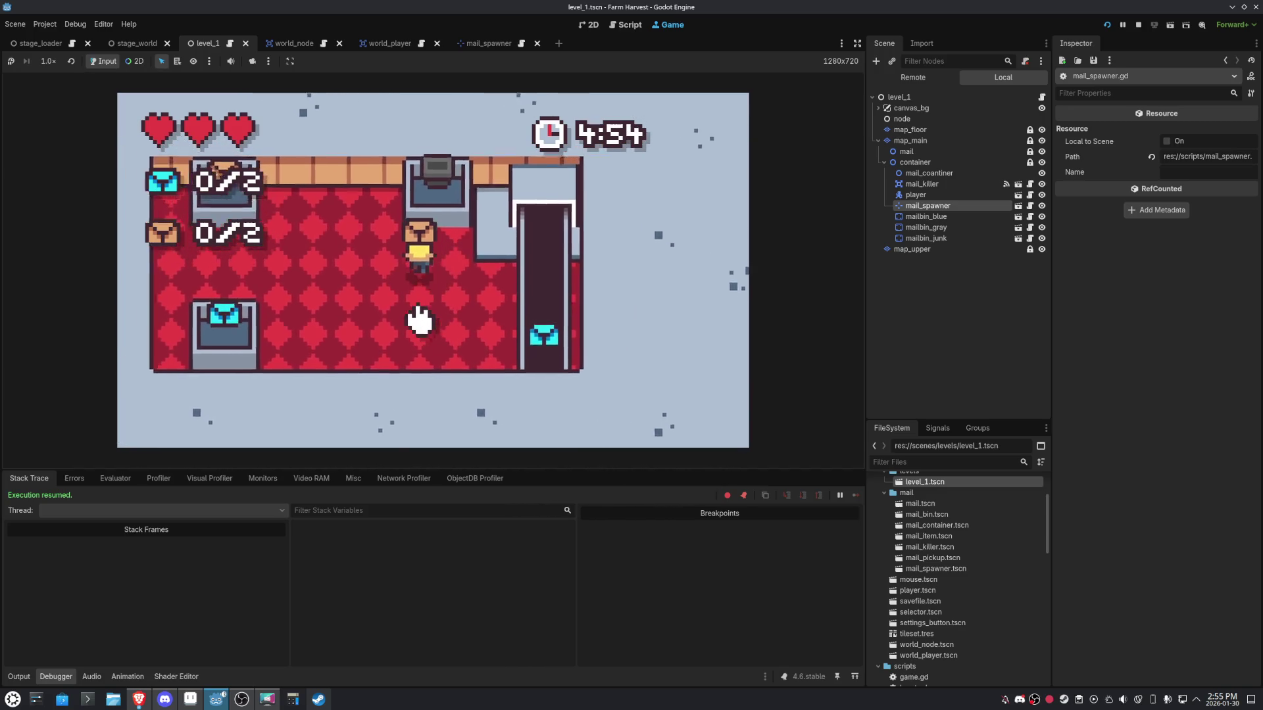
key(w)
key(a)
key(s)
key(d)
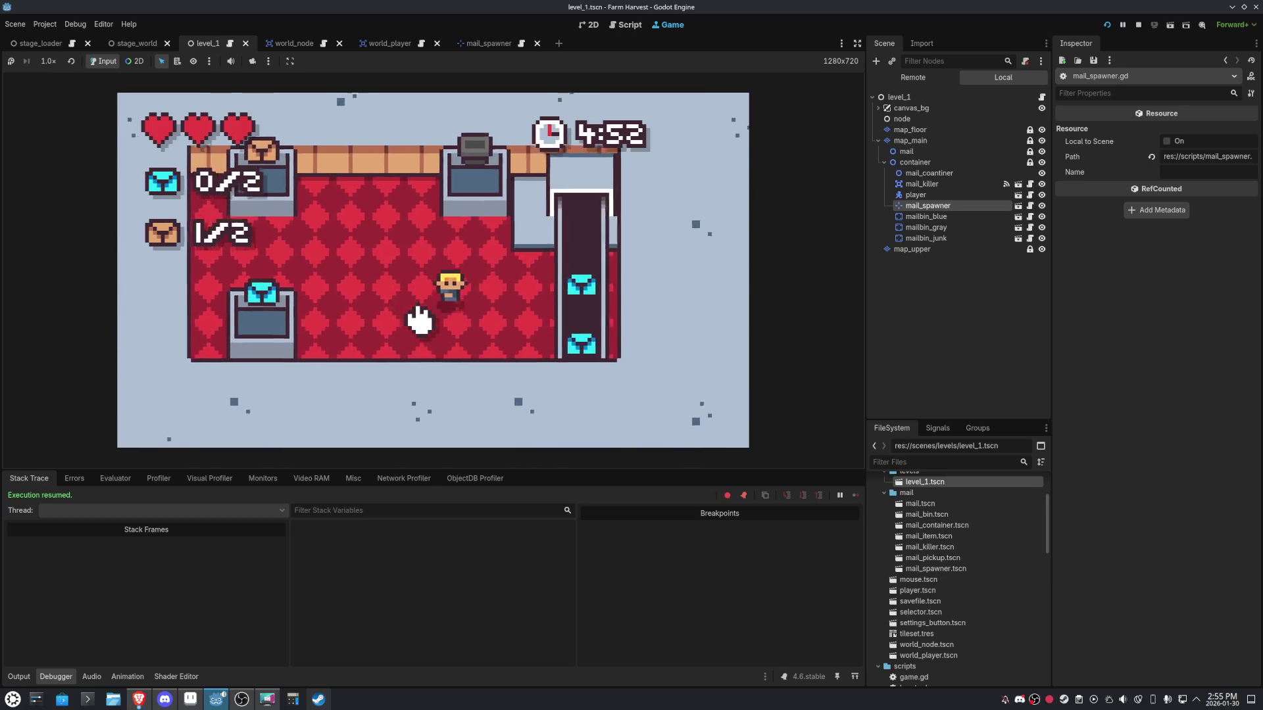
key(s)
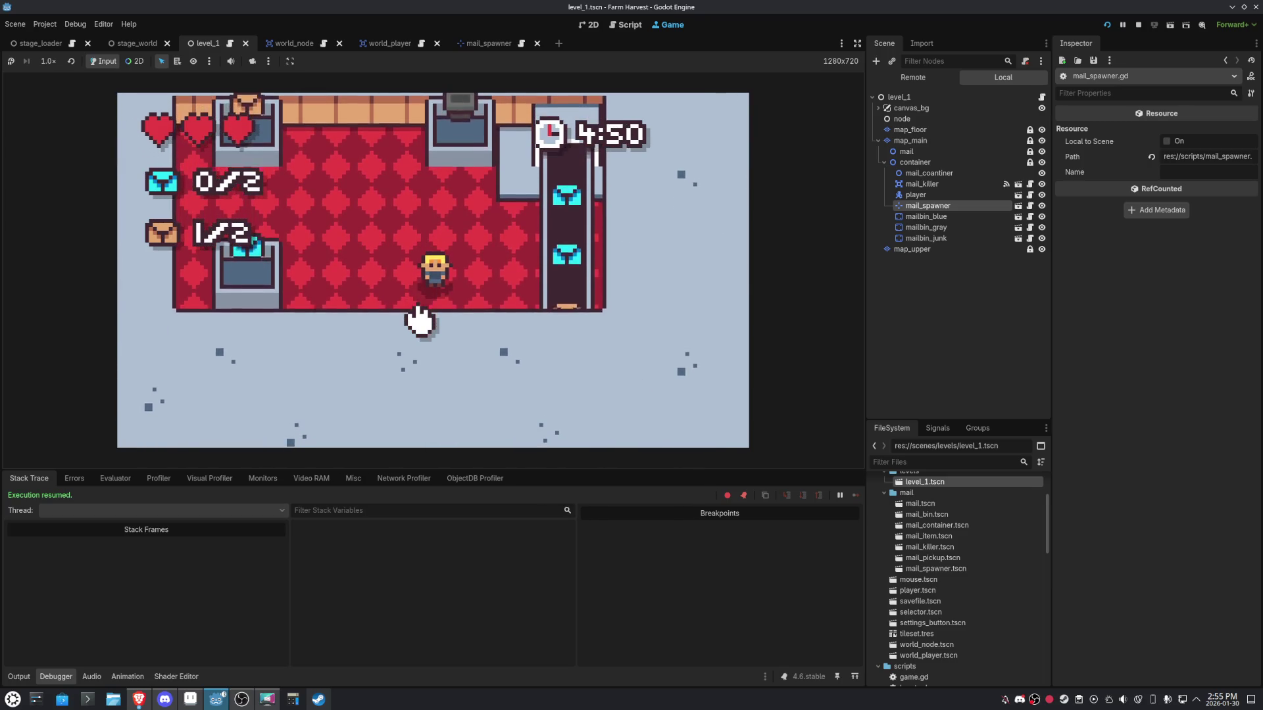
key(d)
key(w)
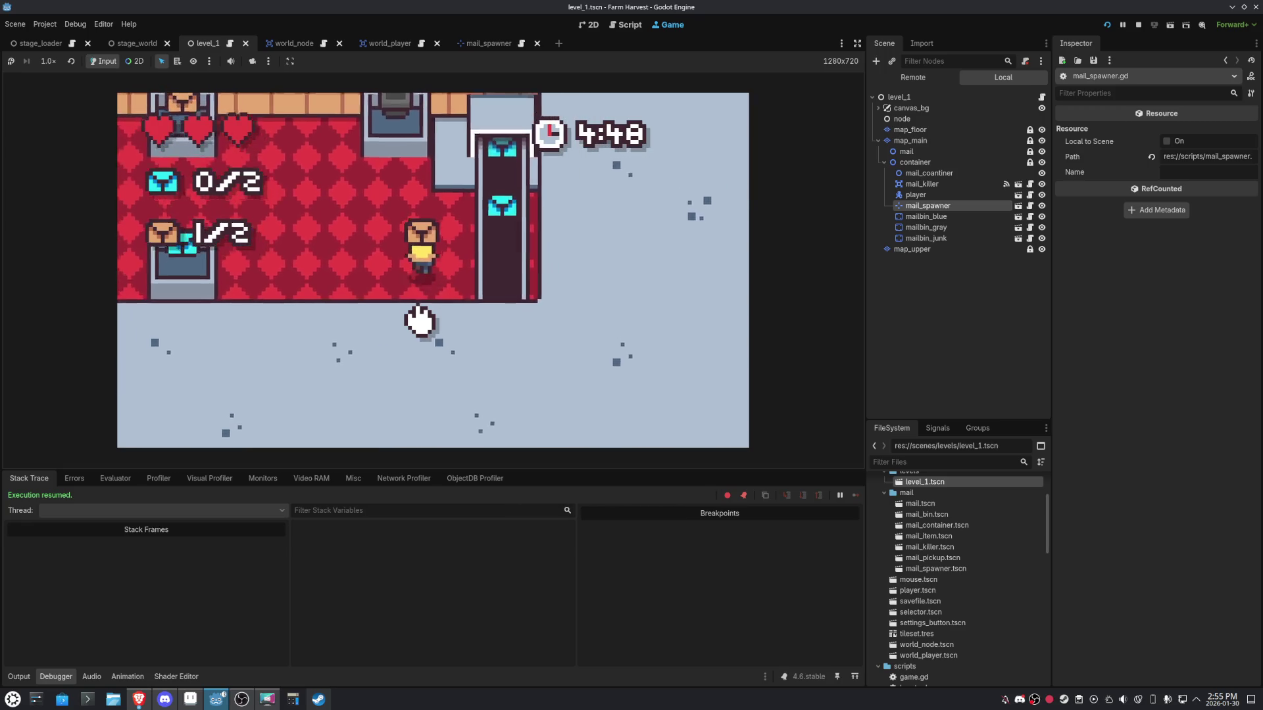
key(w)
key(a)
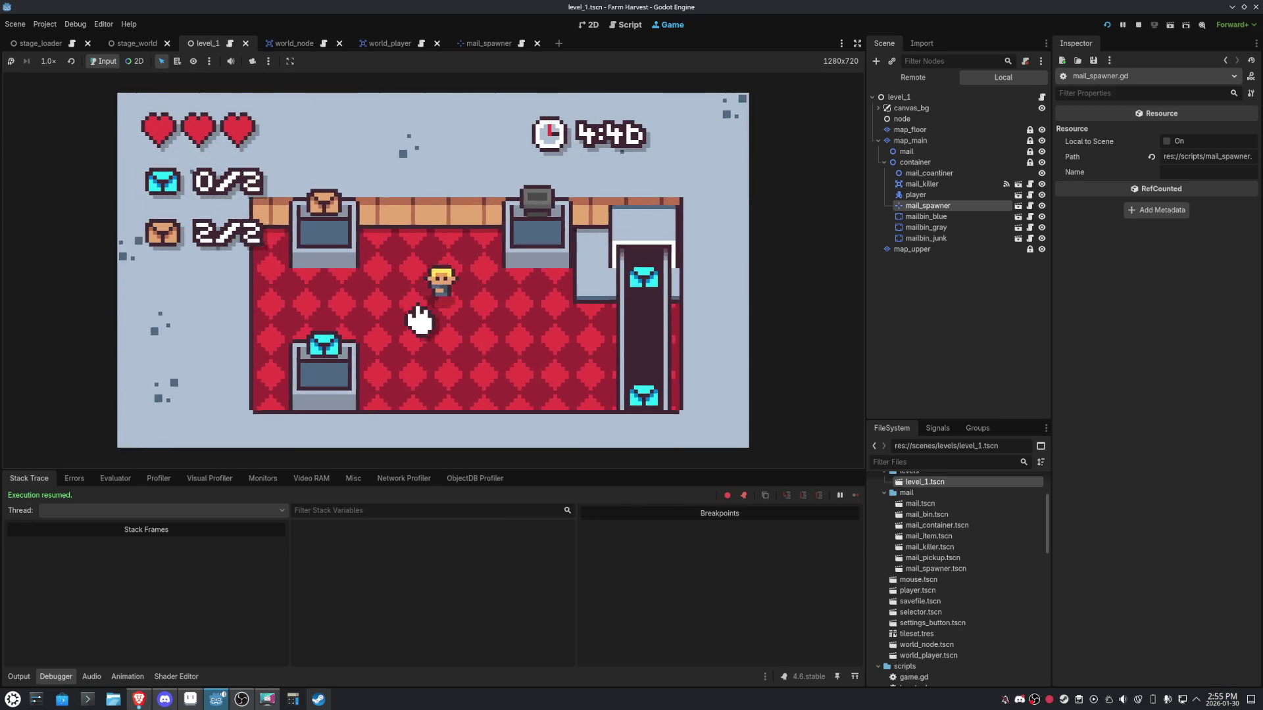
Deliver the blue mail to the blue bin to reach COMPLETE!, then stop the game with F8.
key(s)
key(d)
key(a)
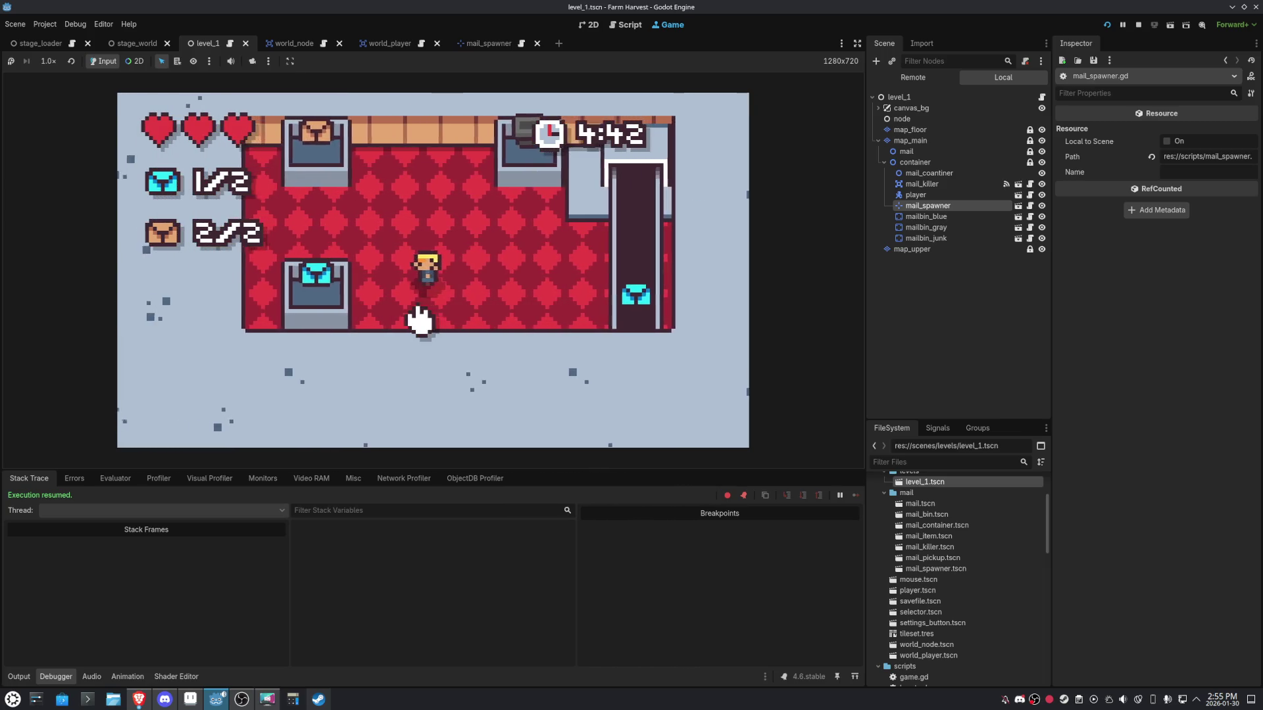
key(d)
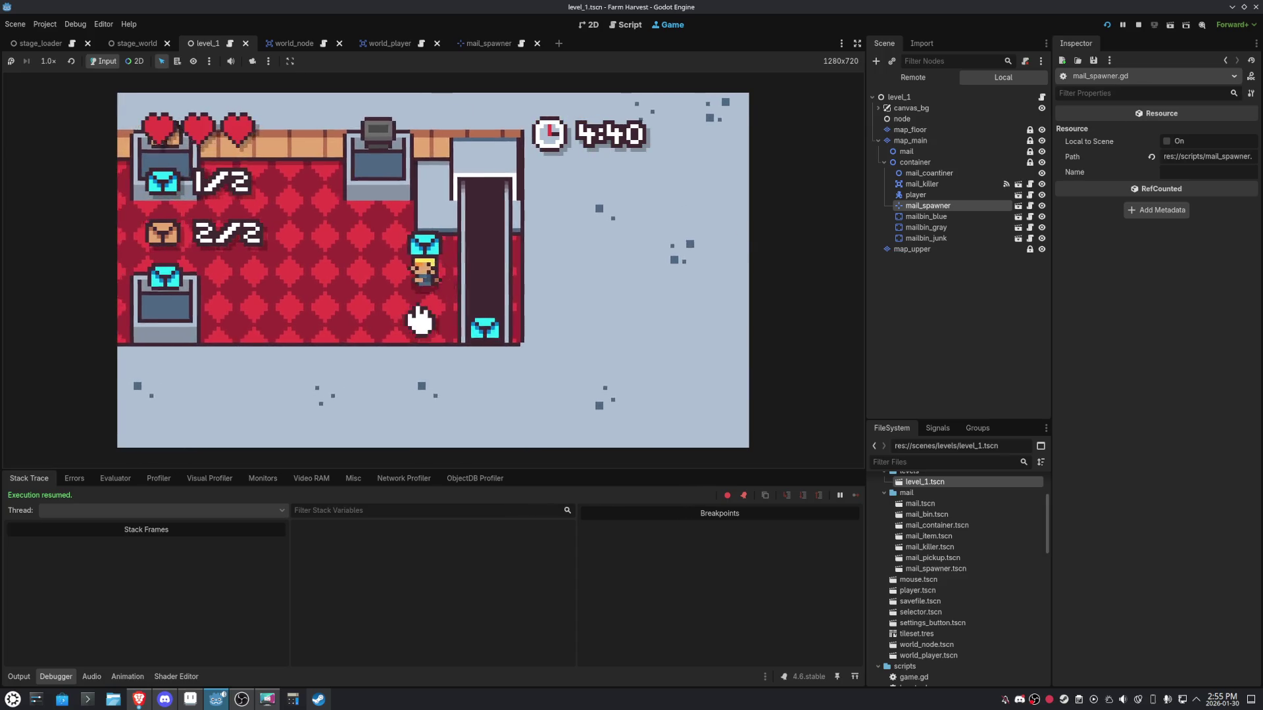
key(a)
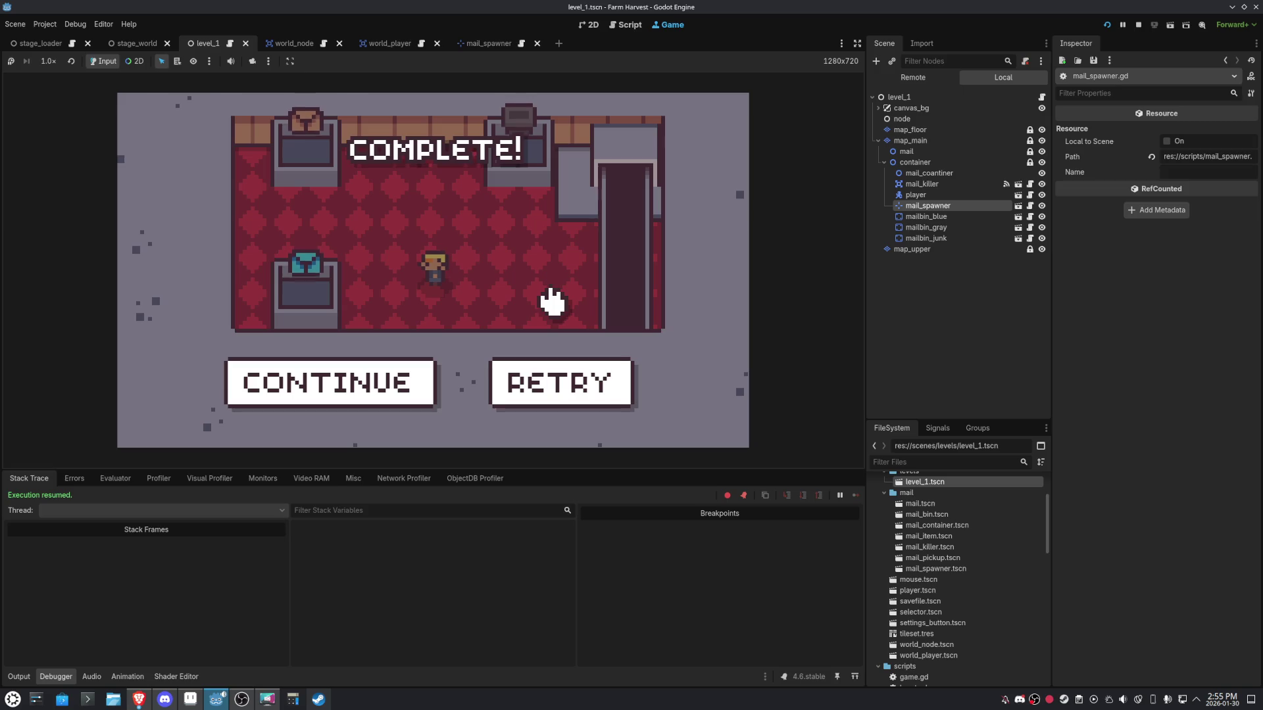
key(F8)
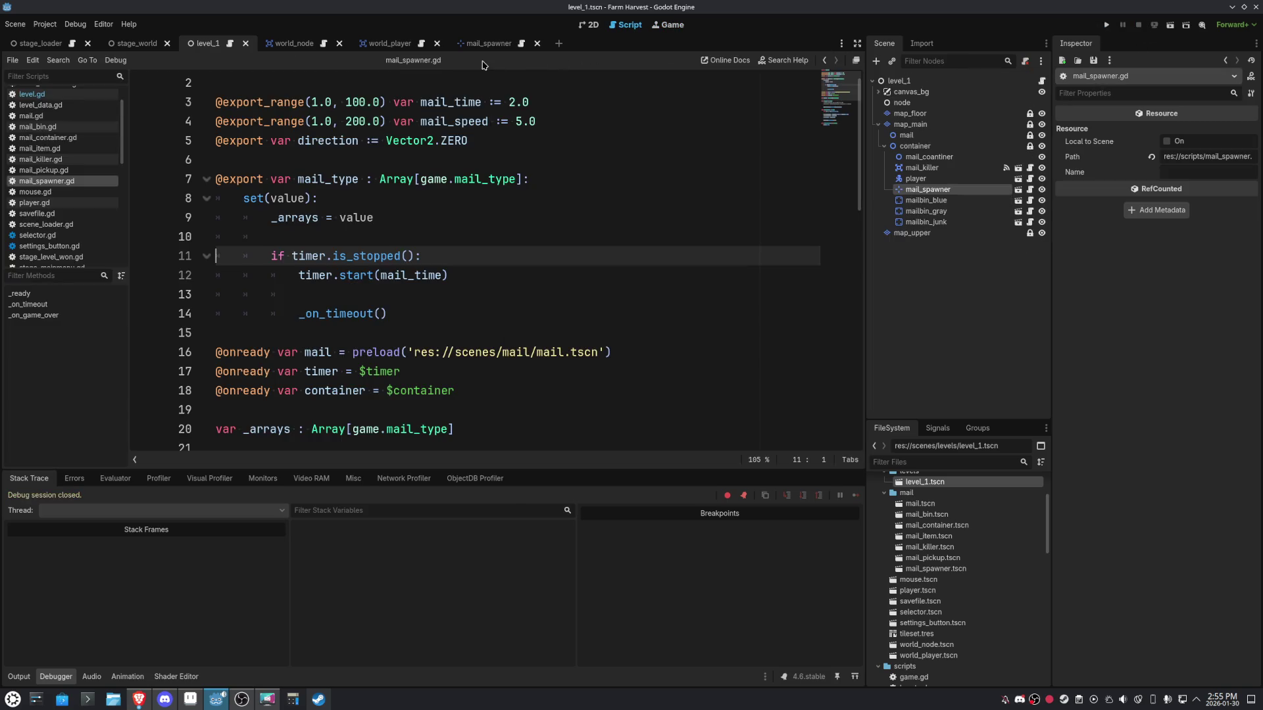
Close the mail_spawner, world_player and world_node scene tabs.
click(486, 43)
click(536, 43)
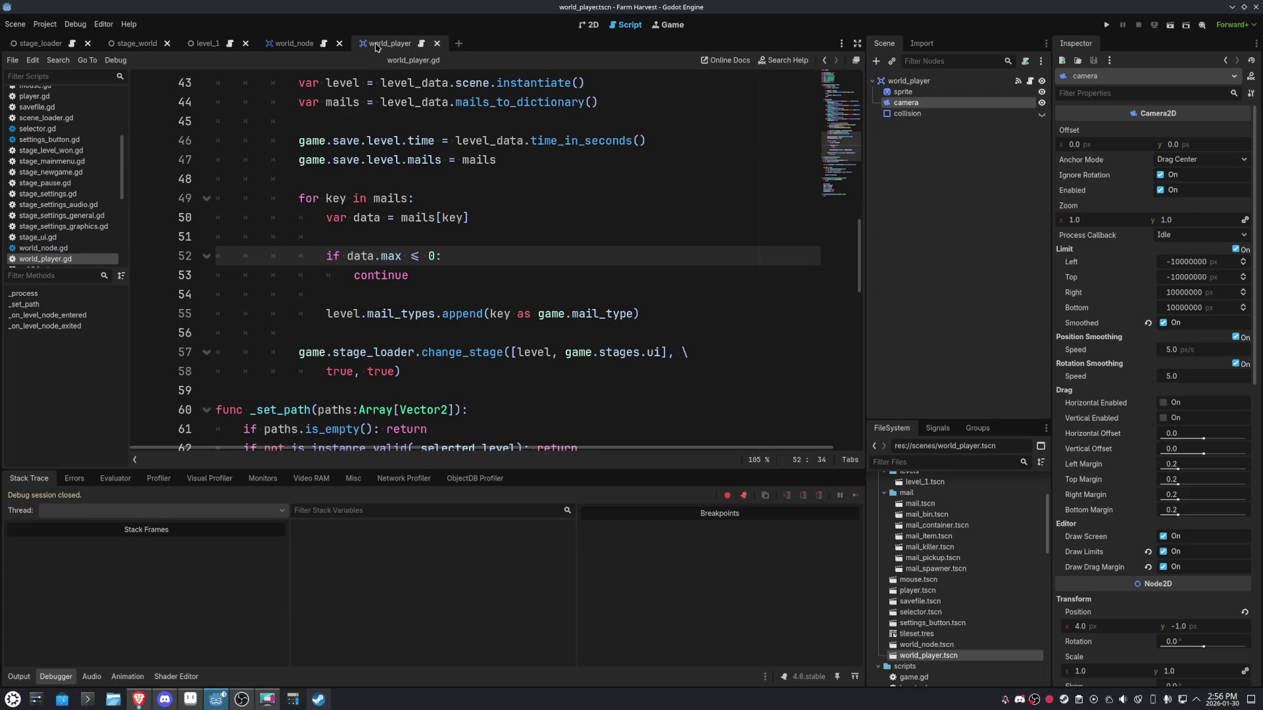
click(437, 44)
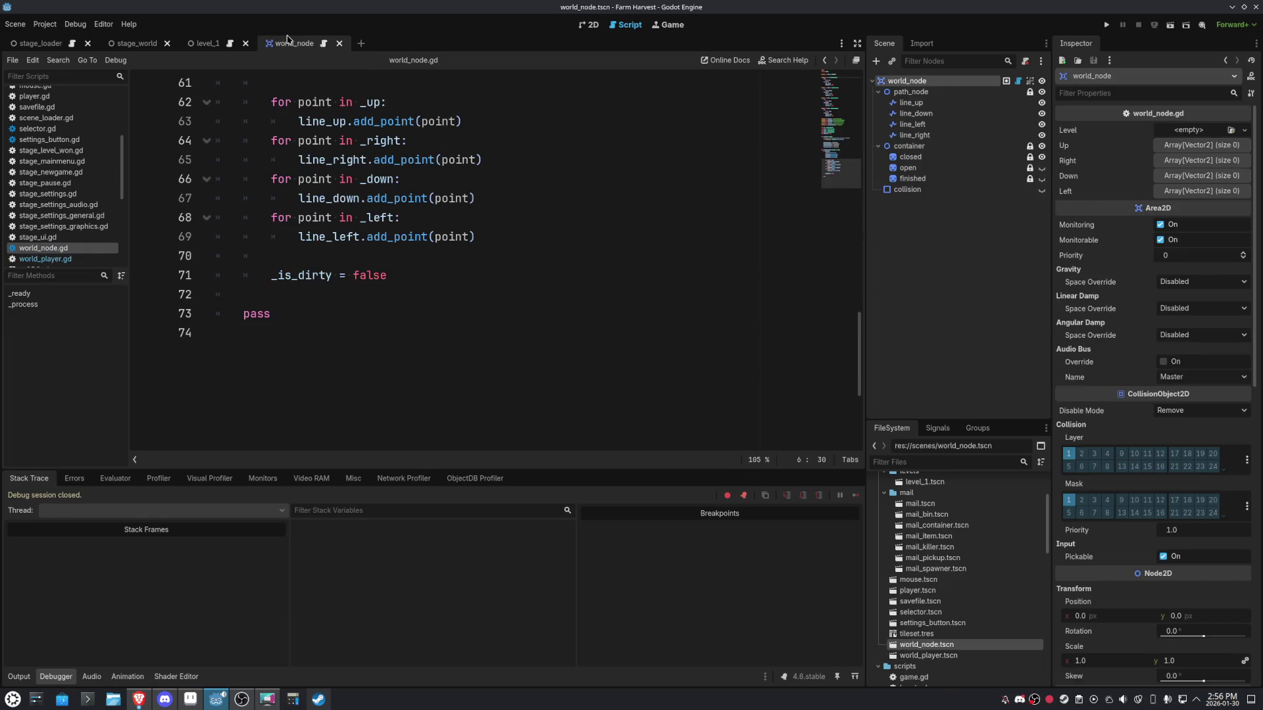
click(339, 43)
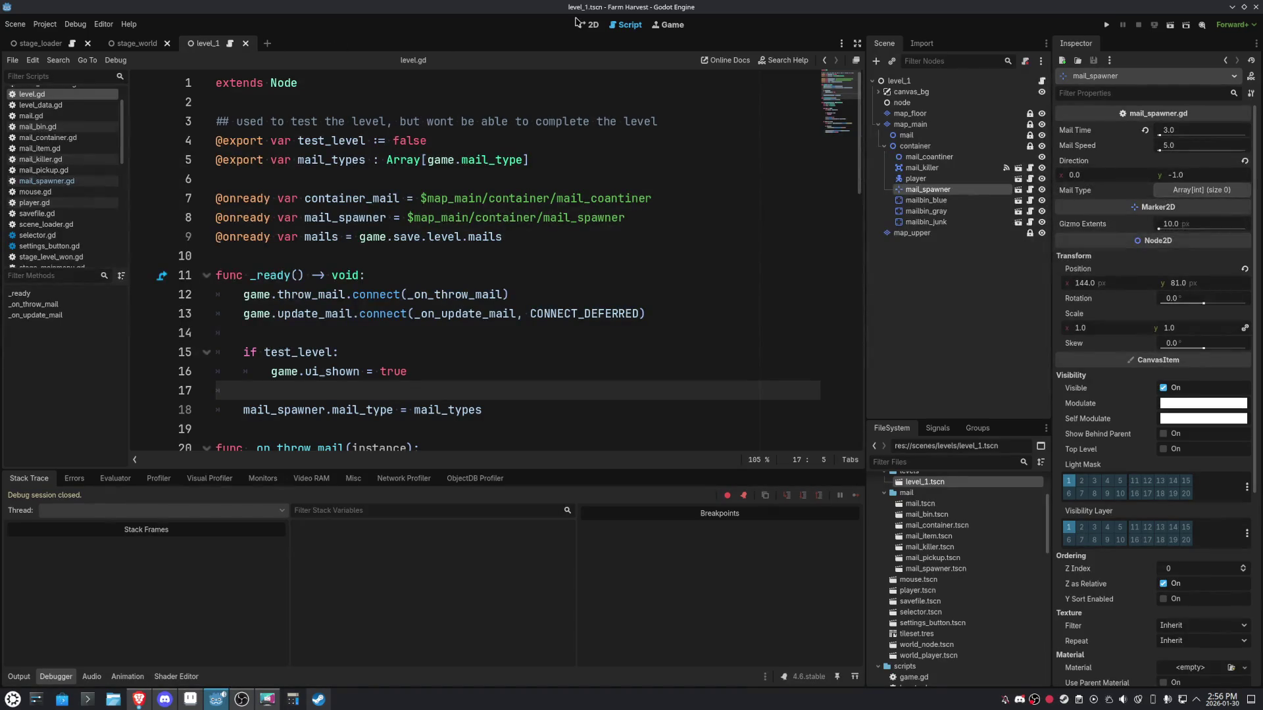
Show the stage_world scene in the 2D editor.
click(582, 29)
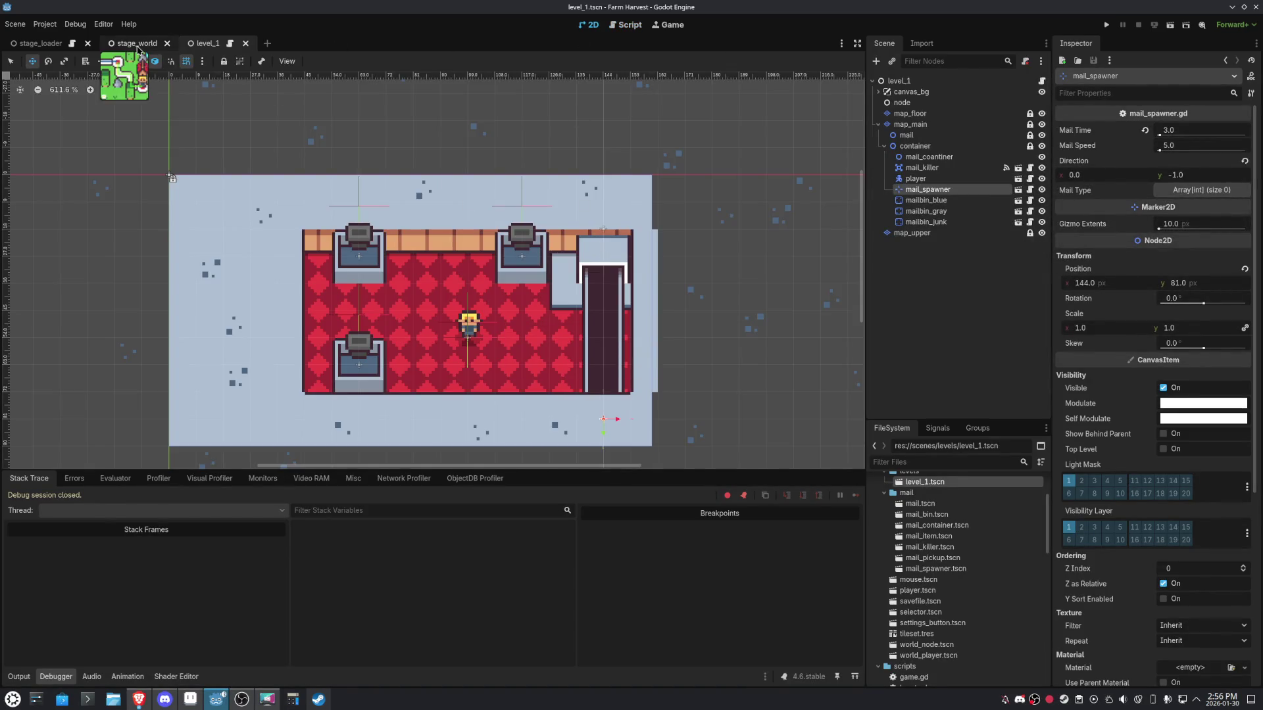
click(136, 44)
scroll(499, 236, down, 3)
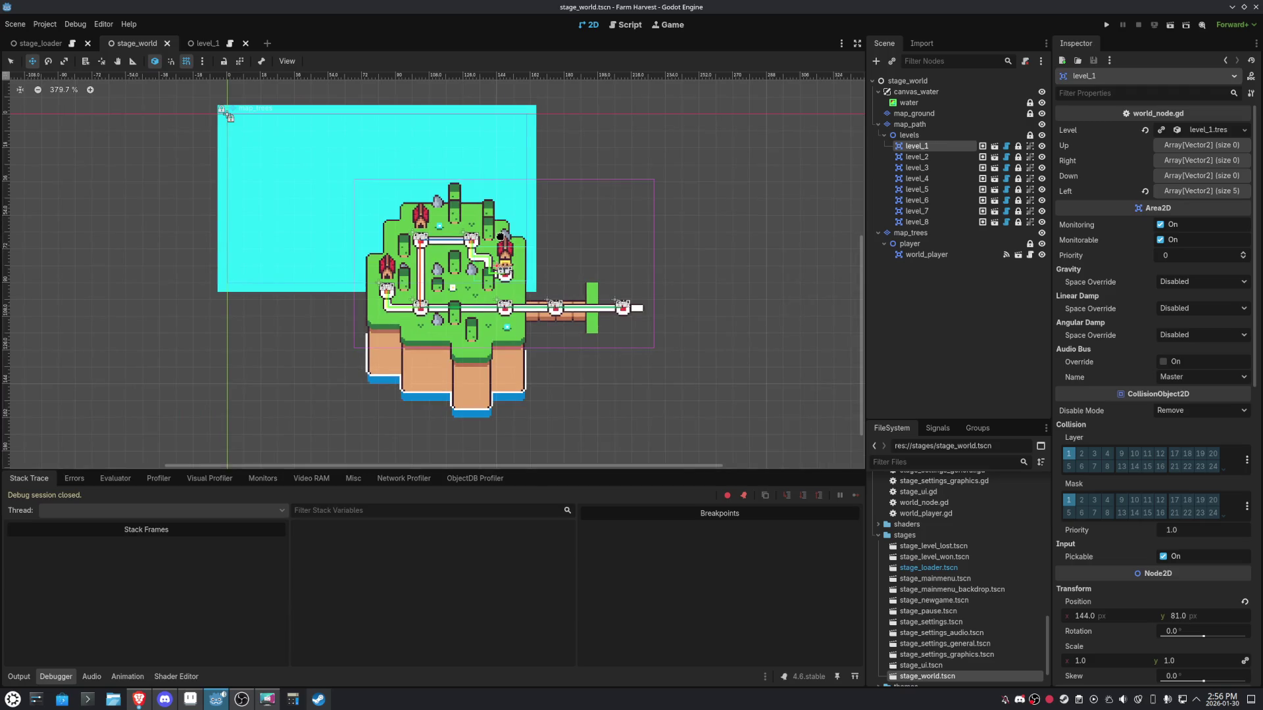
Run the project, enter level 1 from the world map and drop the brown box at the counter.
click(1106, 24)
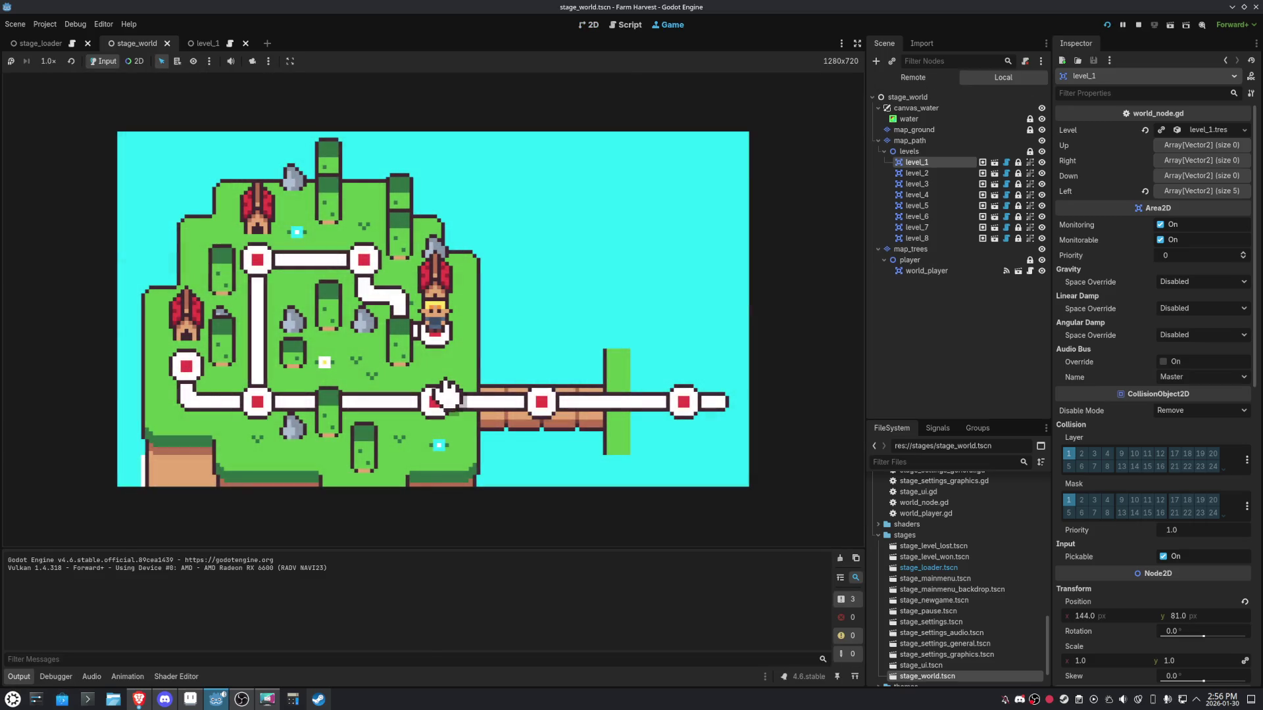
click(447, 393)
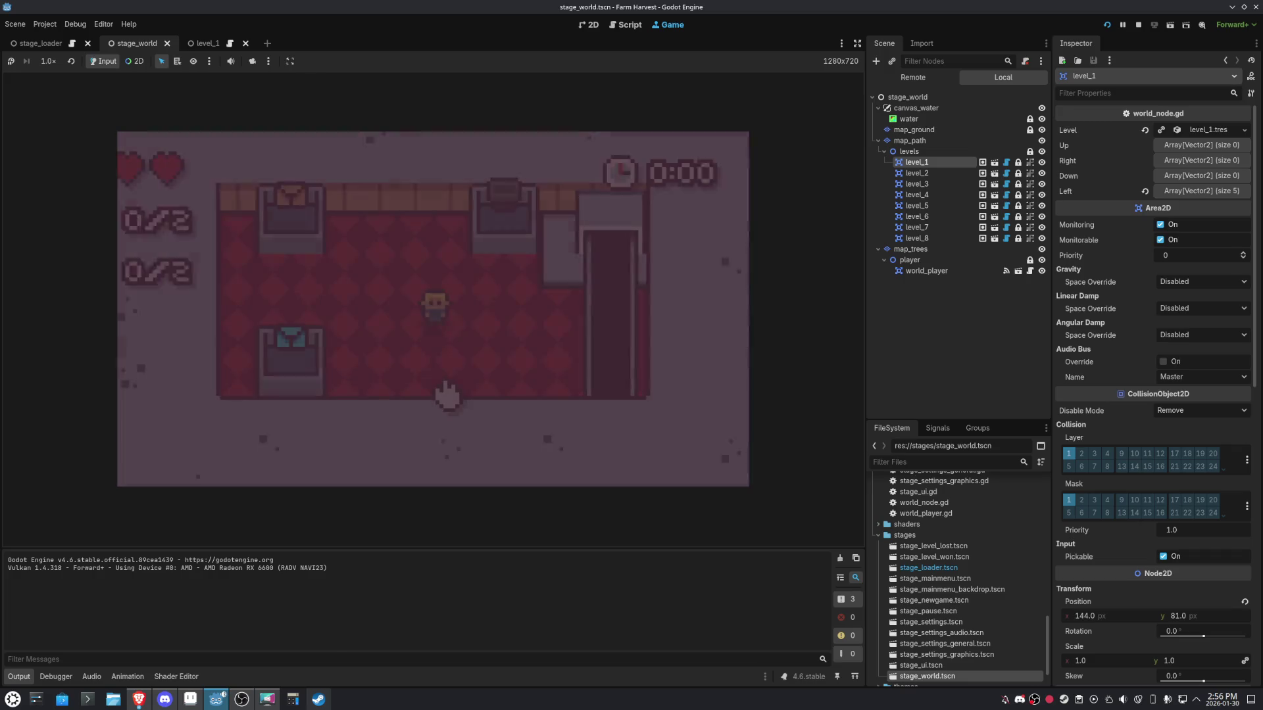
key(Right)
key(Down)
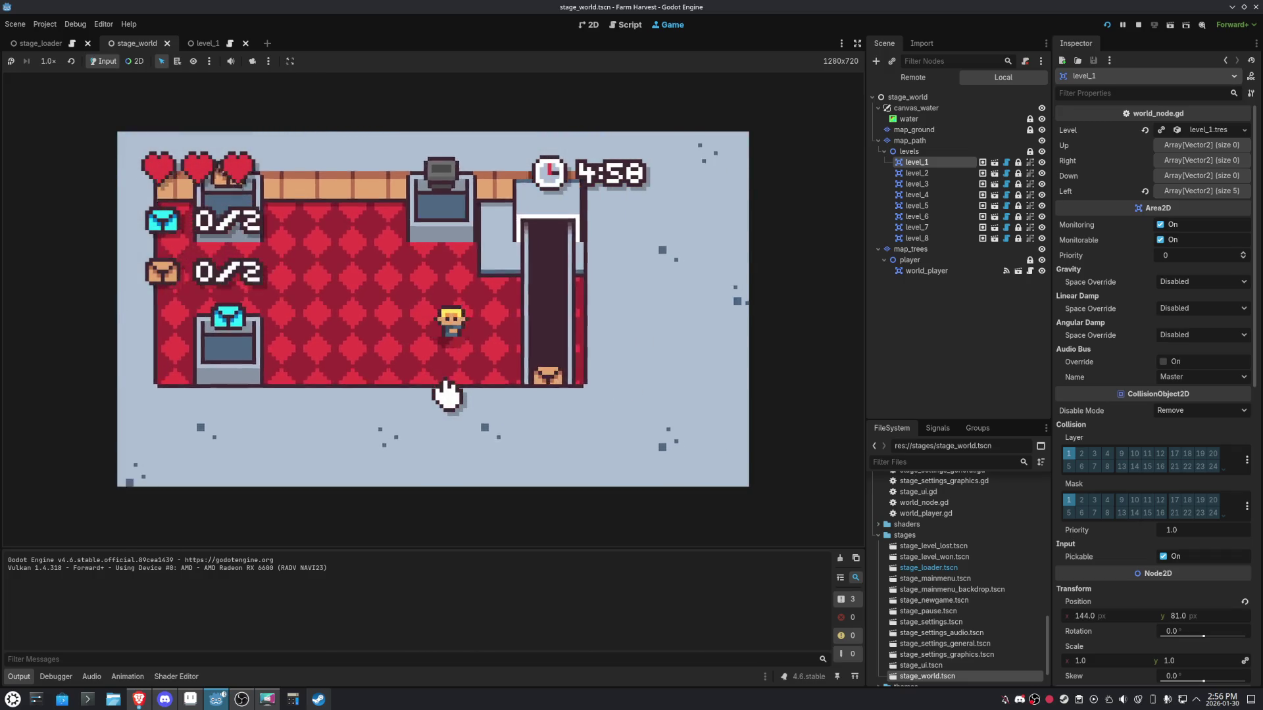
key(Left)
key(Up)
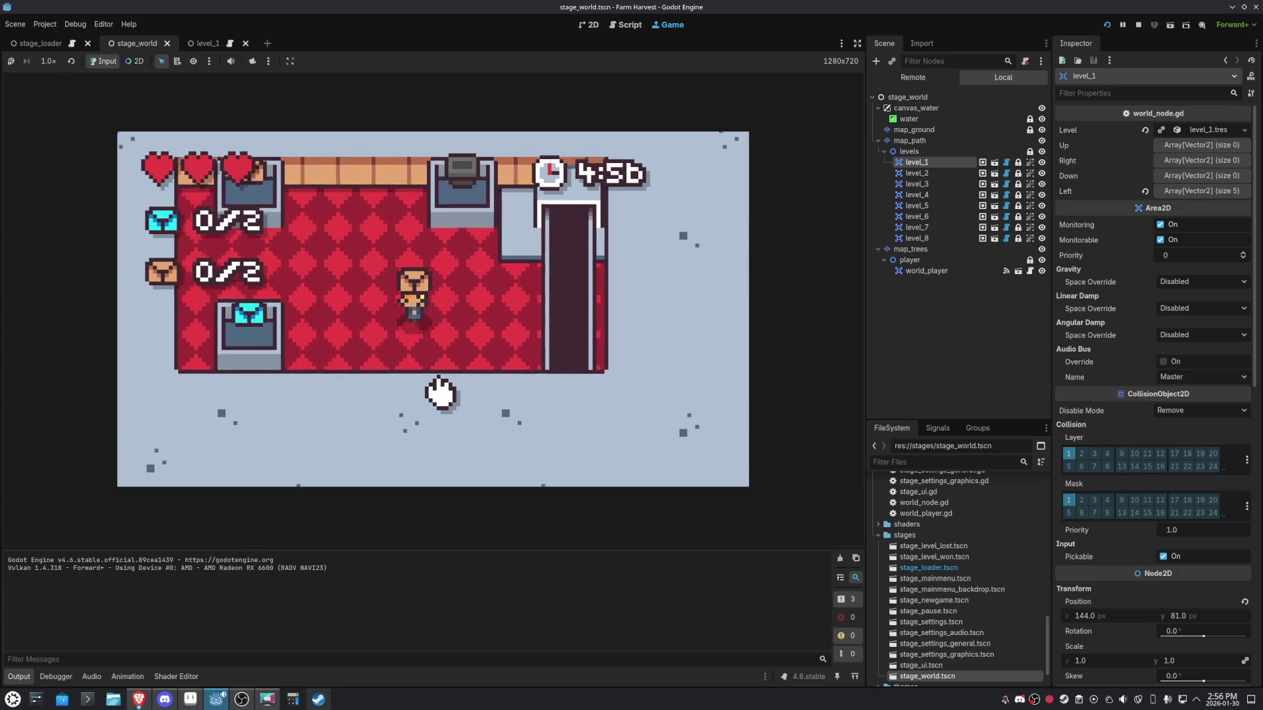
key(Up)
key(Down)
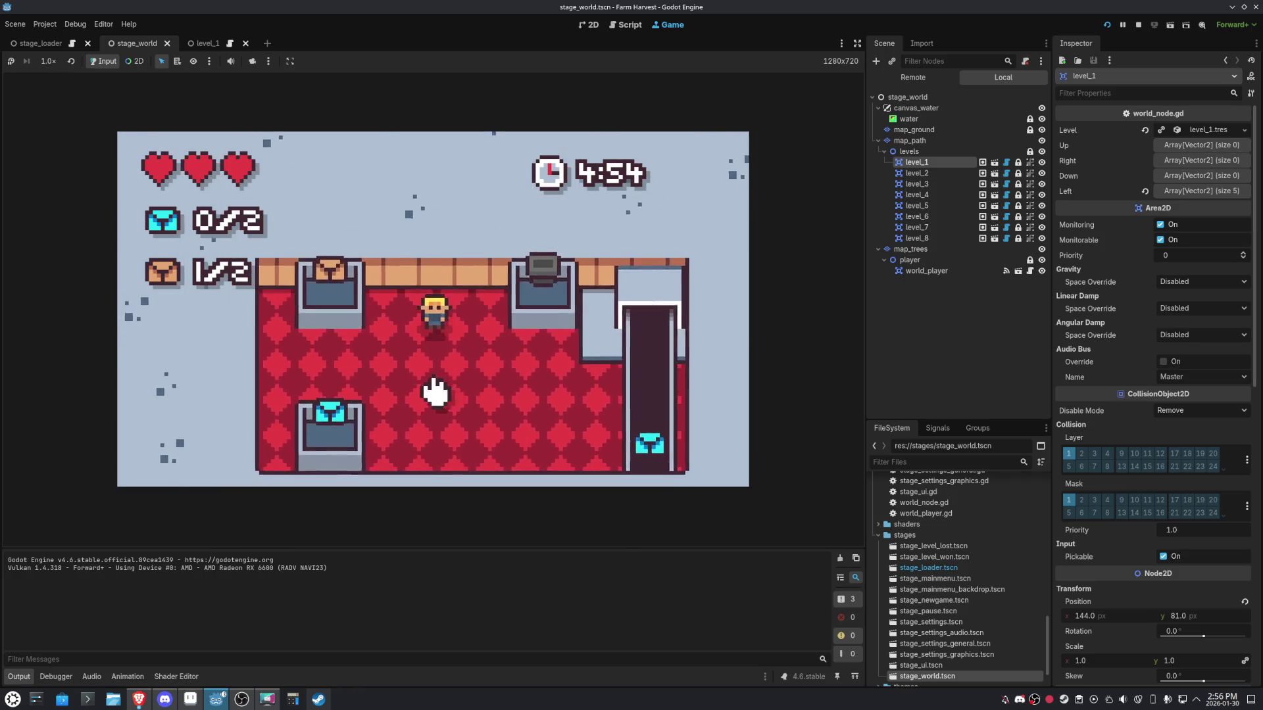
Deliver the cyan boxes to their bin until COMPLETE! shows with 2/2 mail, then relaunch the game.
key(Right)
key(Down)
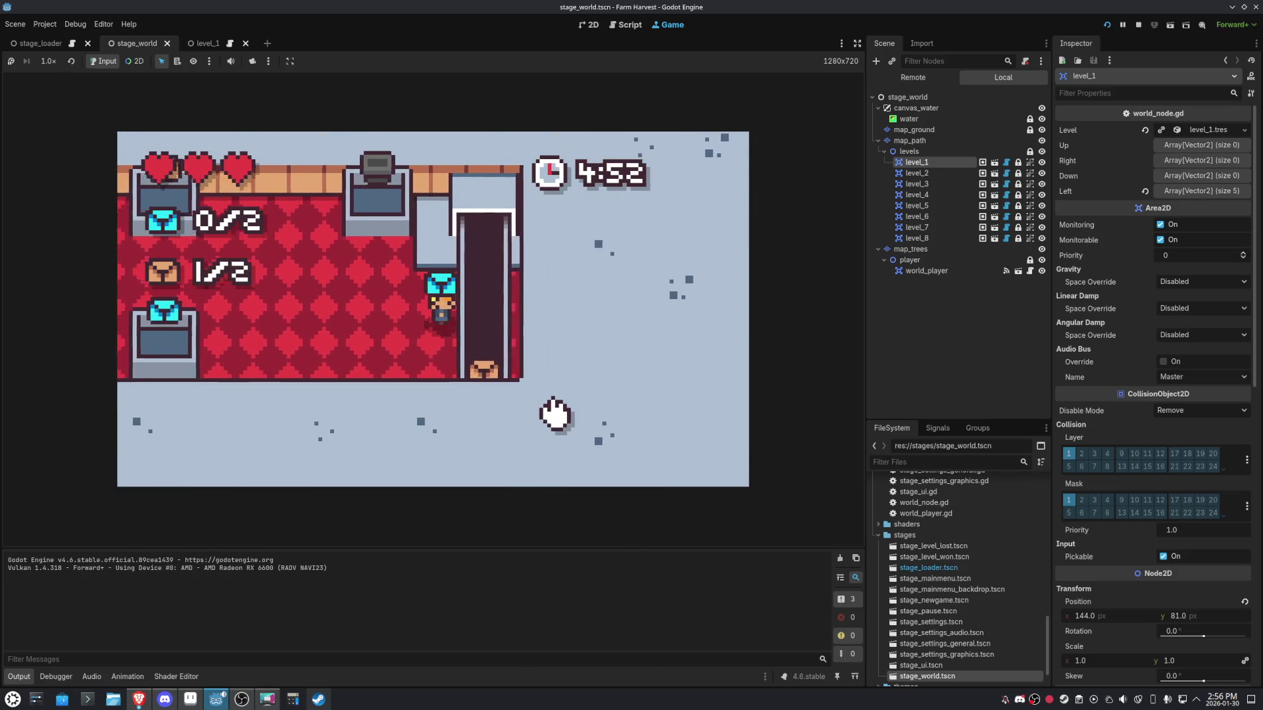
key(Left)
key(Right)
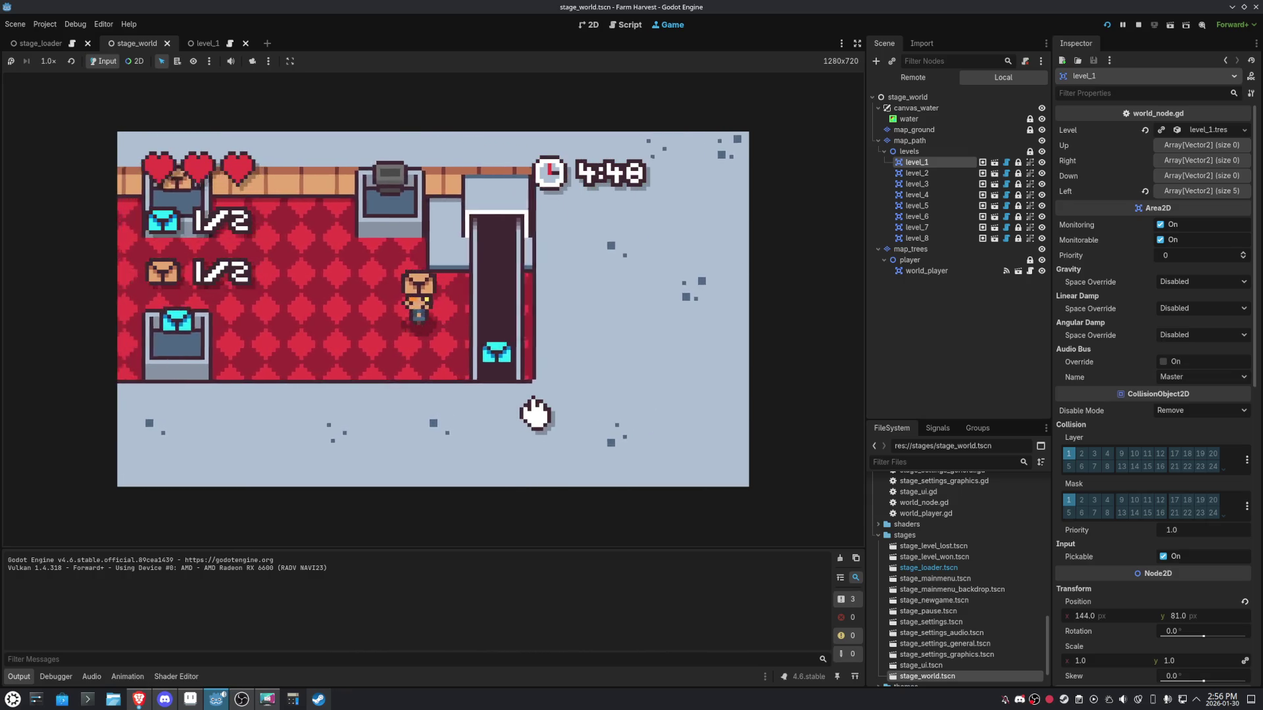
key(Left)
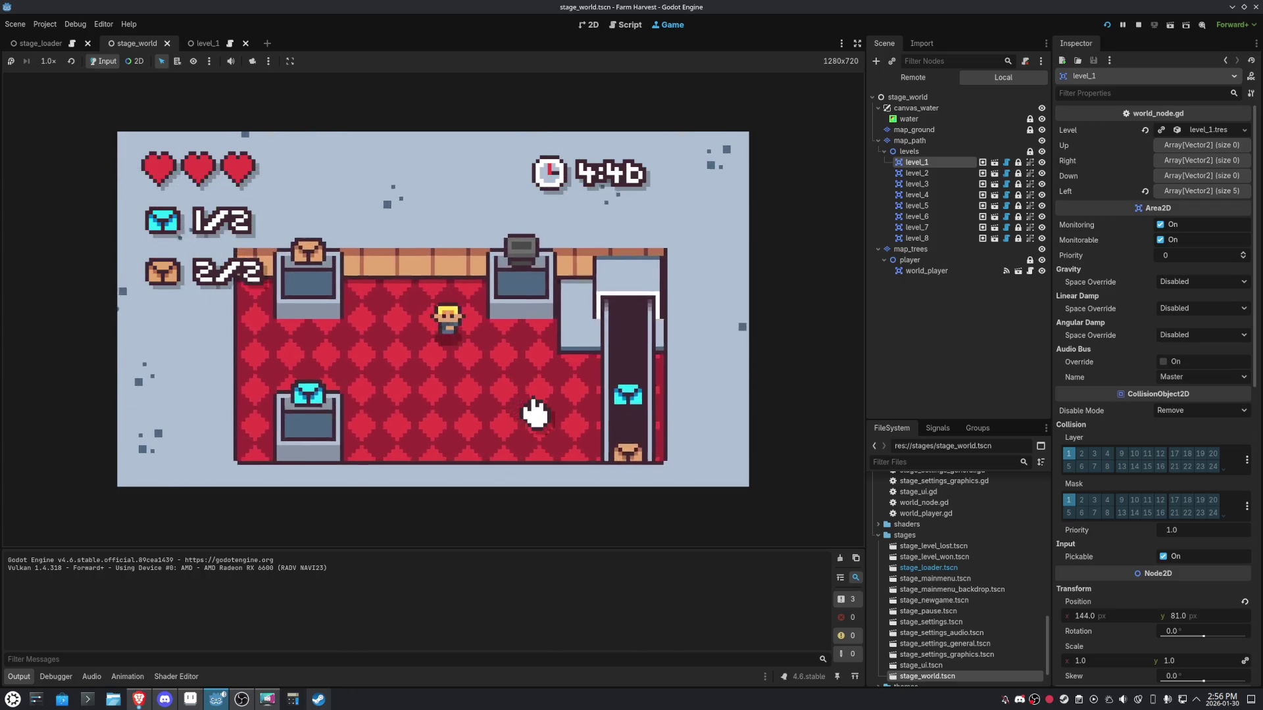
key(Left)
key(Up)
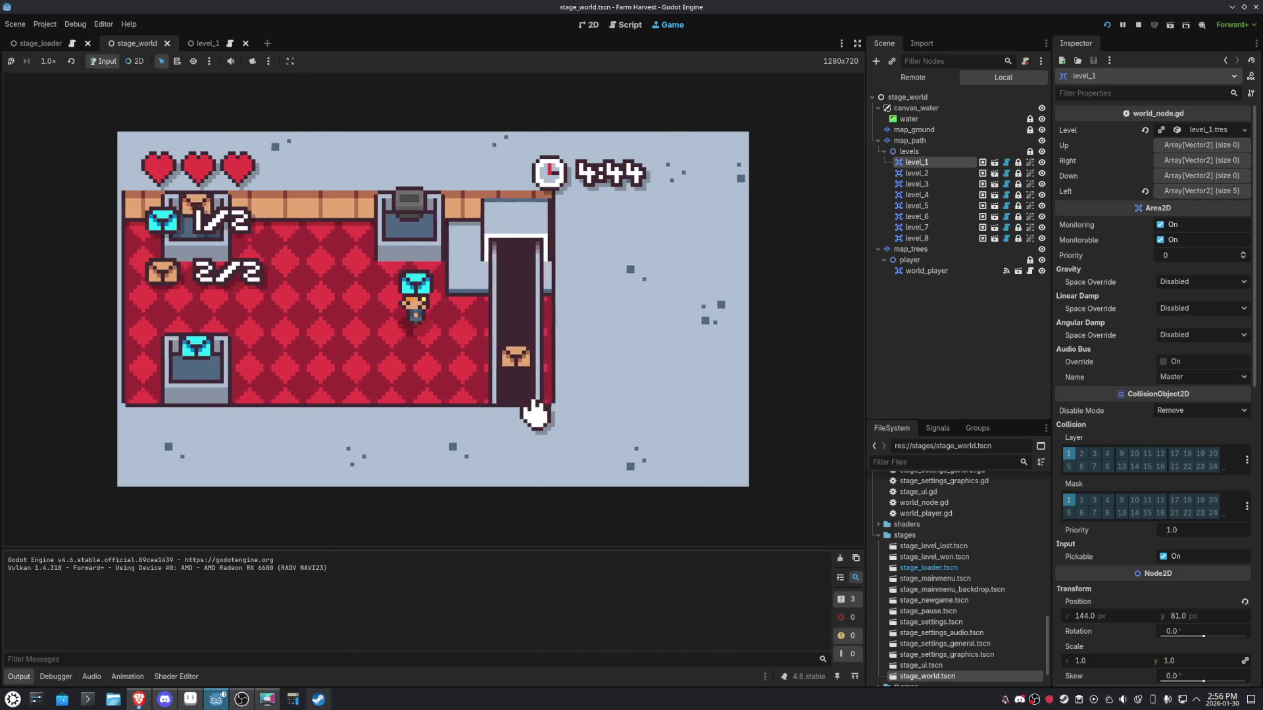
key(Left)
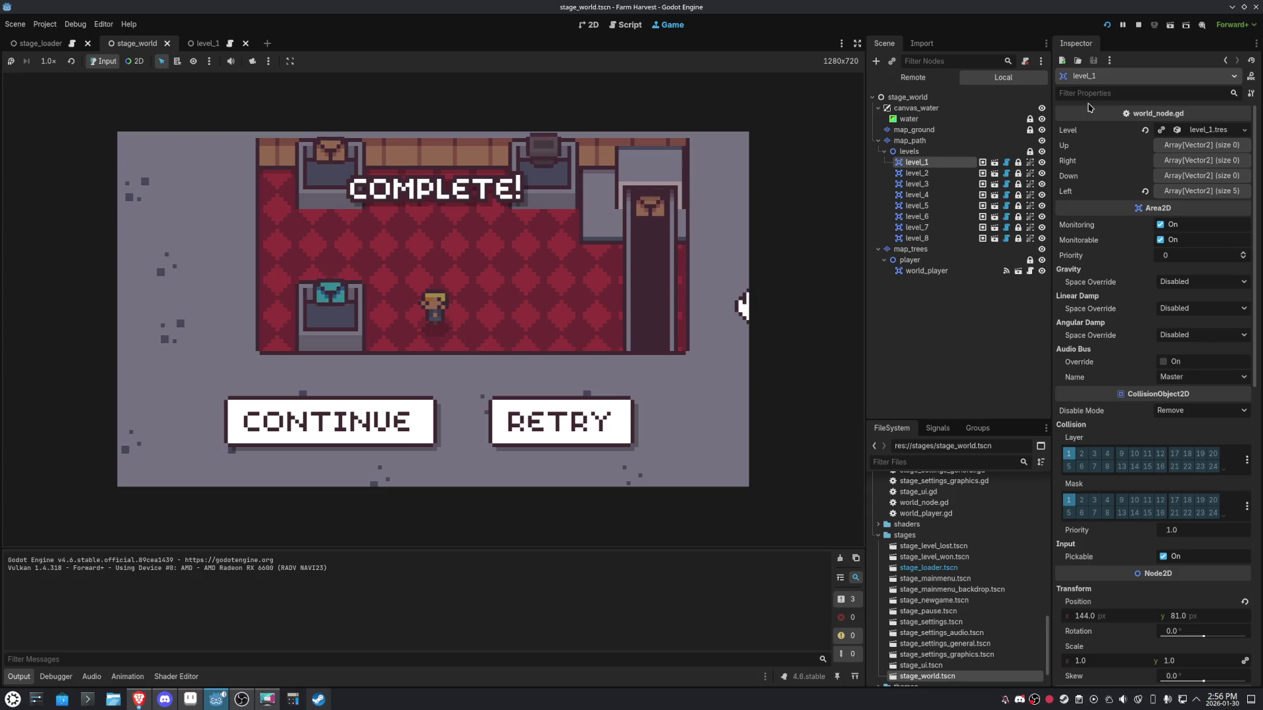
click(1107, 25)
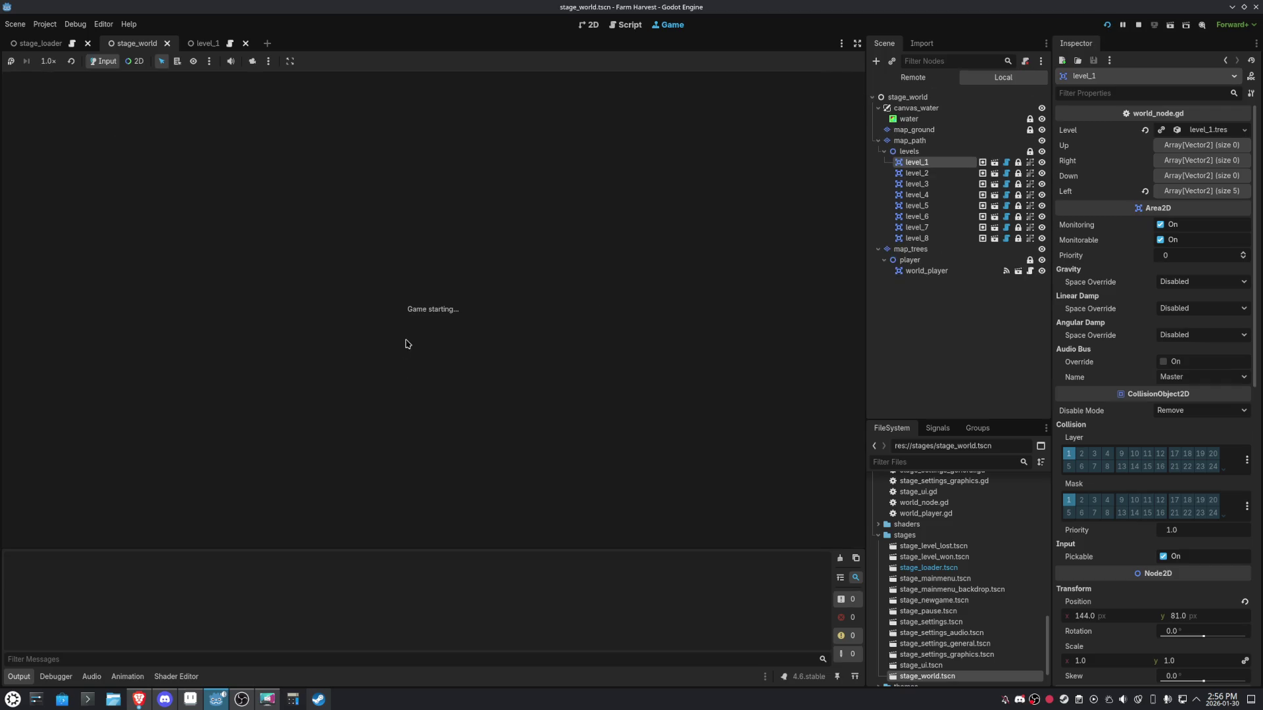
Enter level 1 and carry a cyan box from near the chute to the left.
click(416, 339)
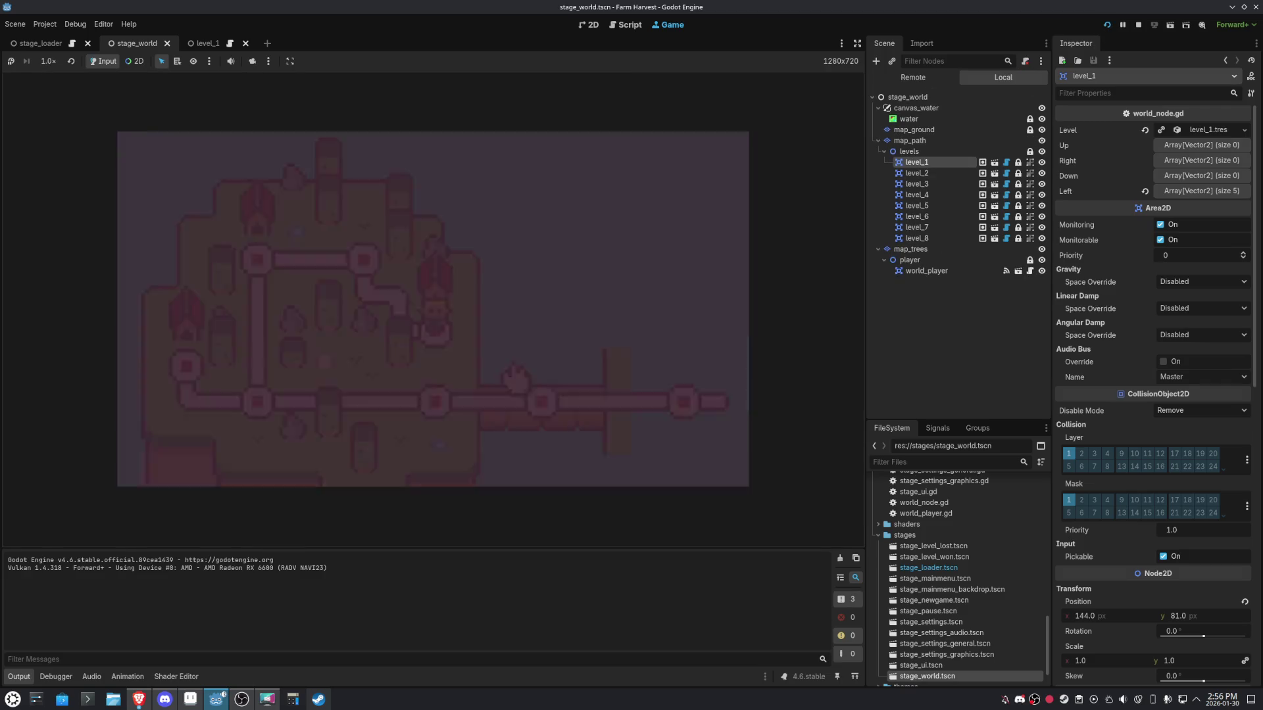
key(Right)
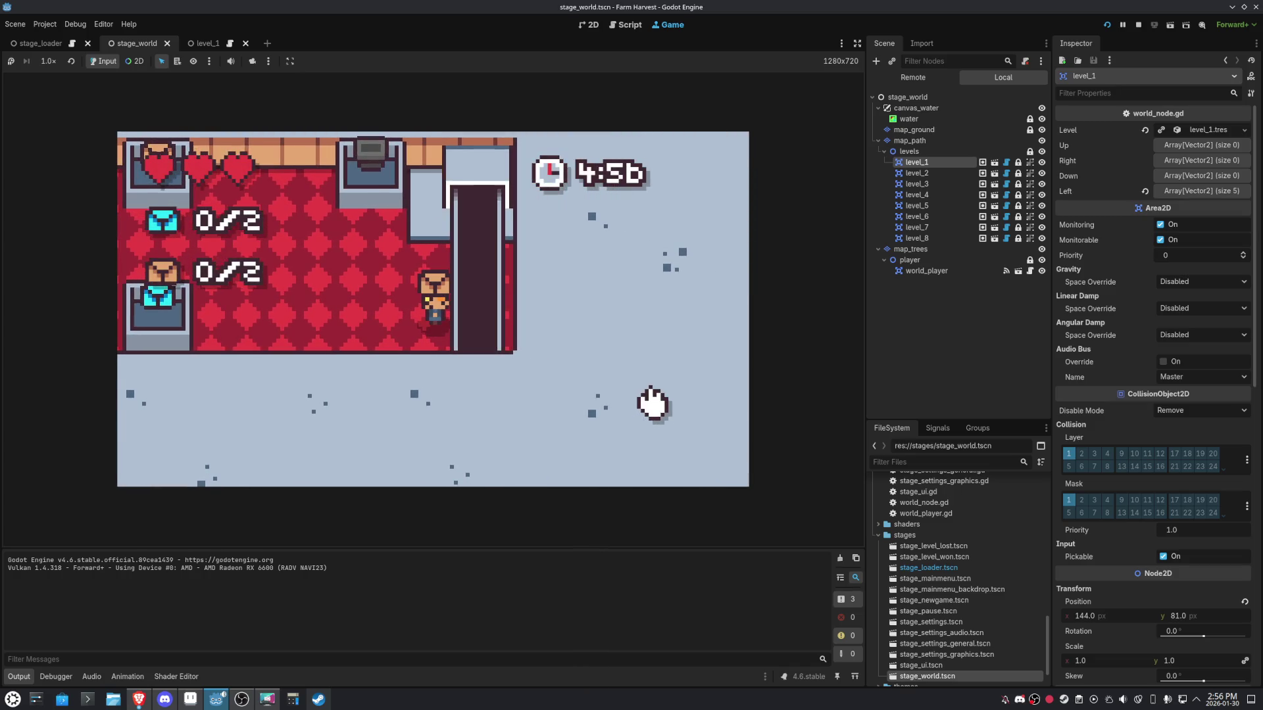
key(Up)
key(Left)
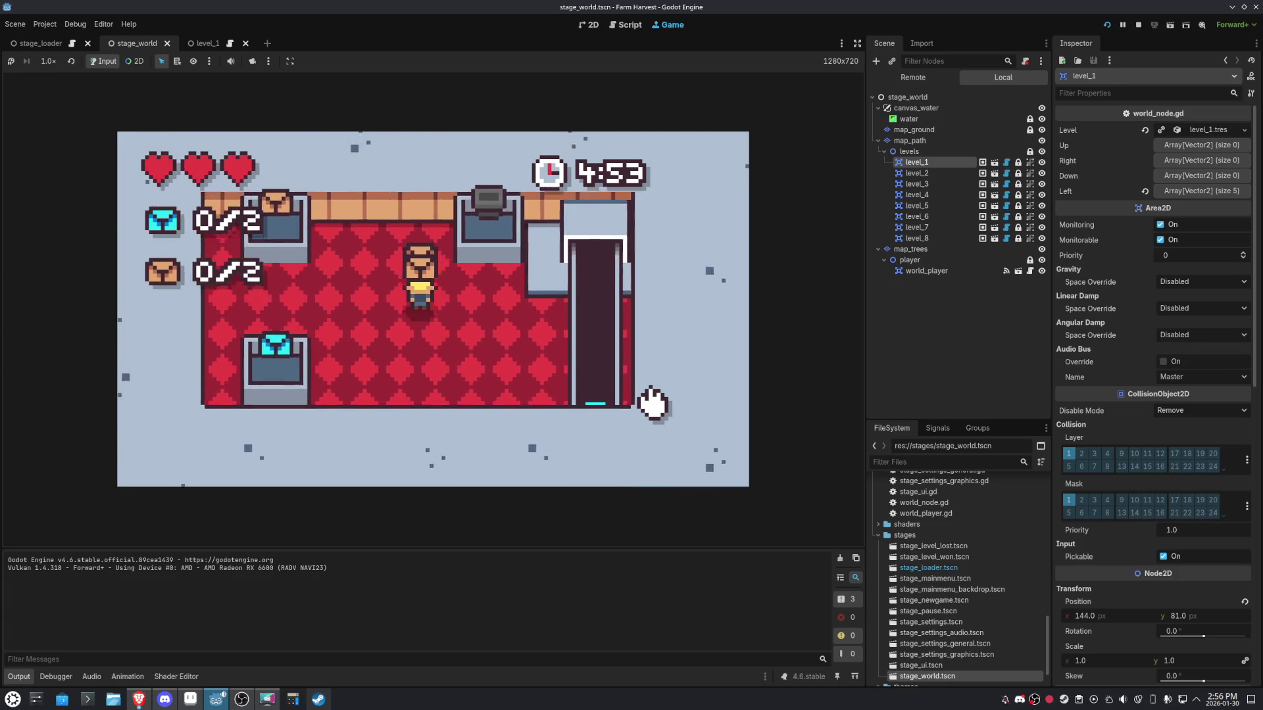
key(Down)
key(Right)
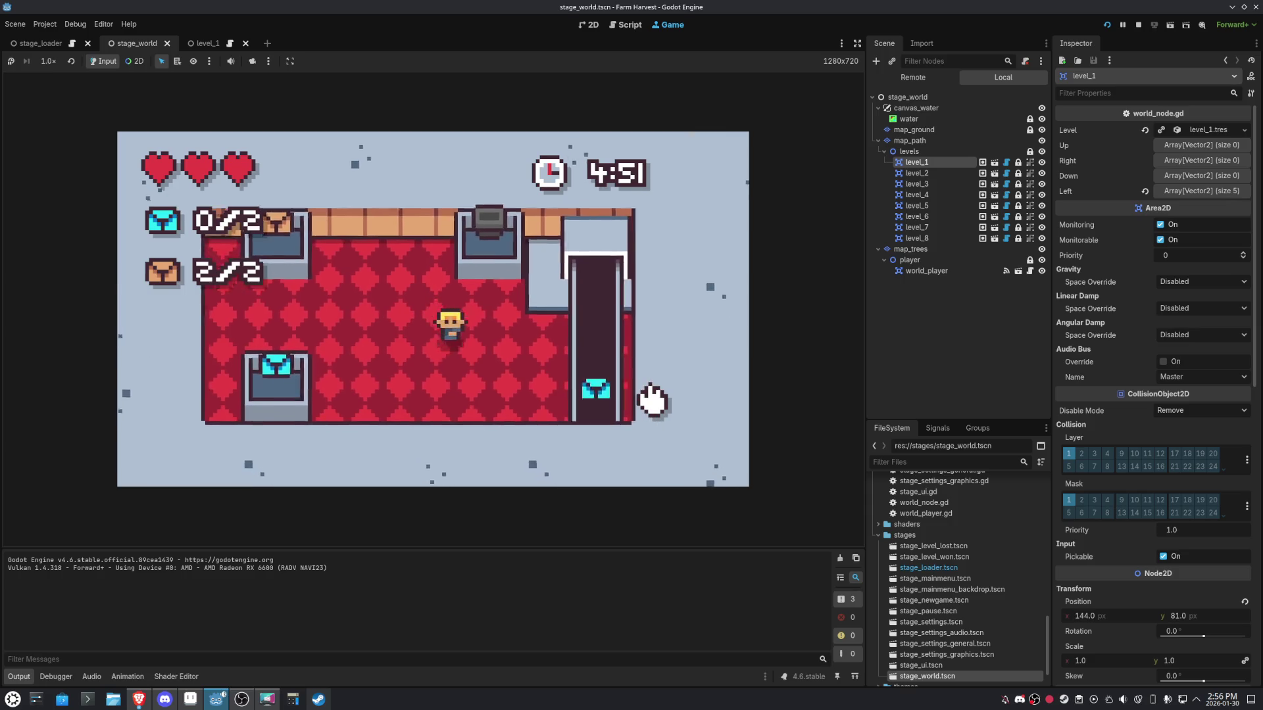
key(Right)
key(Down)
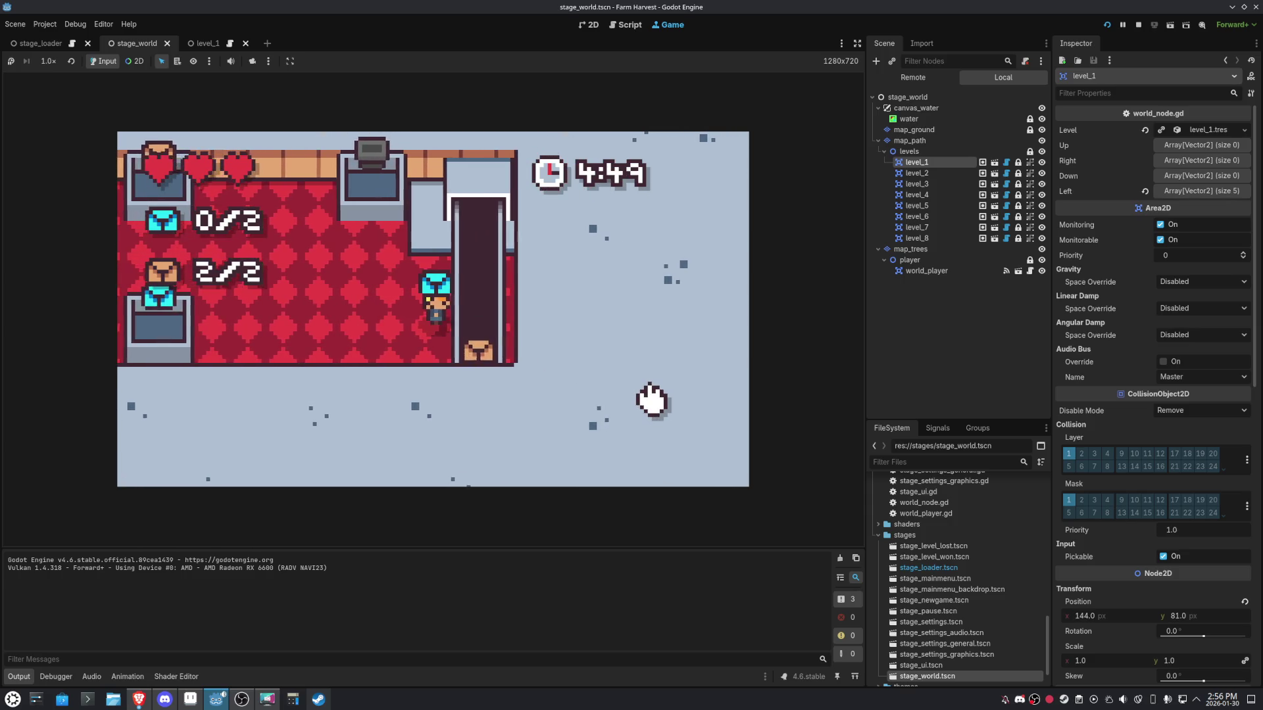
key(Left)
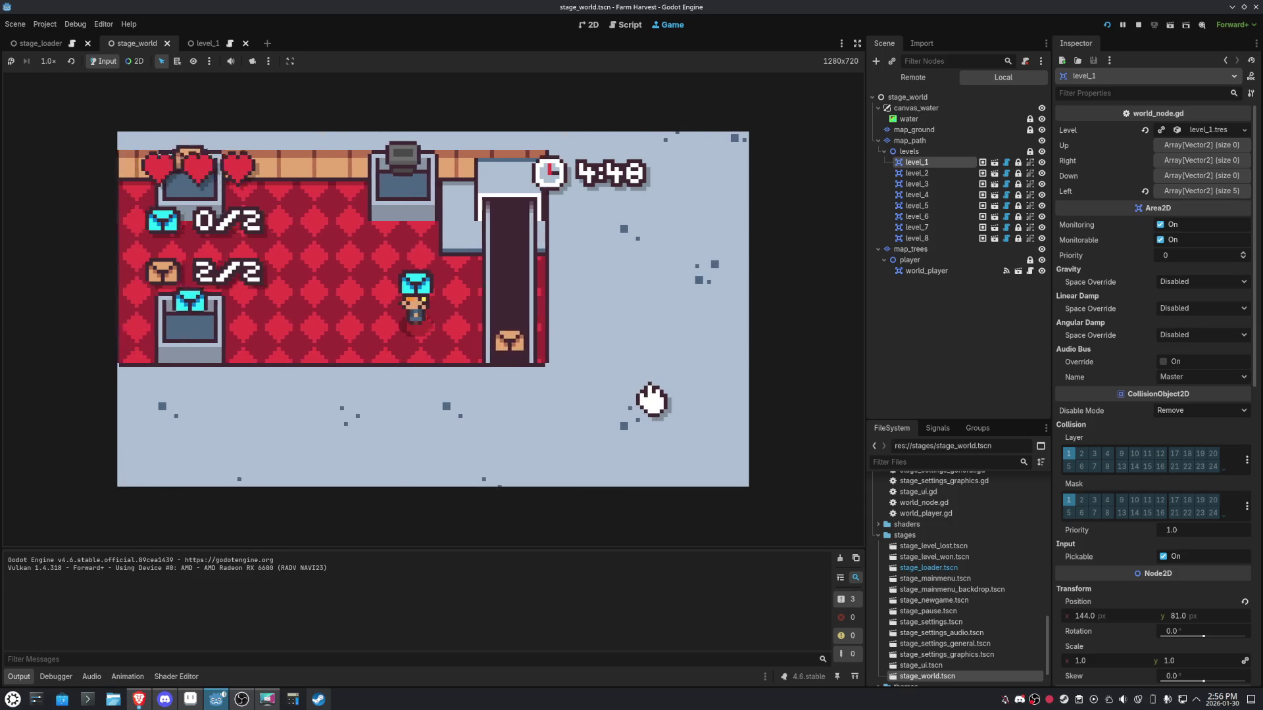
key(Left)
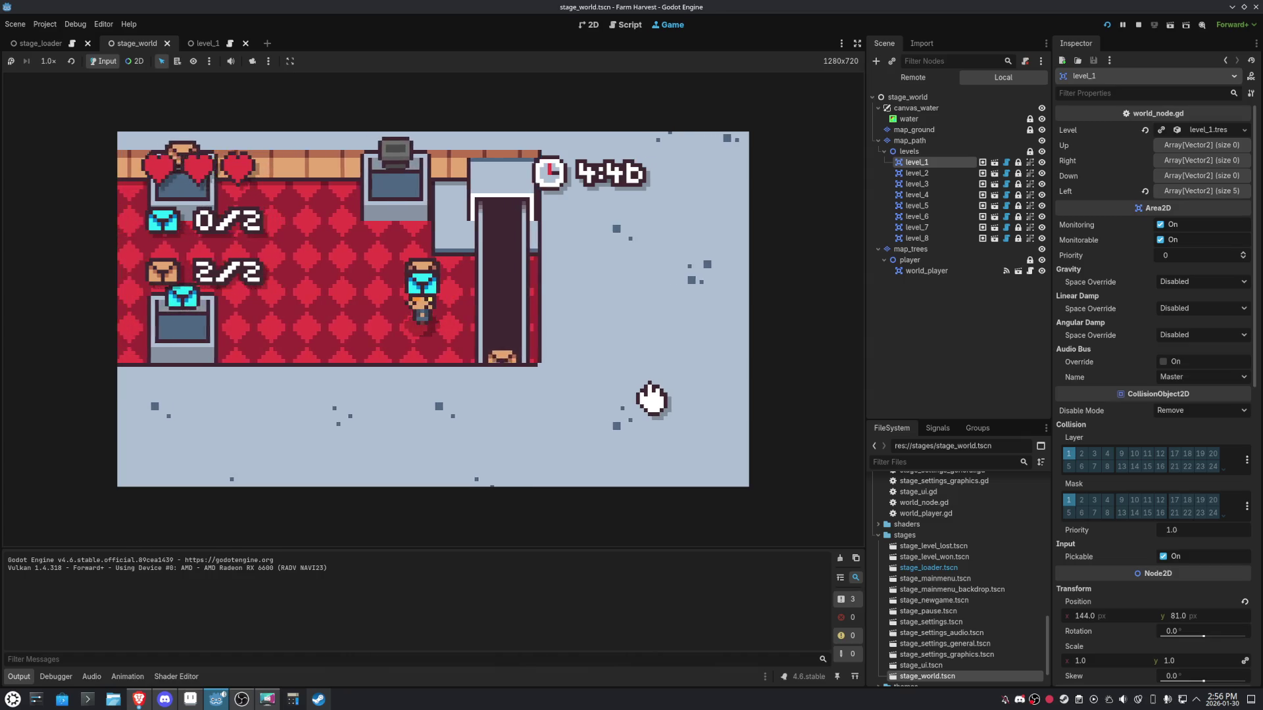
Stack brown and cyan boxes, deliver them to reach COMPLETE!, then stop the game with F8.
key(space)
key(Left)
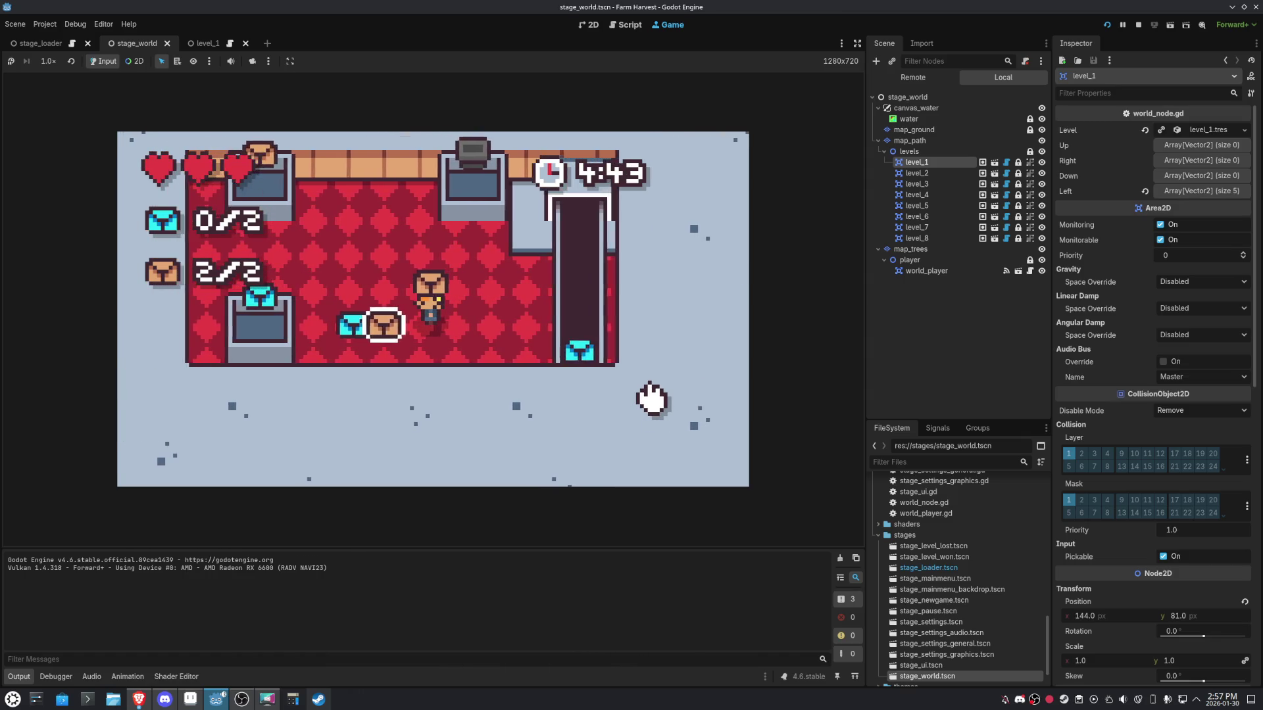
key(Right)
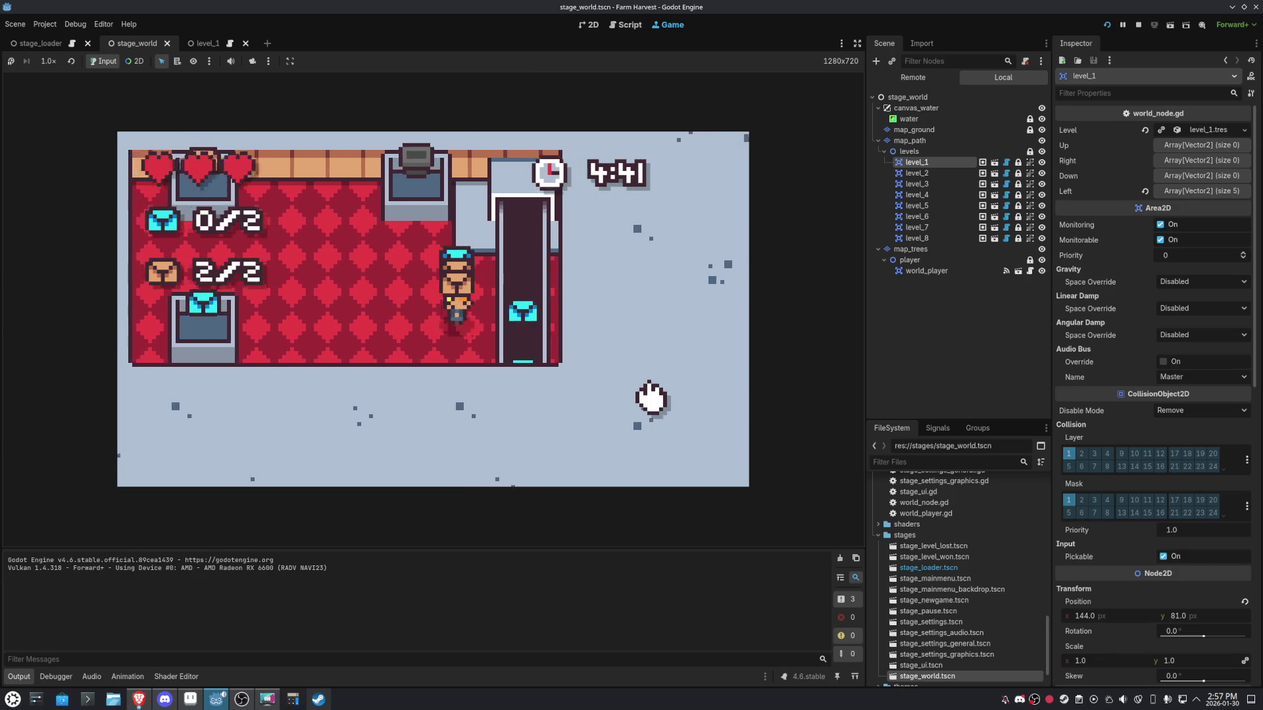
key(Right)
key(space)
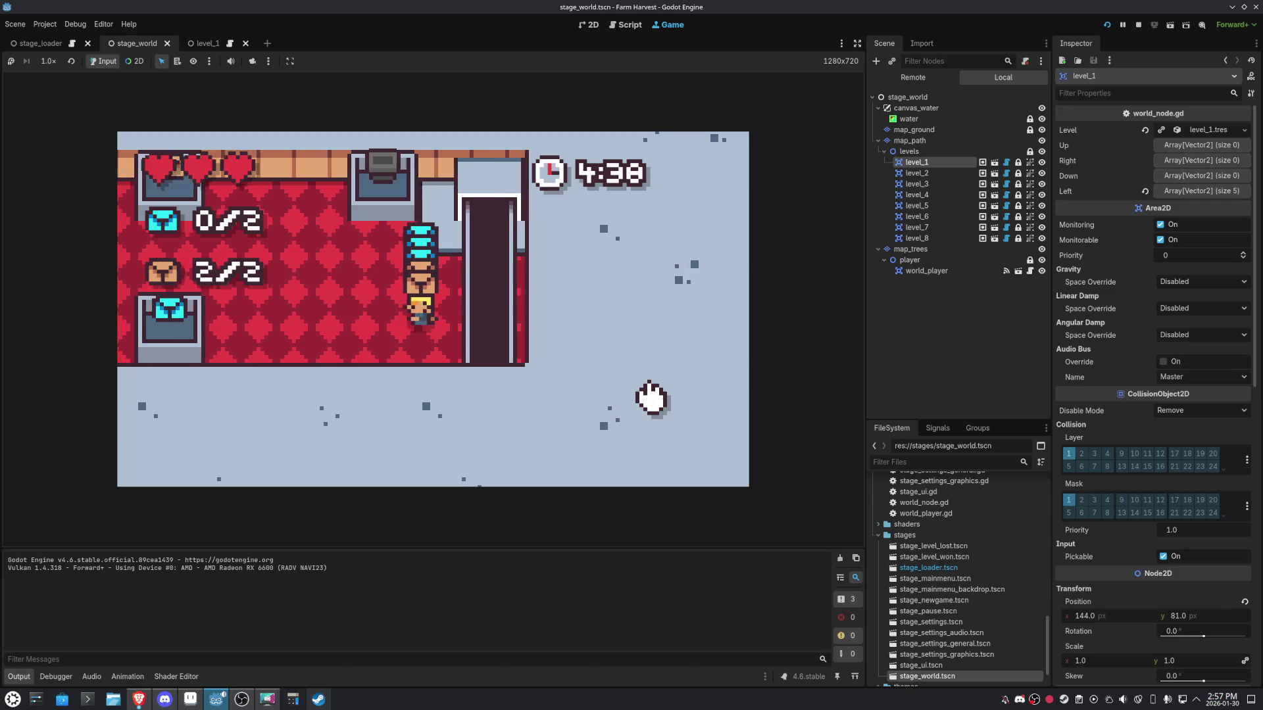
key(Left)
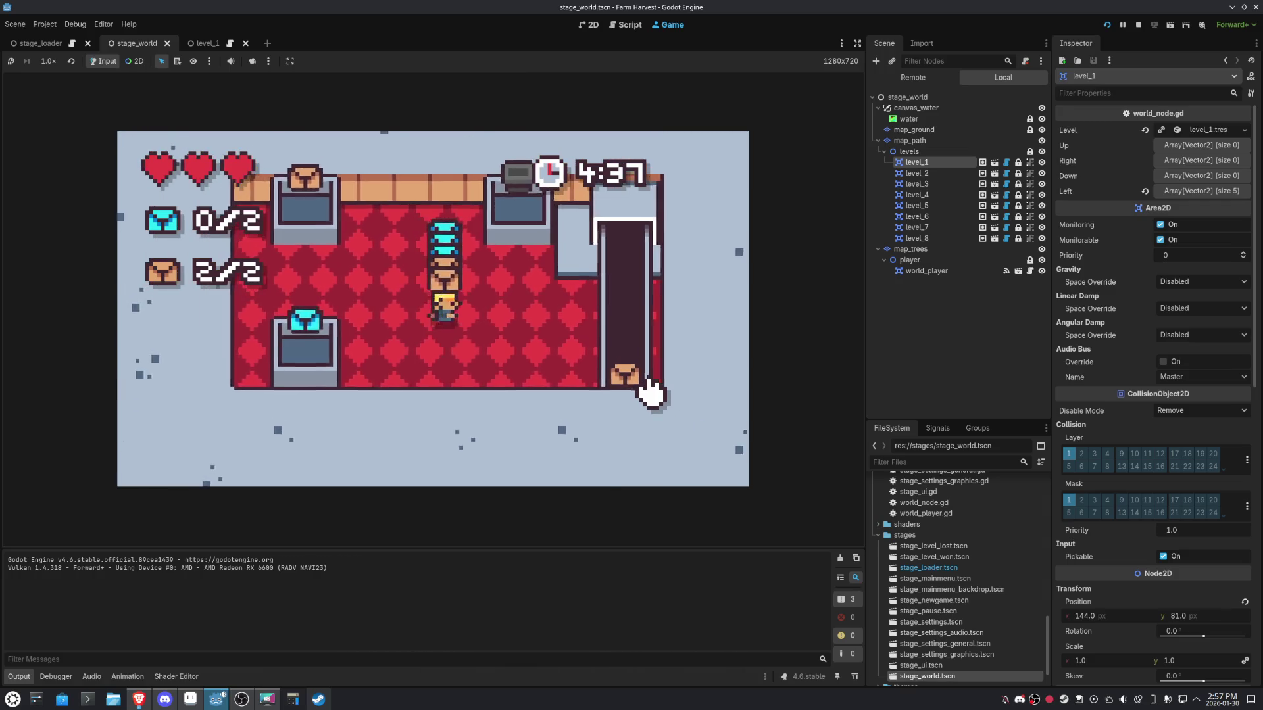
key(Right)
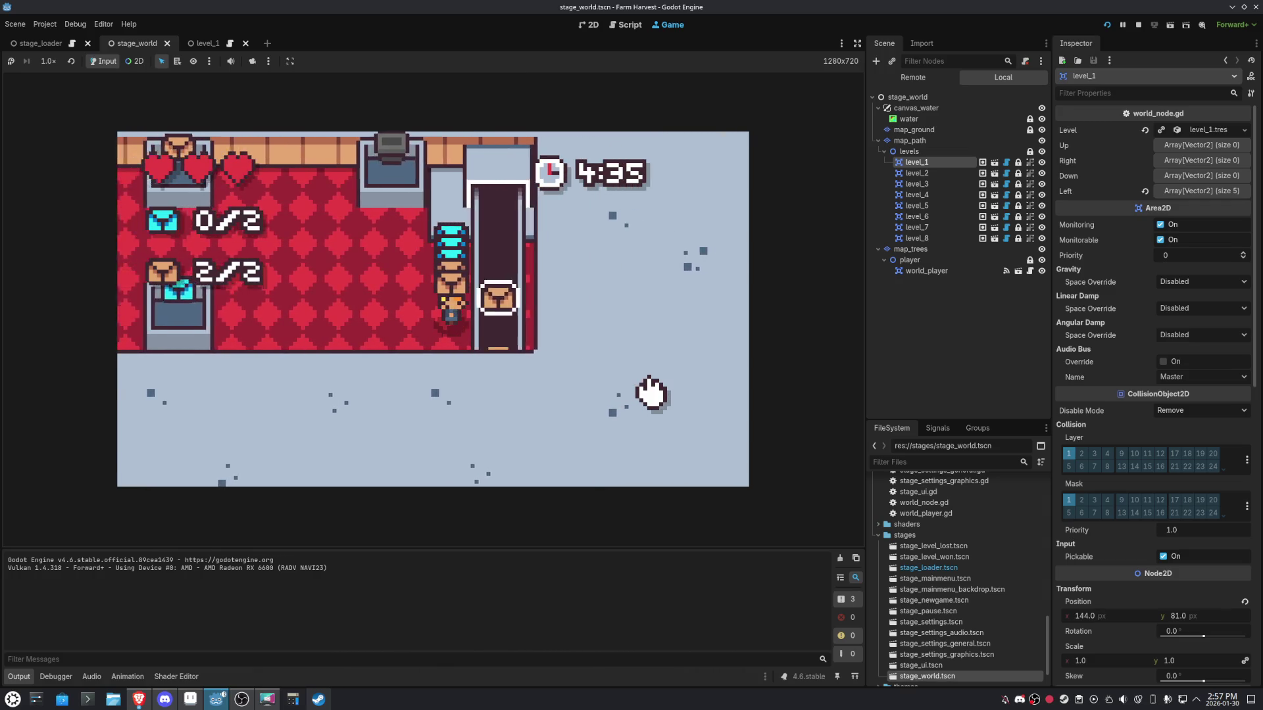
key(Left)
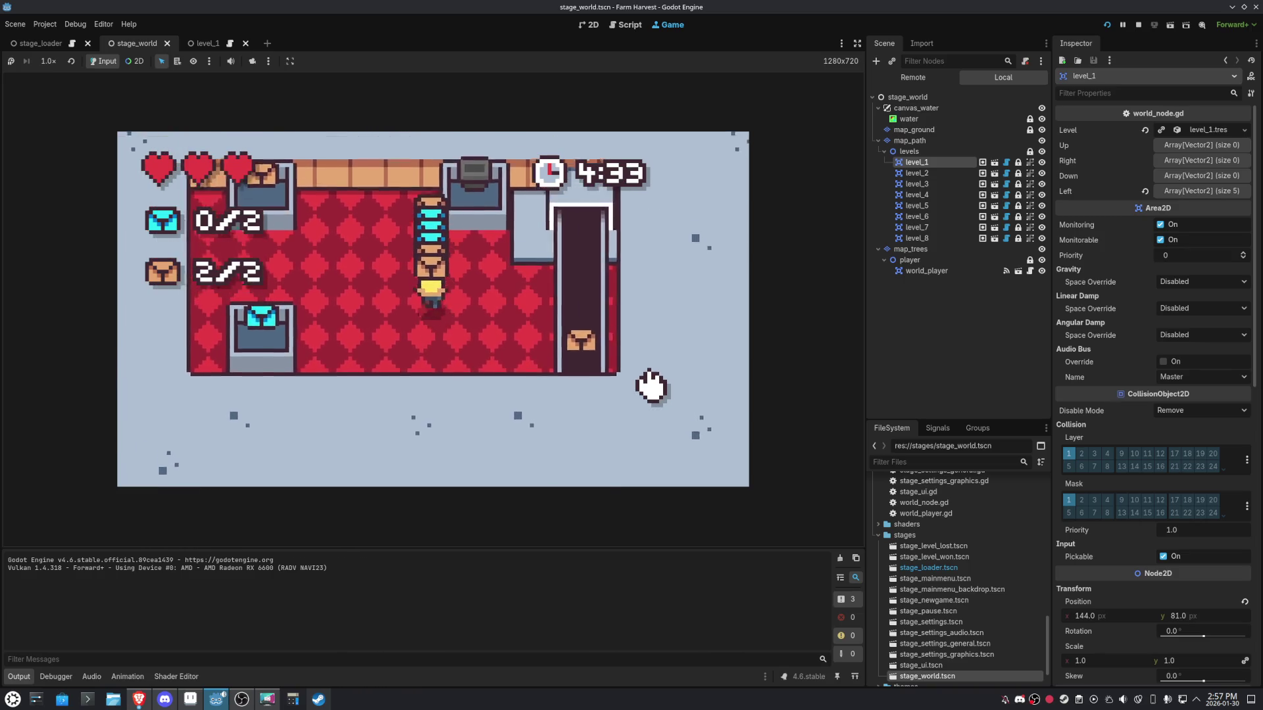
key(Up)
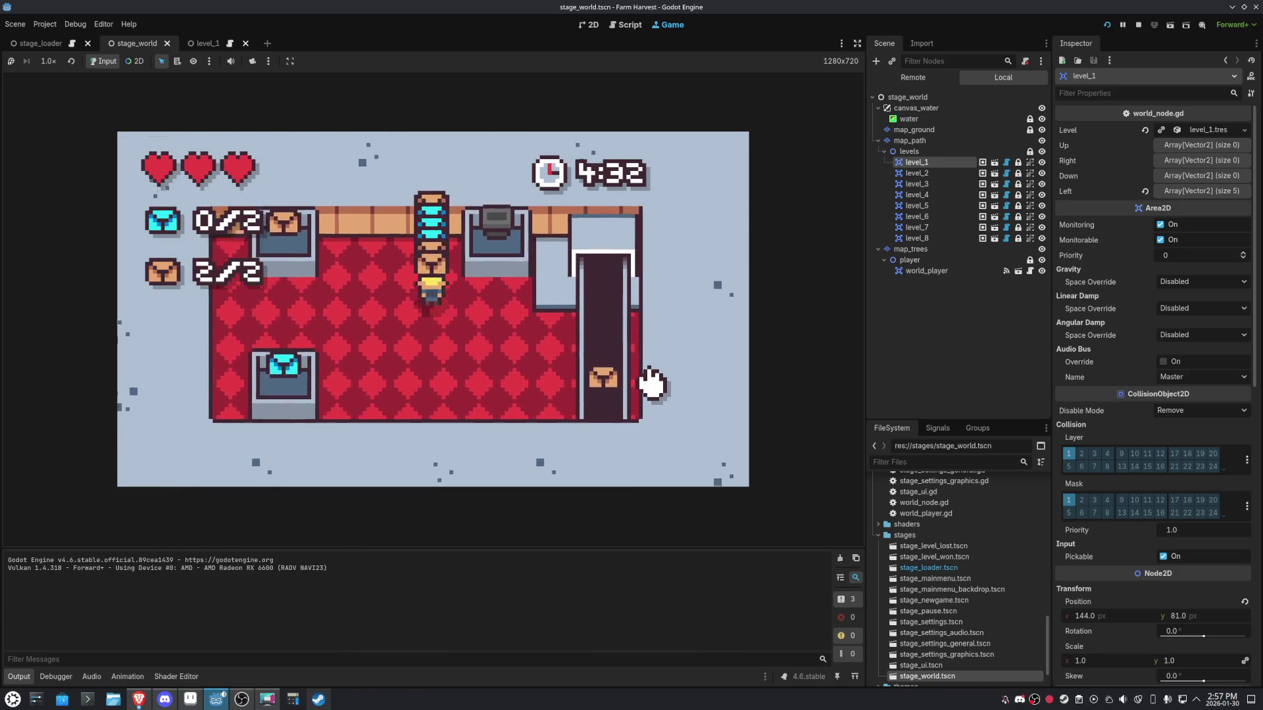
key(Down)
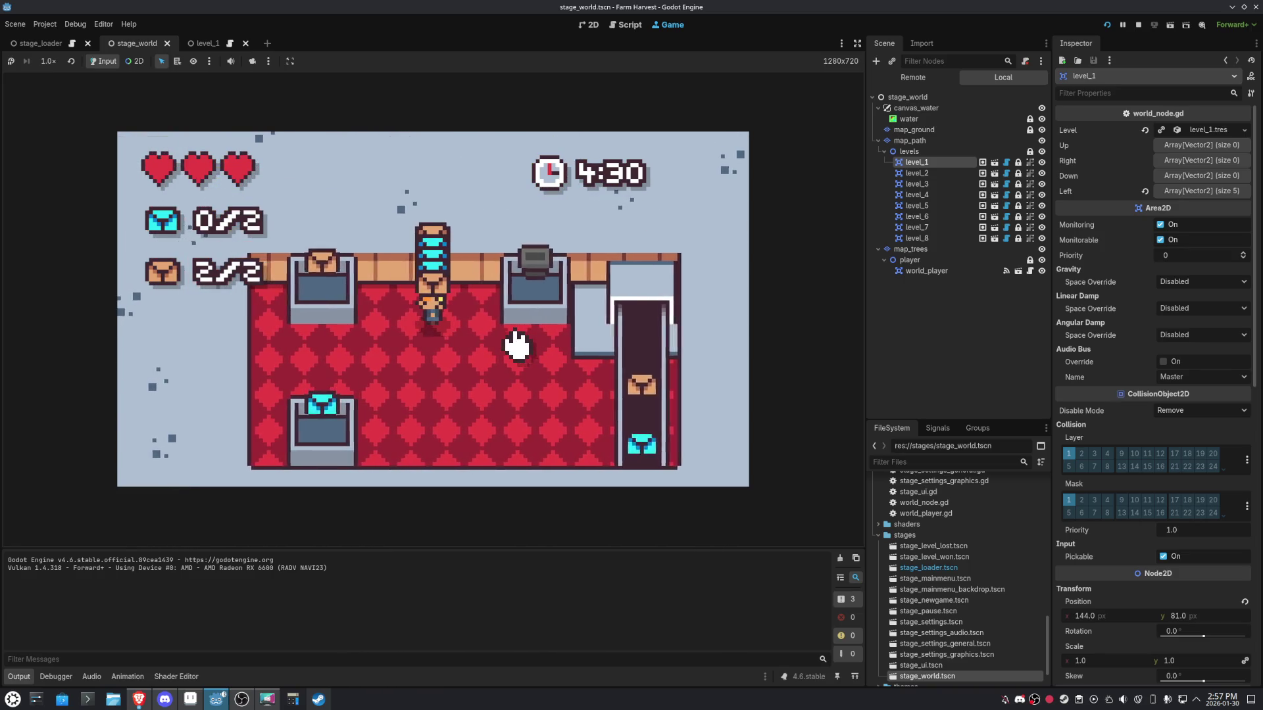
key(Down)
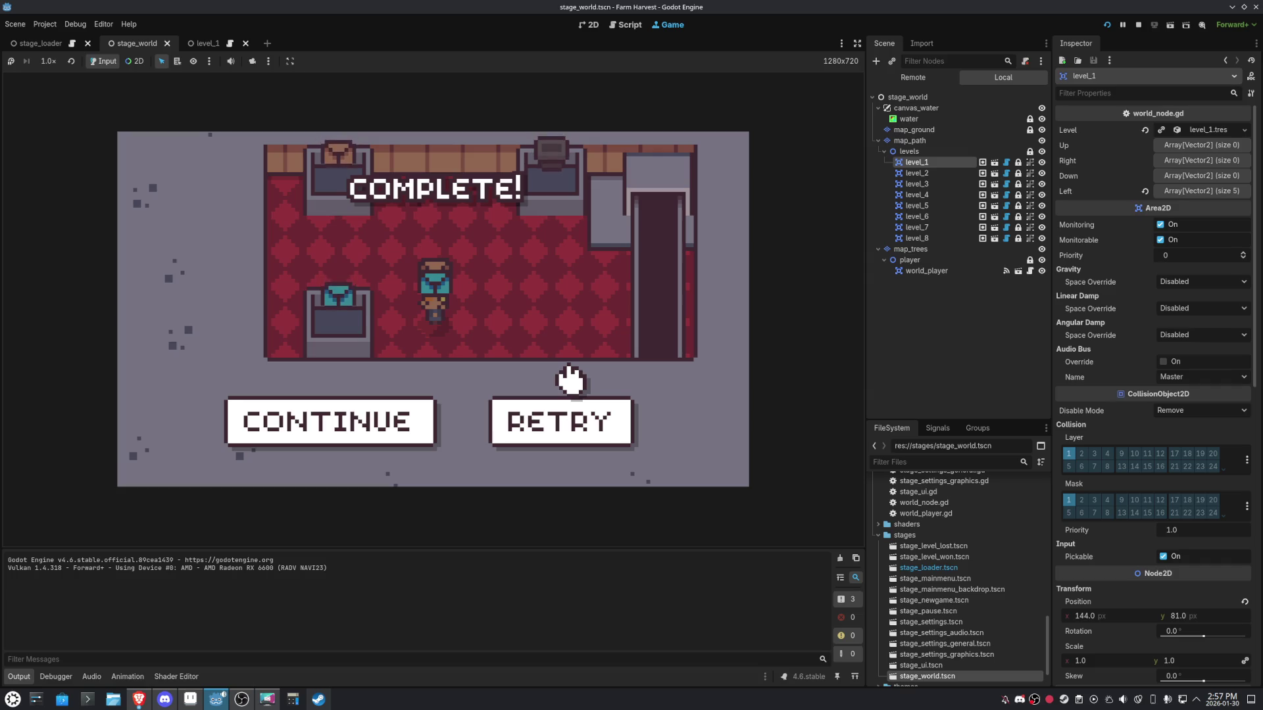
key(F8)
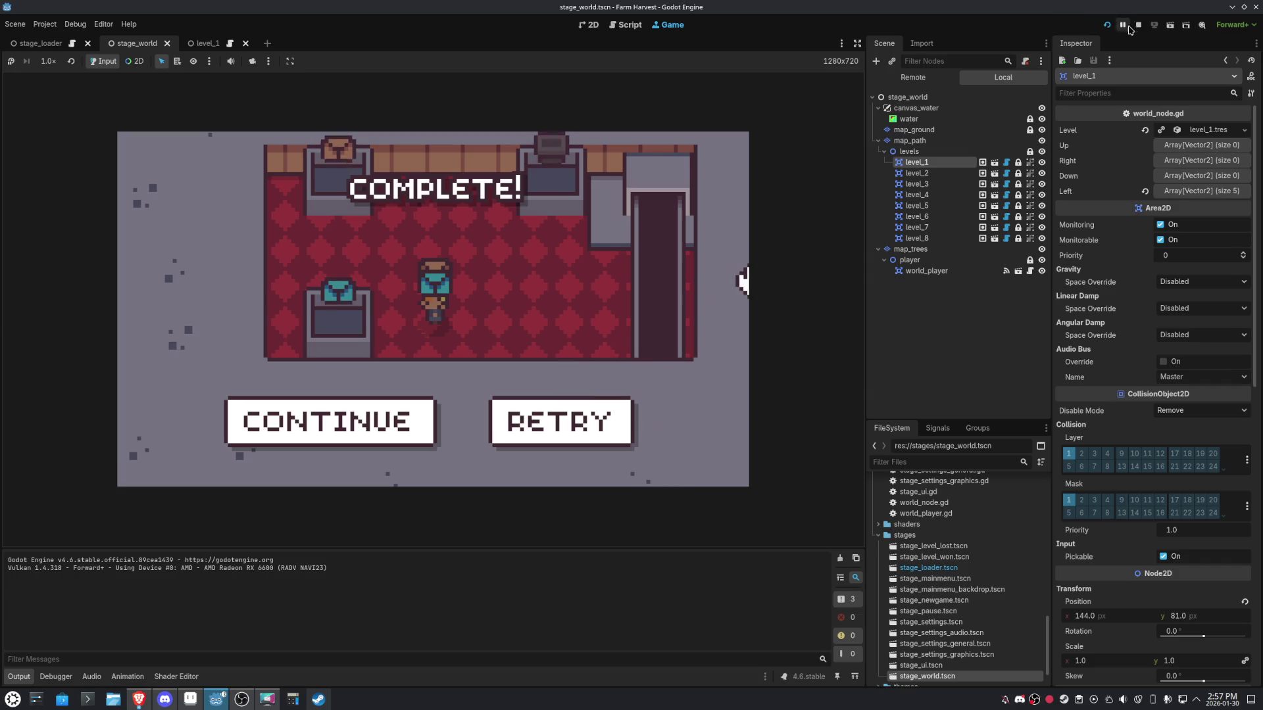
Zoom the 2D viewport to frame the stage_world map, then bring the screen recorder forward.
scroll(489, 277, up, 4)
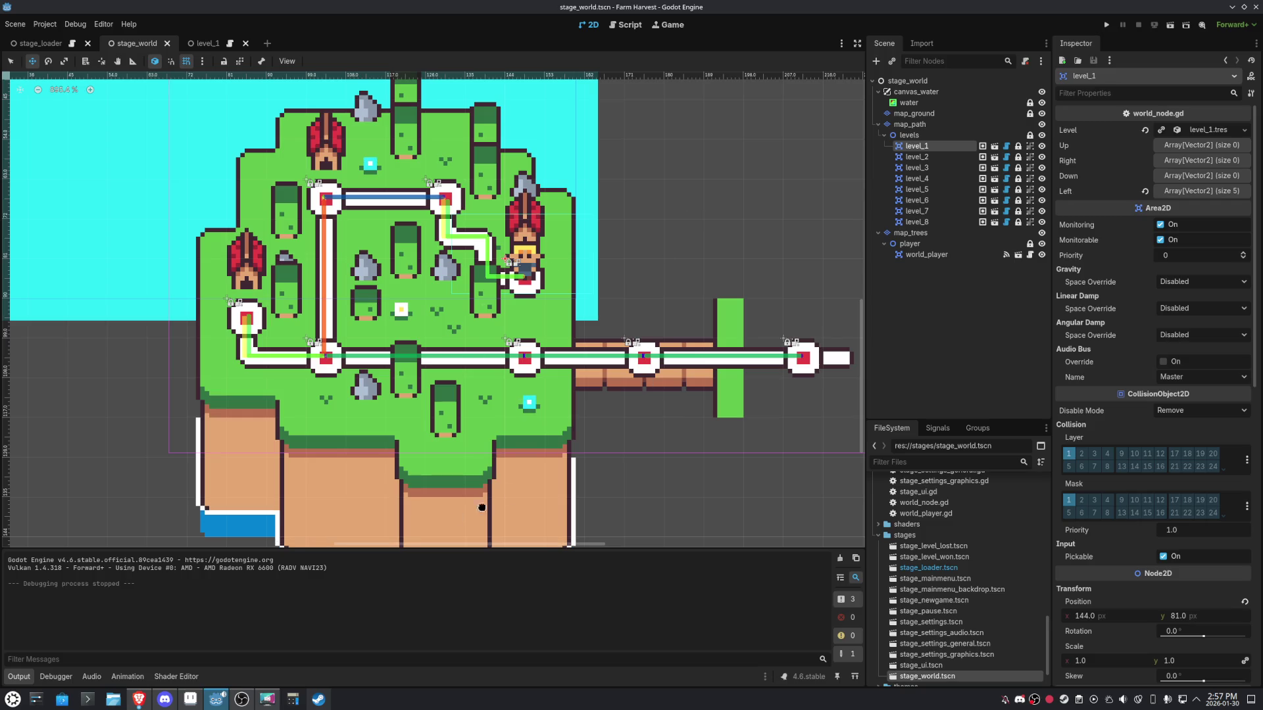
scroll(437, 529, down, 10)
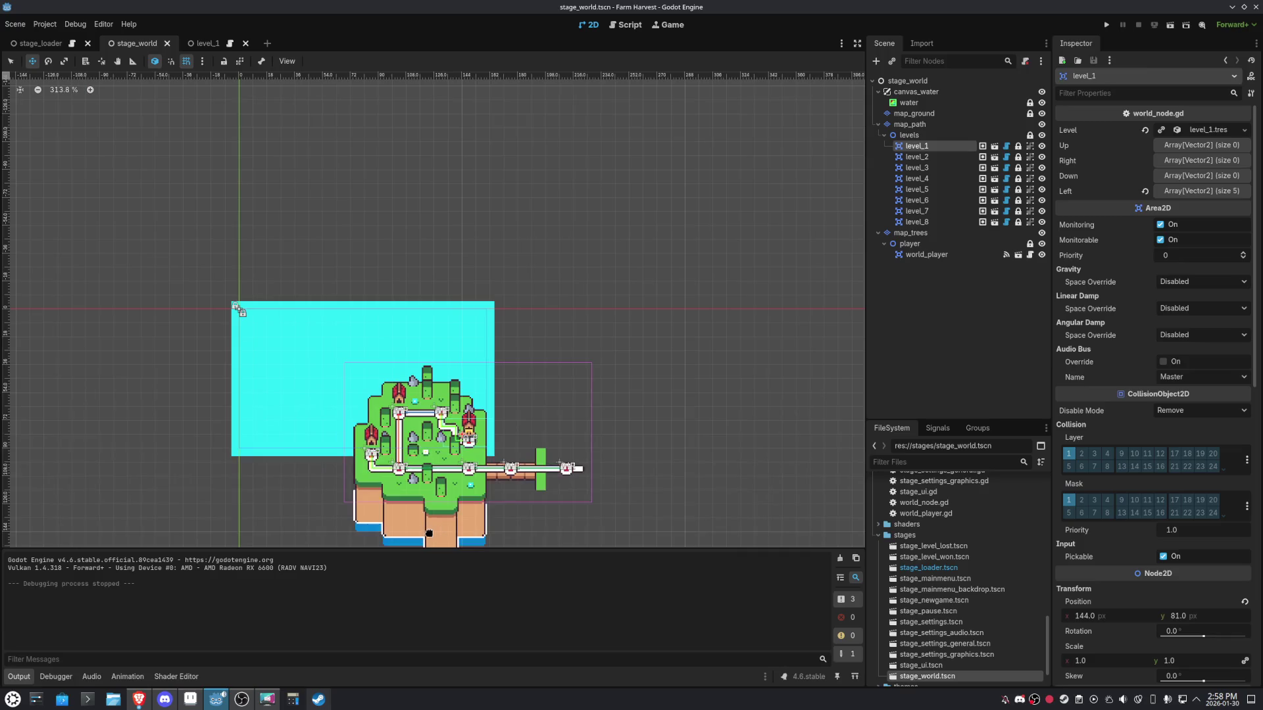
scroll(484, 321, up, 4)
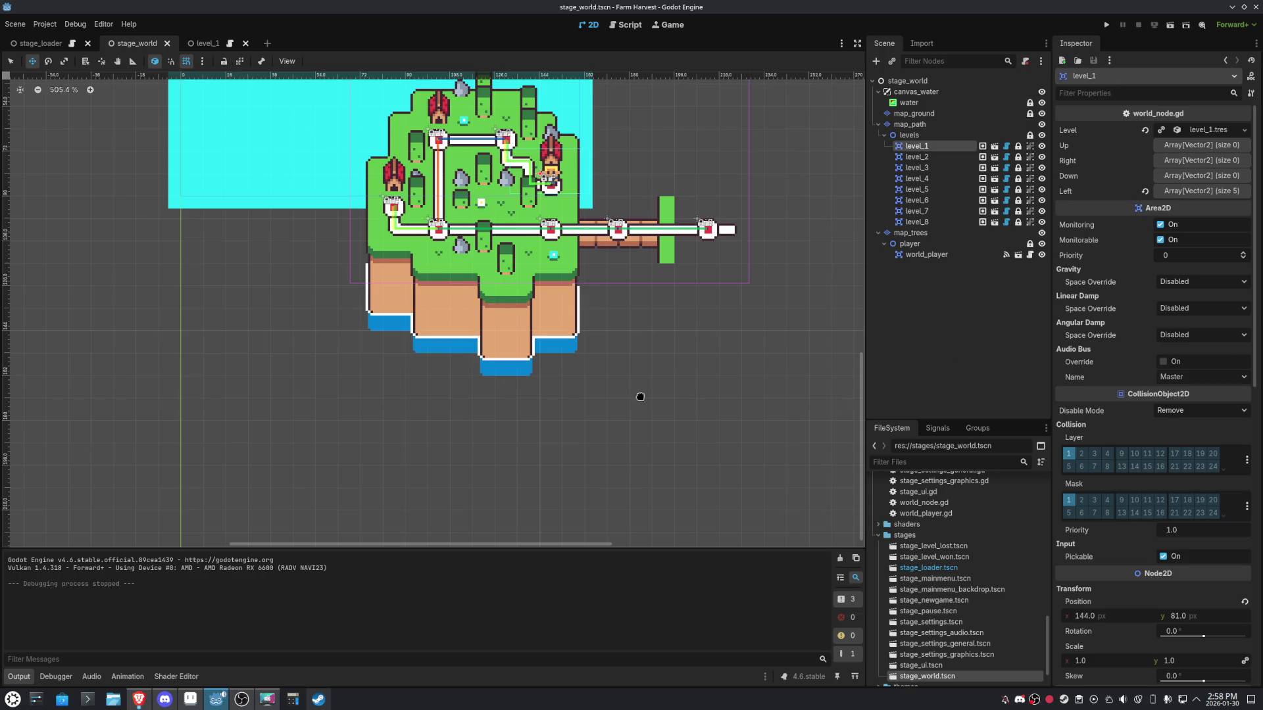
click(243, 705)
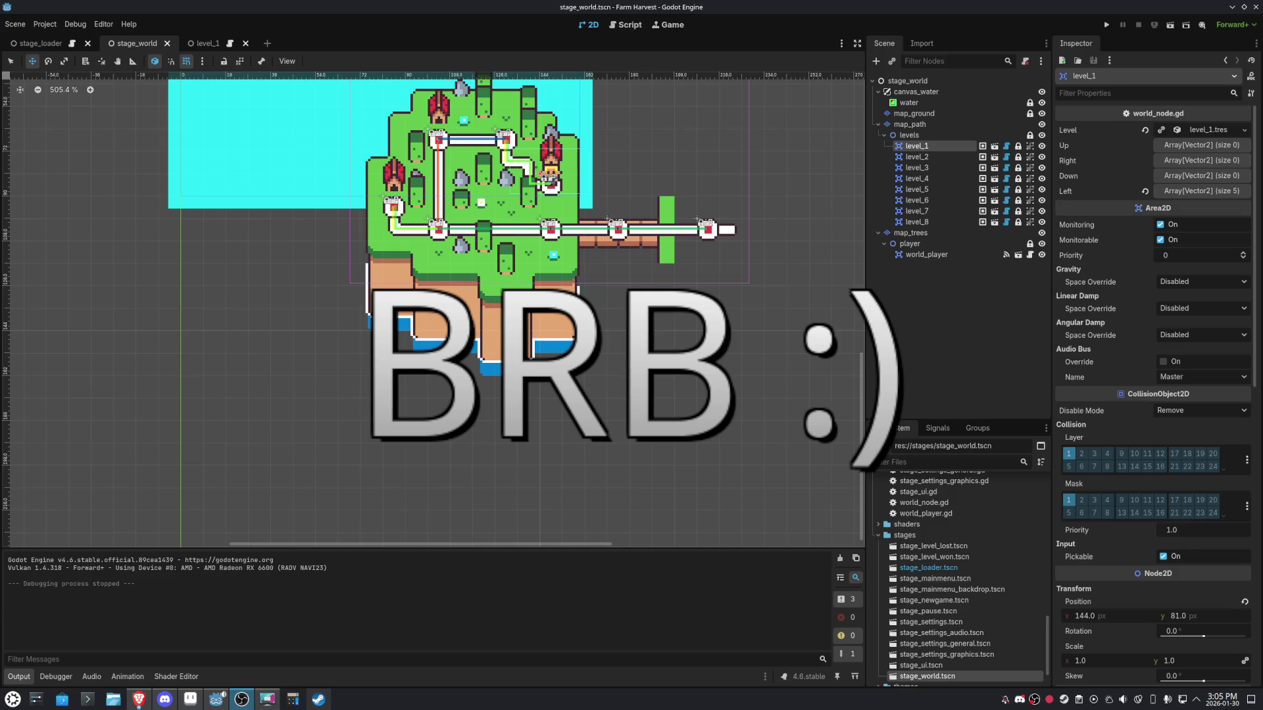
Close the level_1 scene tab and pan the stage_world map down and right.
click(209, 43)
click(246, 44)
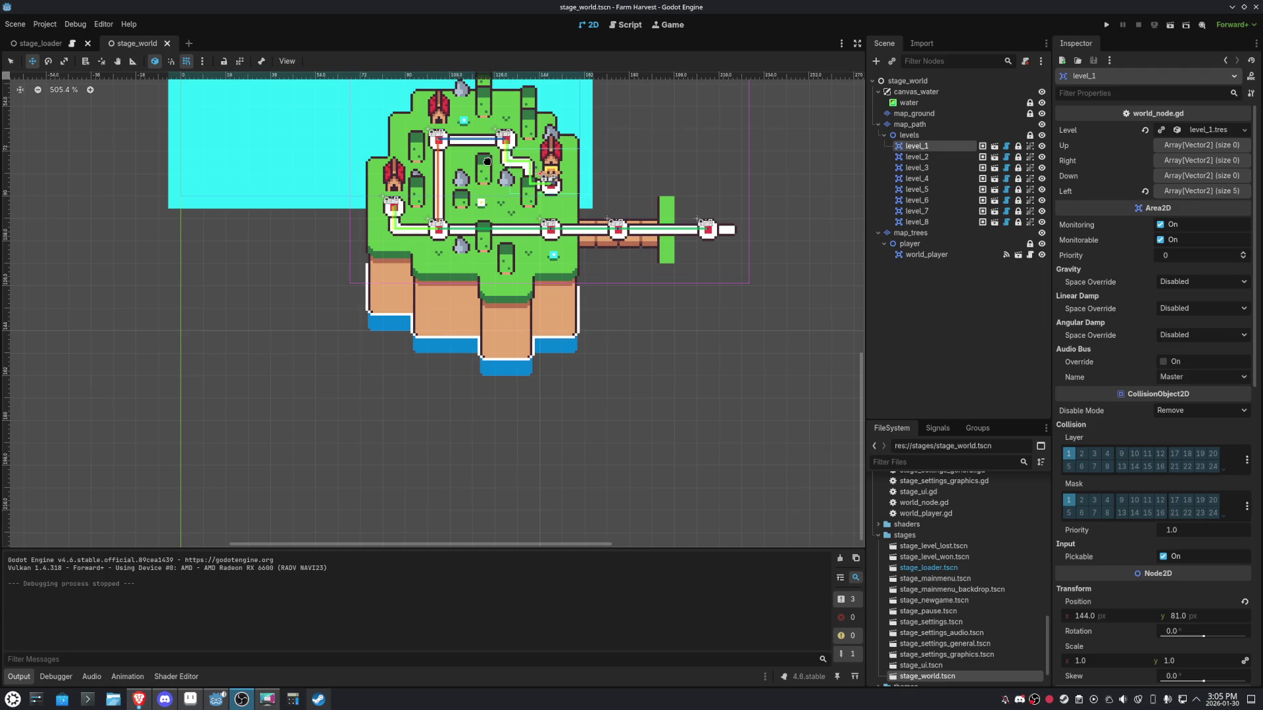
drag(257, 309, 318, 404)
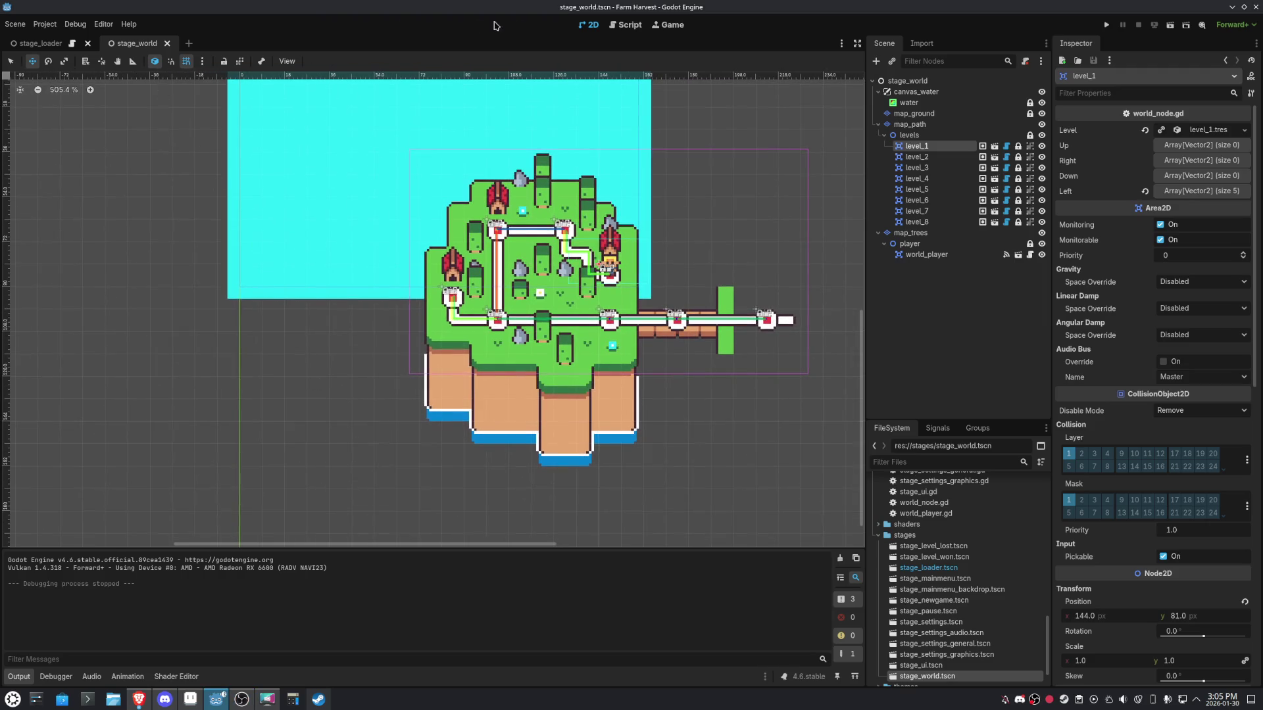
In game.gd, select the level_0 block of the world dictionary and comment it out with Ctrl+K.
click(633, 28)
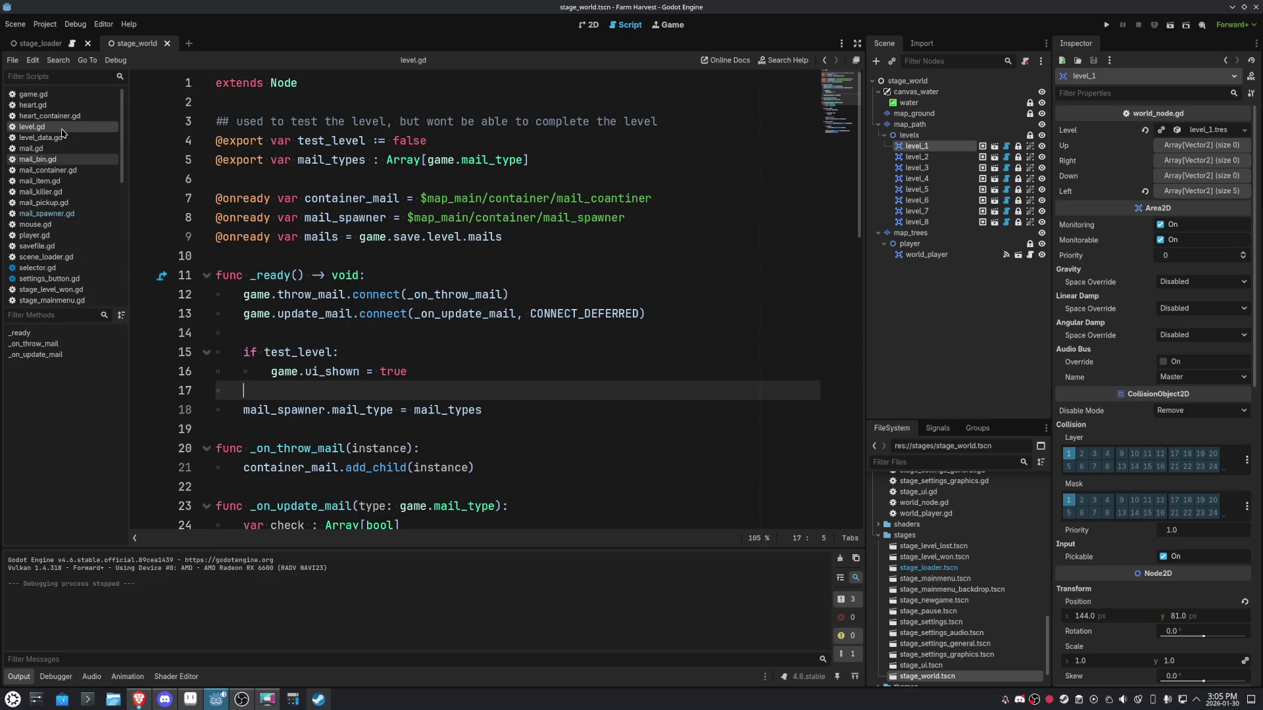
click(33, 94)
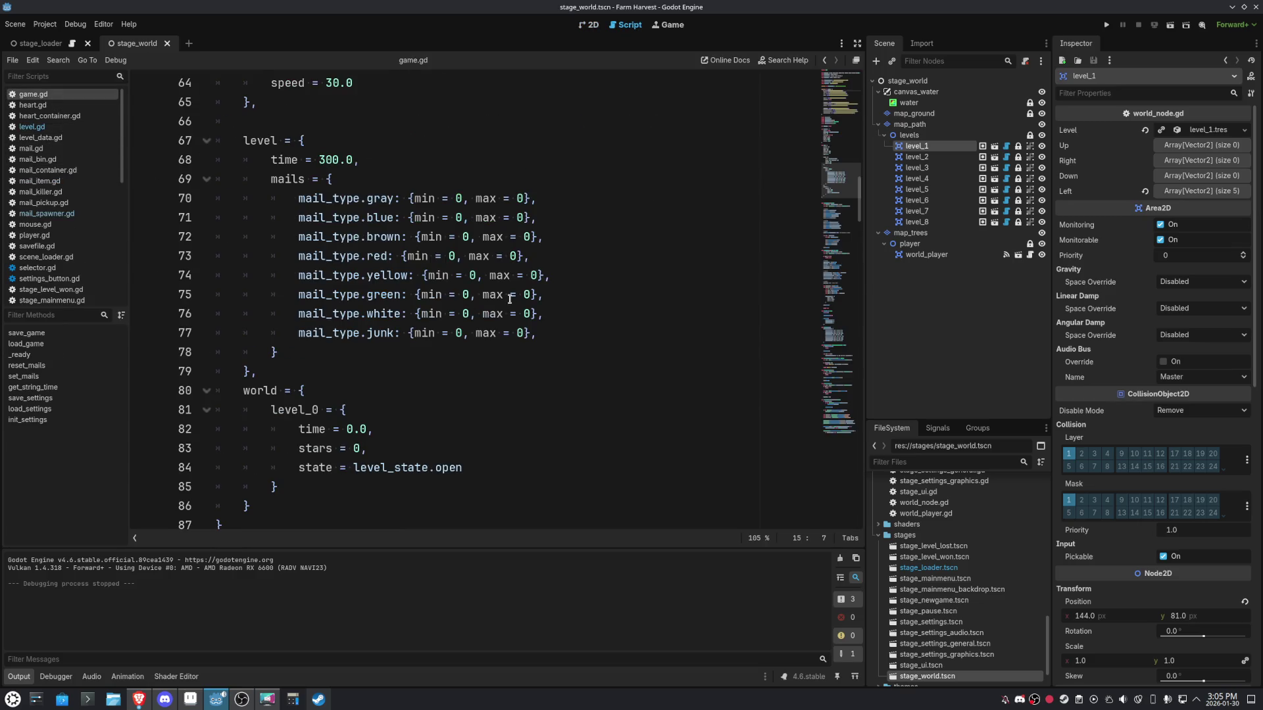
scroll(511, 299, down, 2)
drag(281, 371, 267, 297)
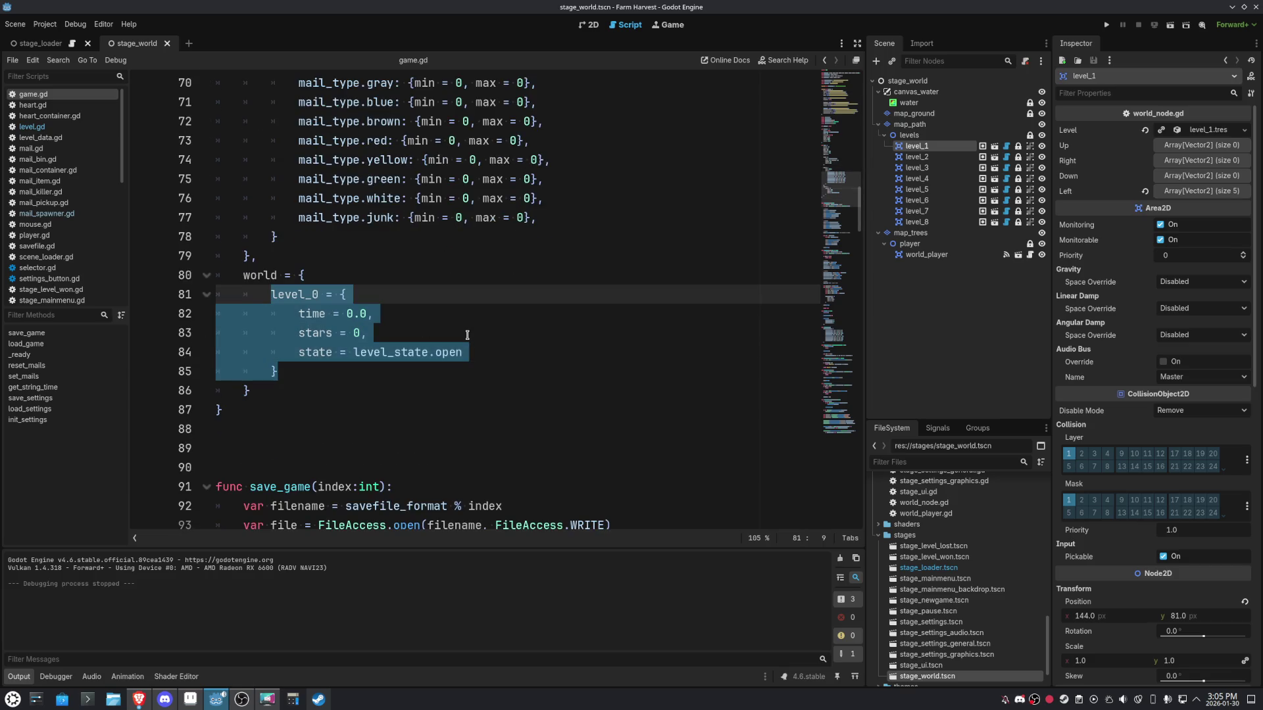
key(ctrl+k)
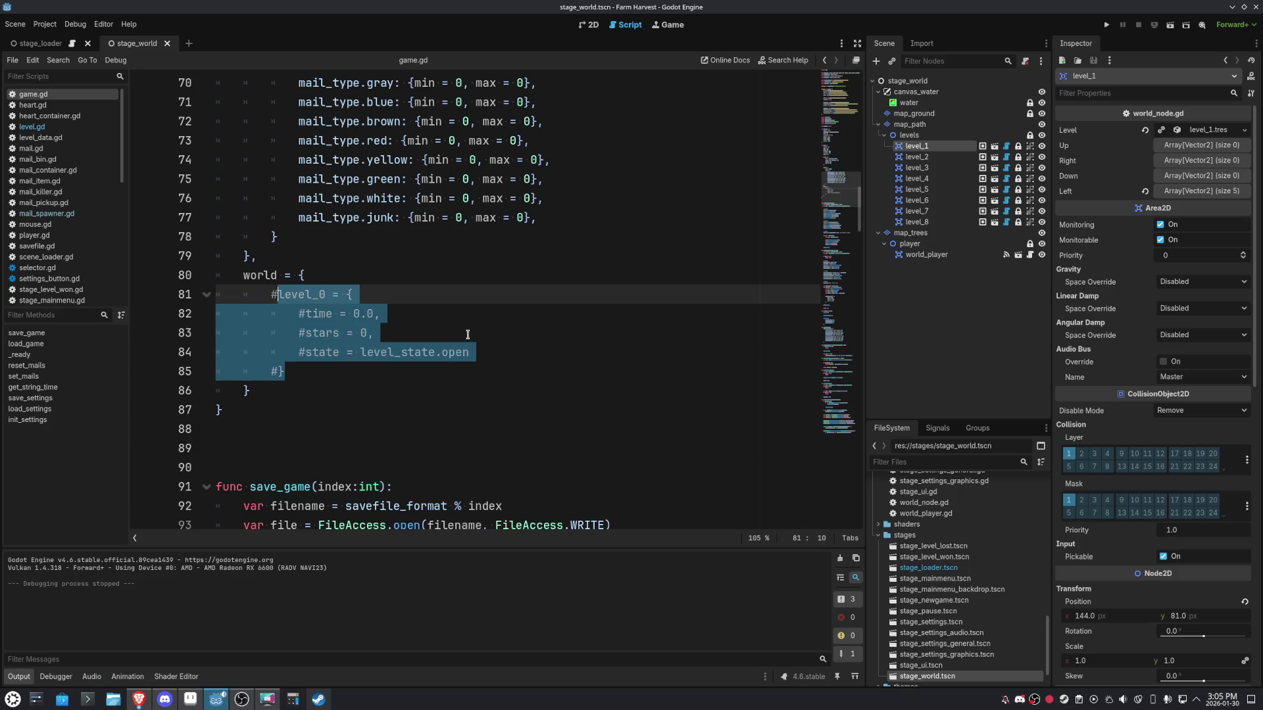
click(467, 335)
scroll(474, 339, up, 1)
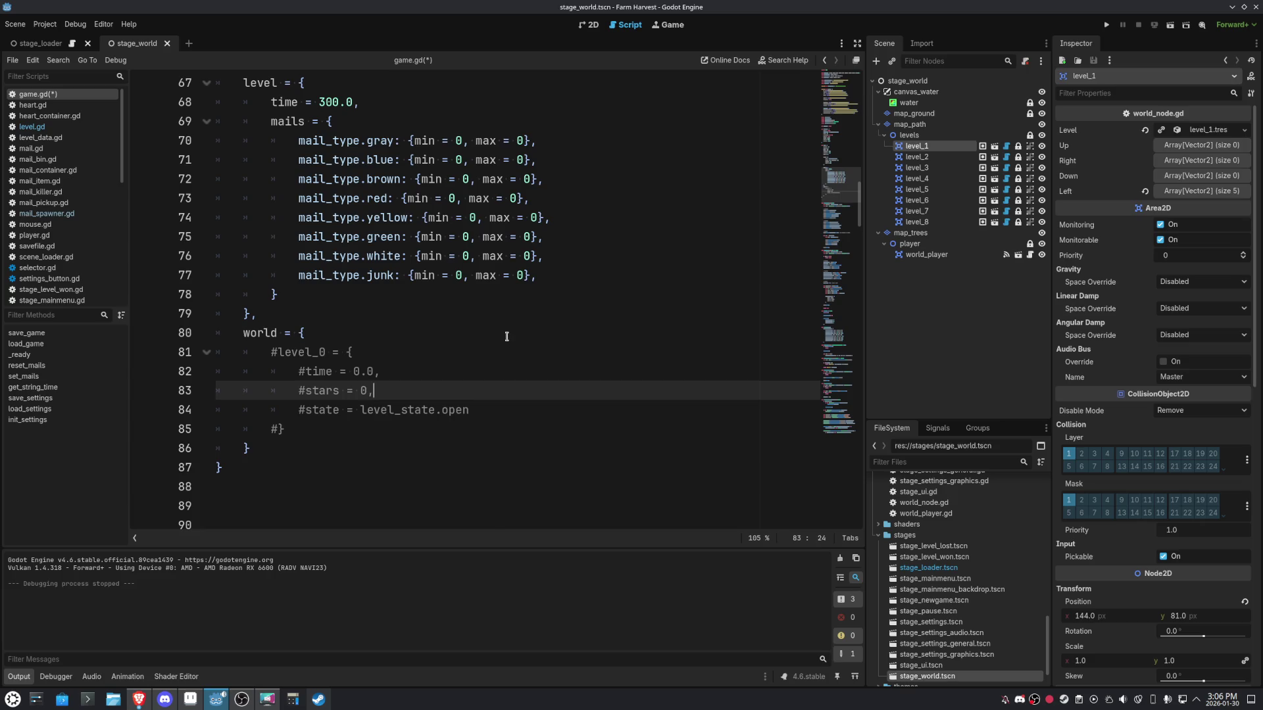
click(414, 332)
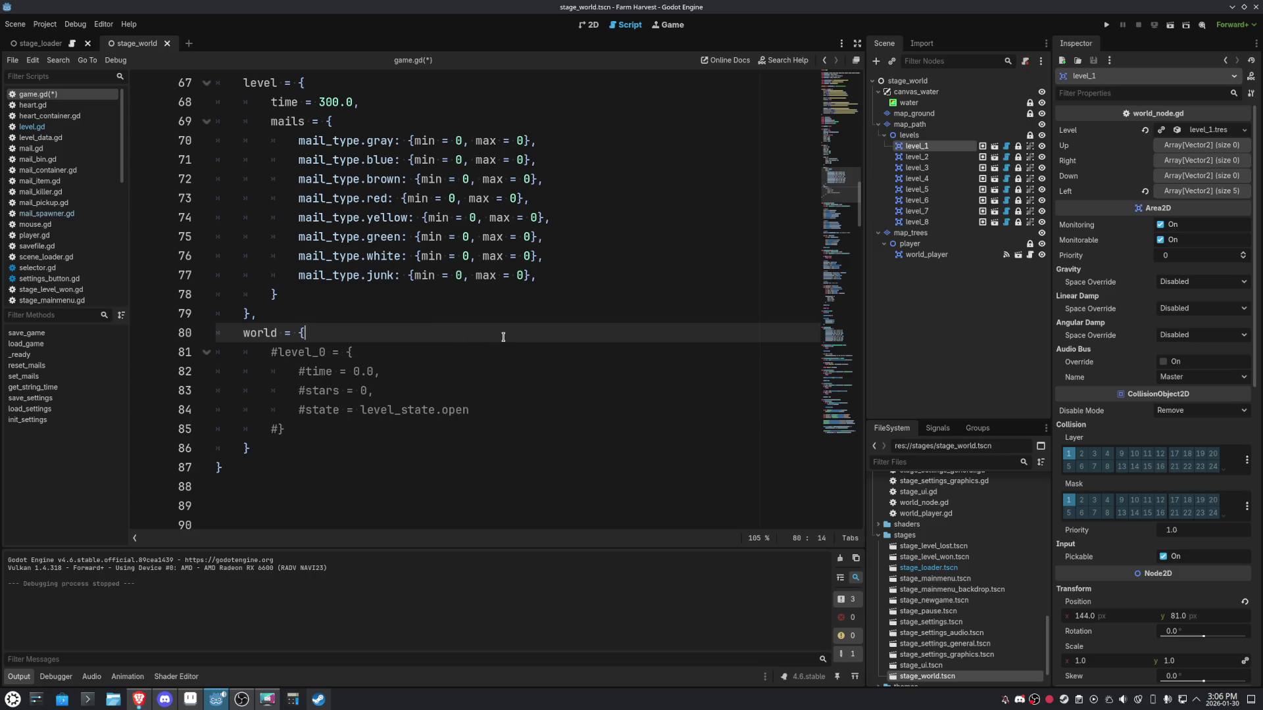
Add a current = '' entry on a new line in the world dictionary.
key(Return)
text(cur)
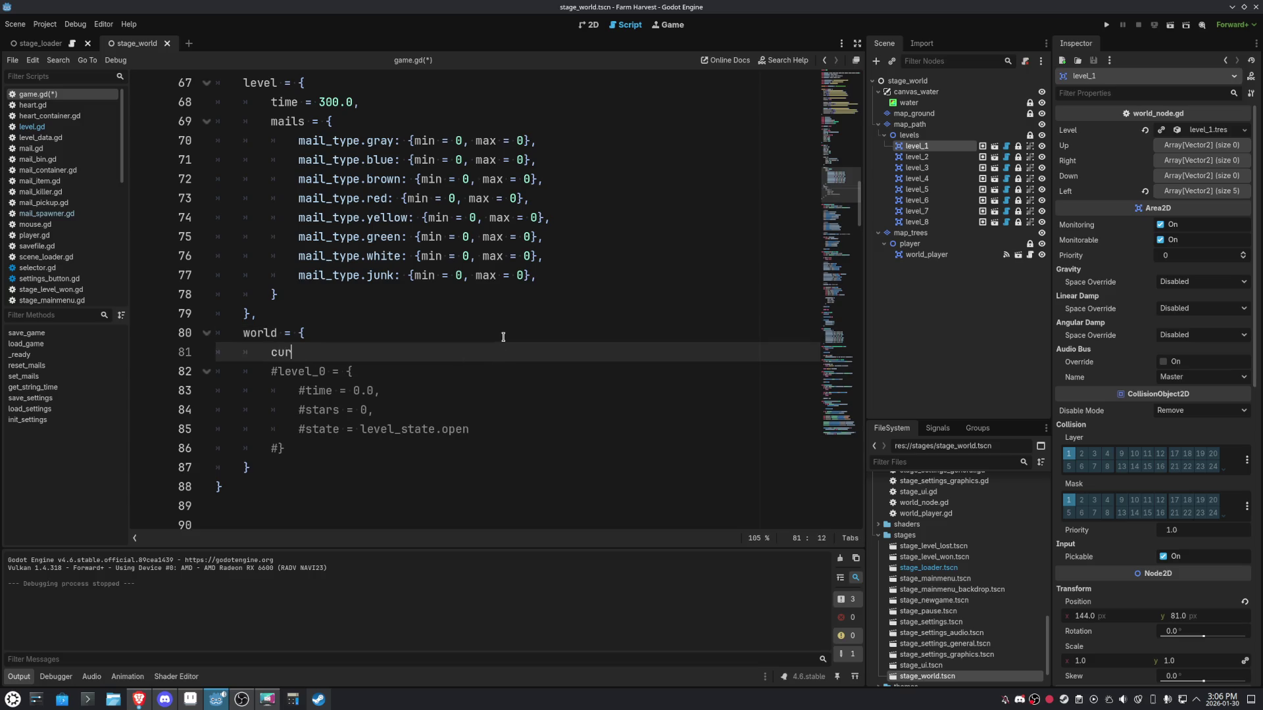
text(rent = ')
key(Escape)
key(End)
Add a position = Vector2() line below current, then delete it again.
key(Return)
text(pos)
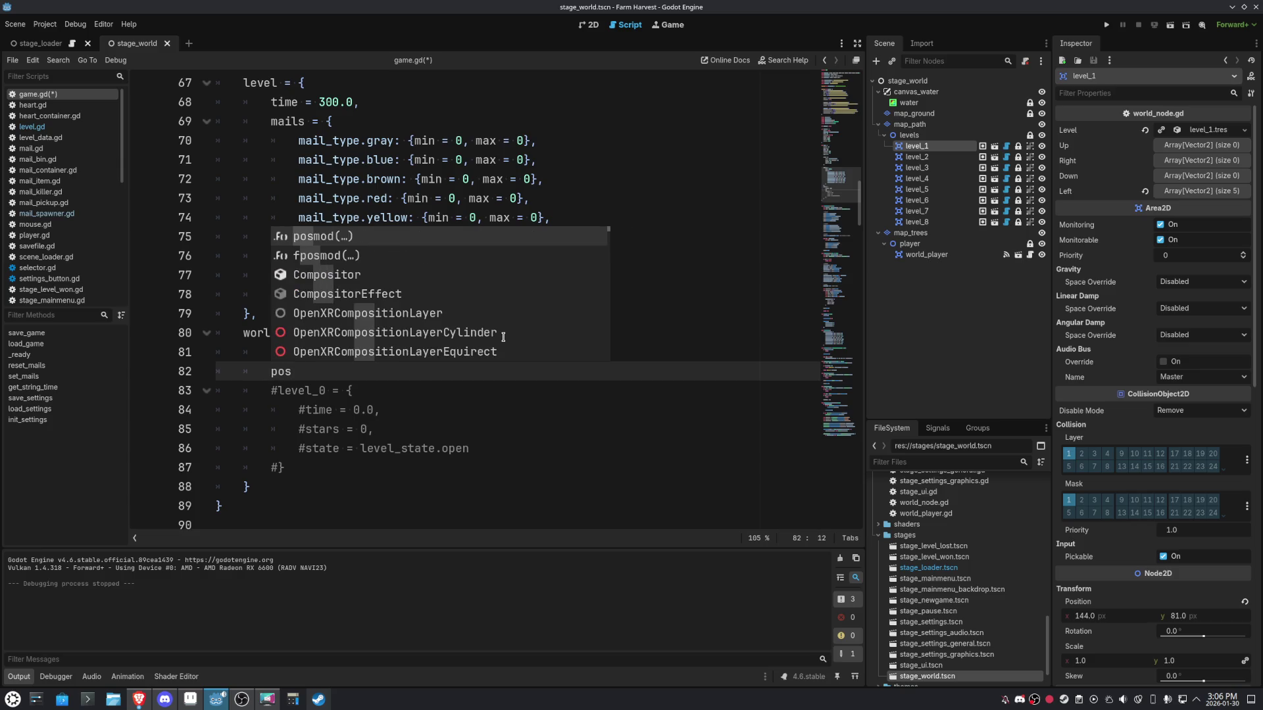
text(iti)
text(on = Vec)
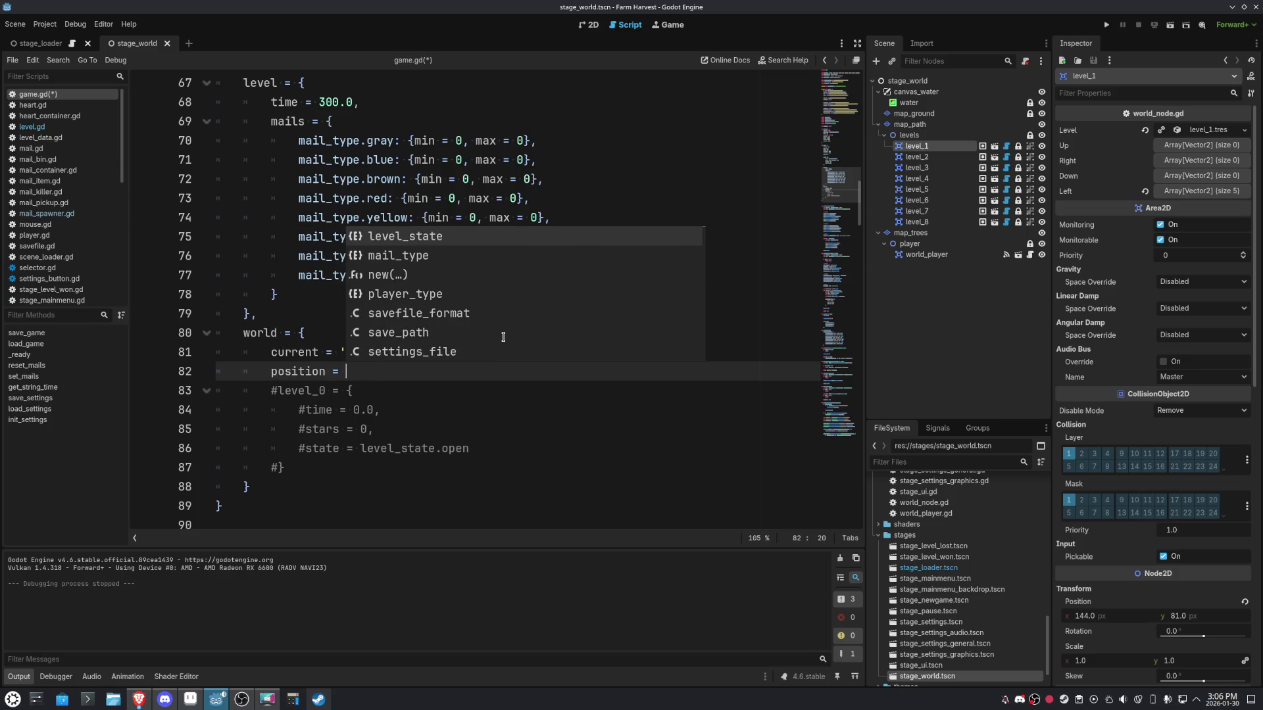
key(Return)
text((),)
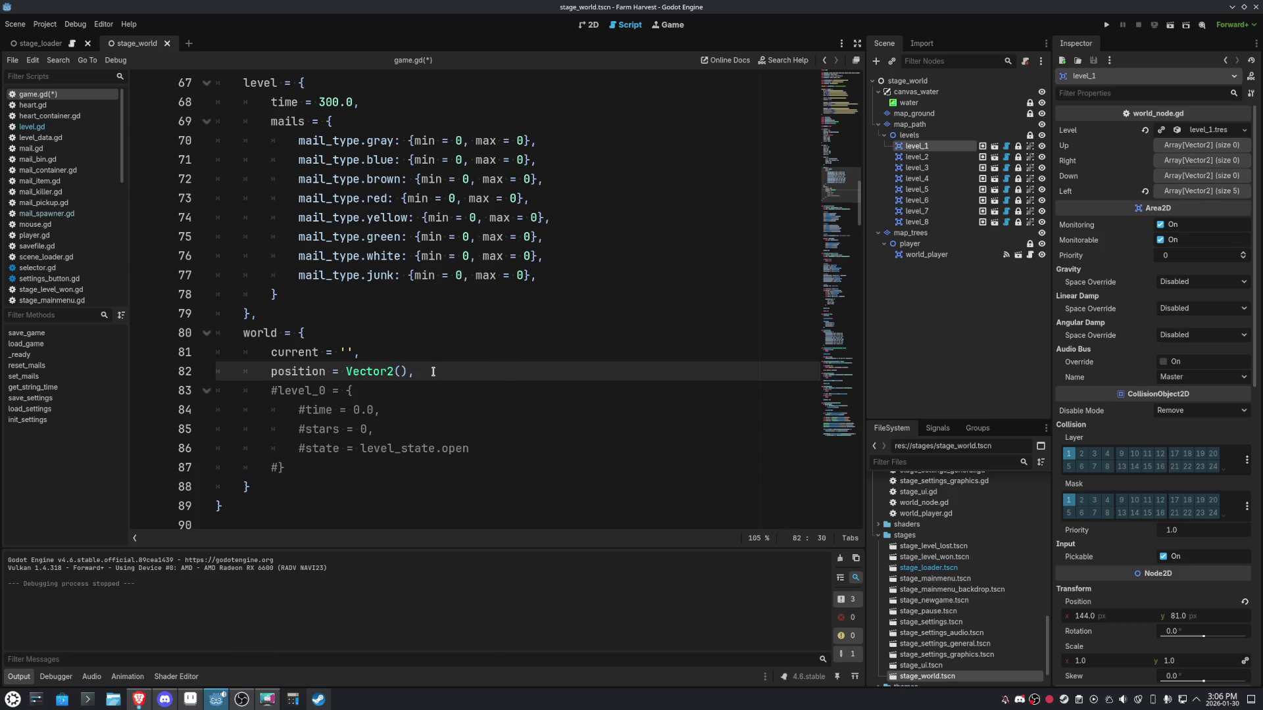
key(ctrl+shift+k)
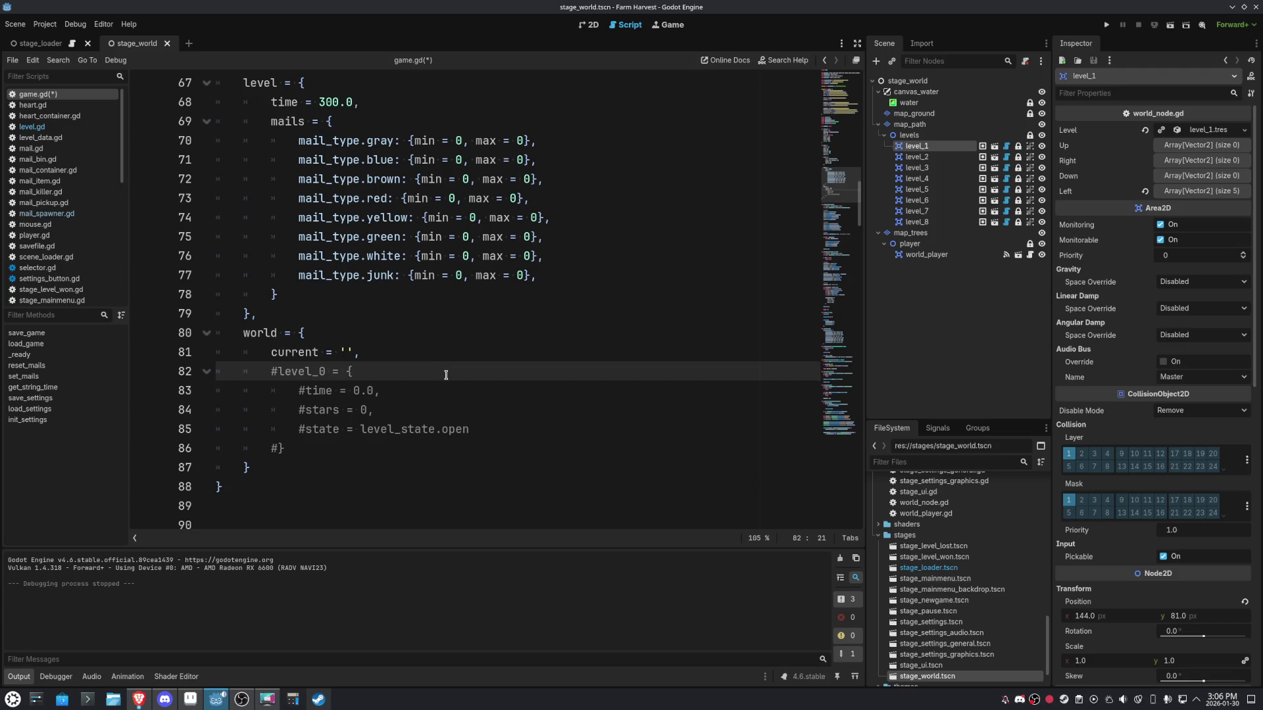
Add a levels = { } entry and move the indented commented level_0 block into it.
click(403, 350)
key(Return)
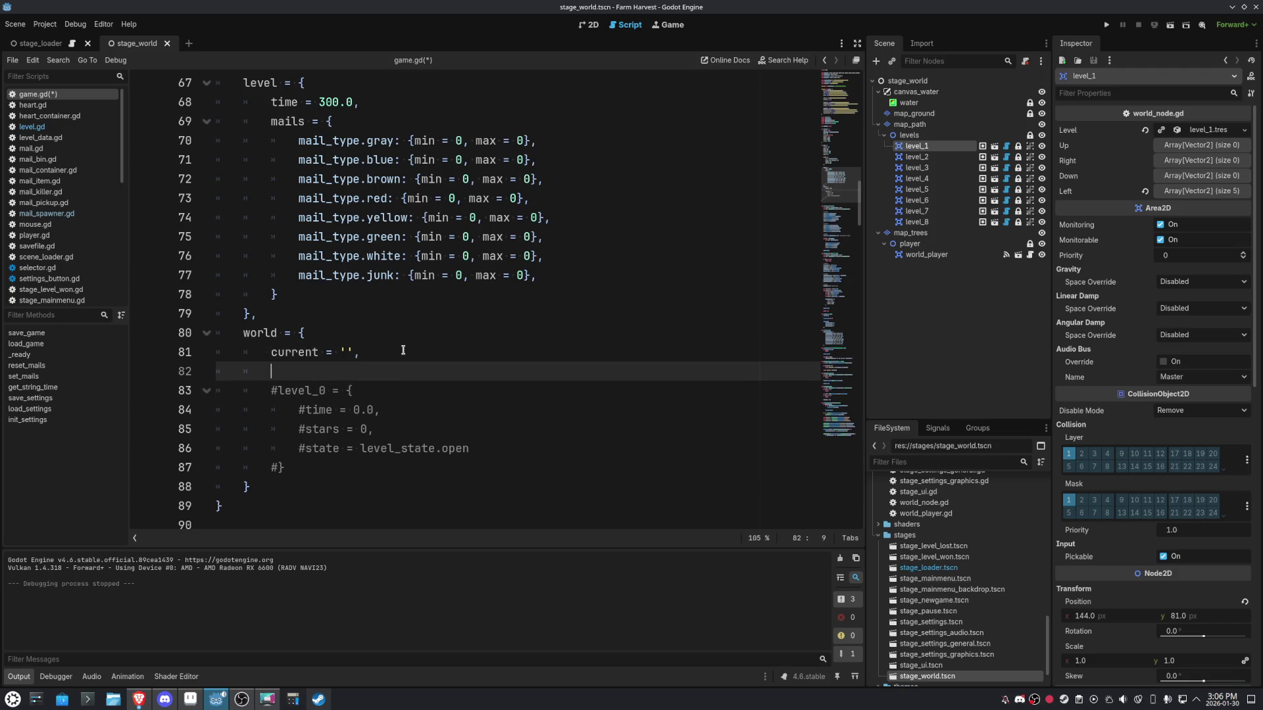
text(levels = {)
key(Return)
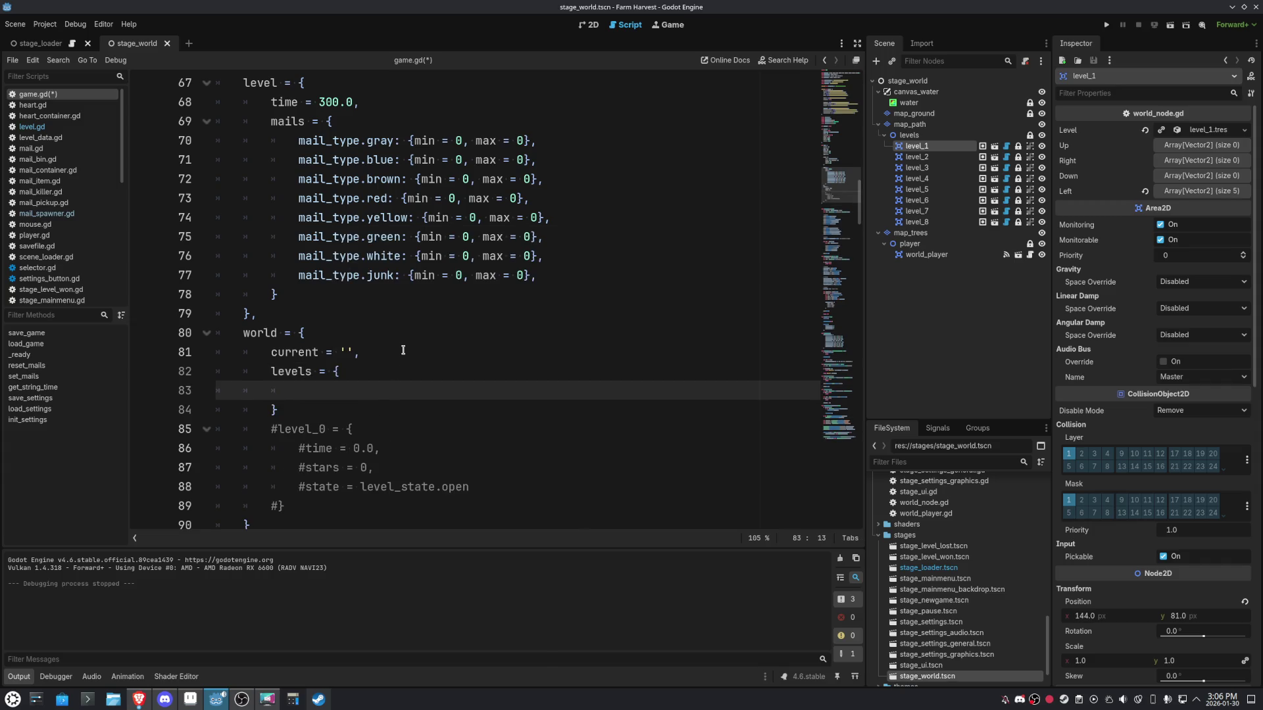
mouse_move(314, 503)
mouse_down()
mouse_move(263, 465)
mouse_move(263, 430)
mouse_up()
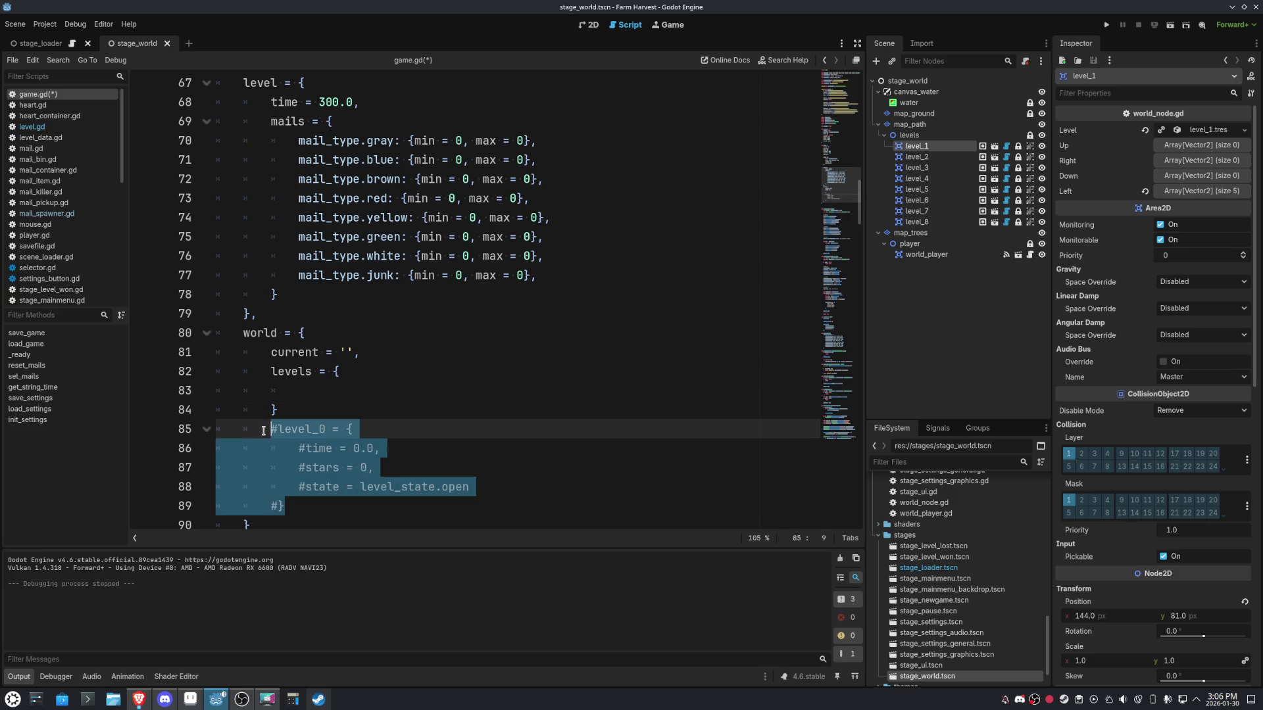
key(alt+Up)
key(alt+Up)
key(Tab)
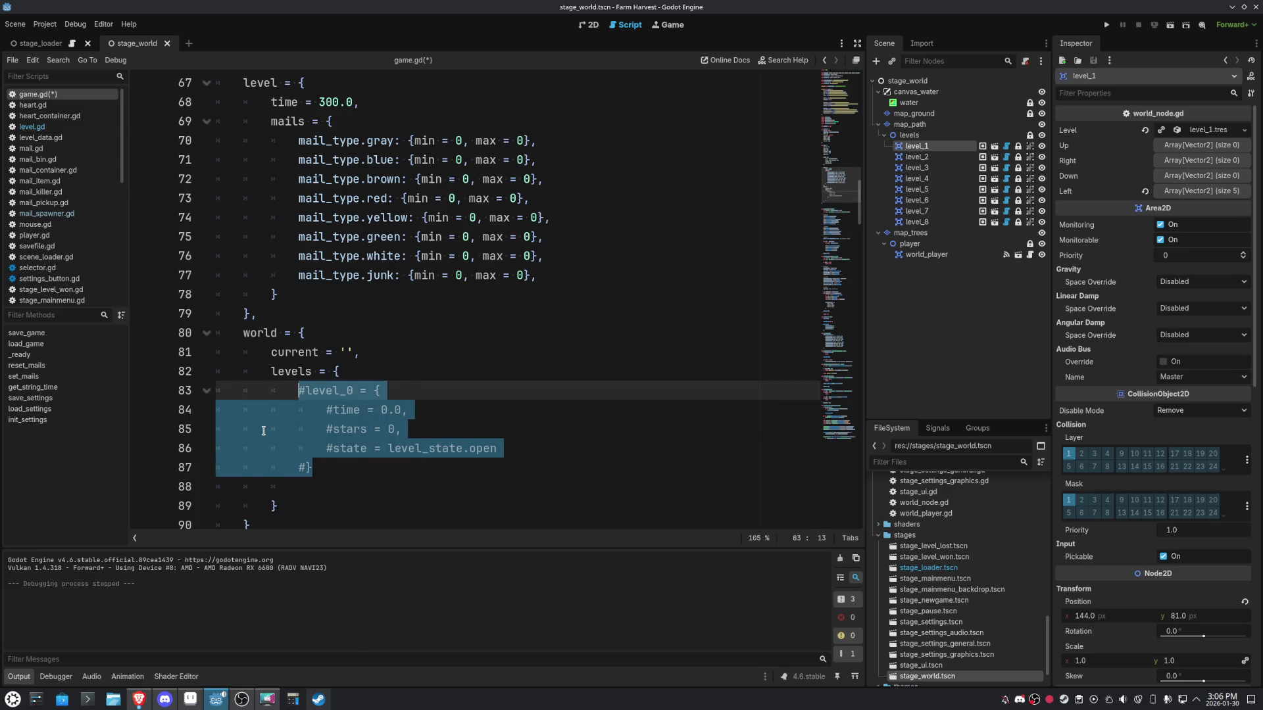
key(Down)
key(Down)
key(Down)
key(Down)
key(Up)
key(ctrl+shift+k)
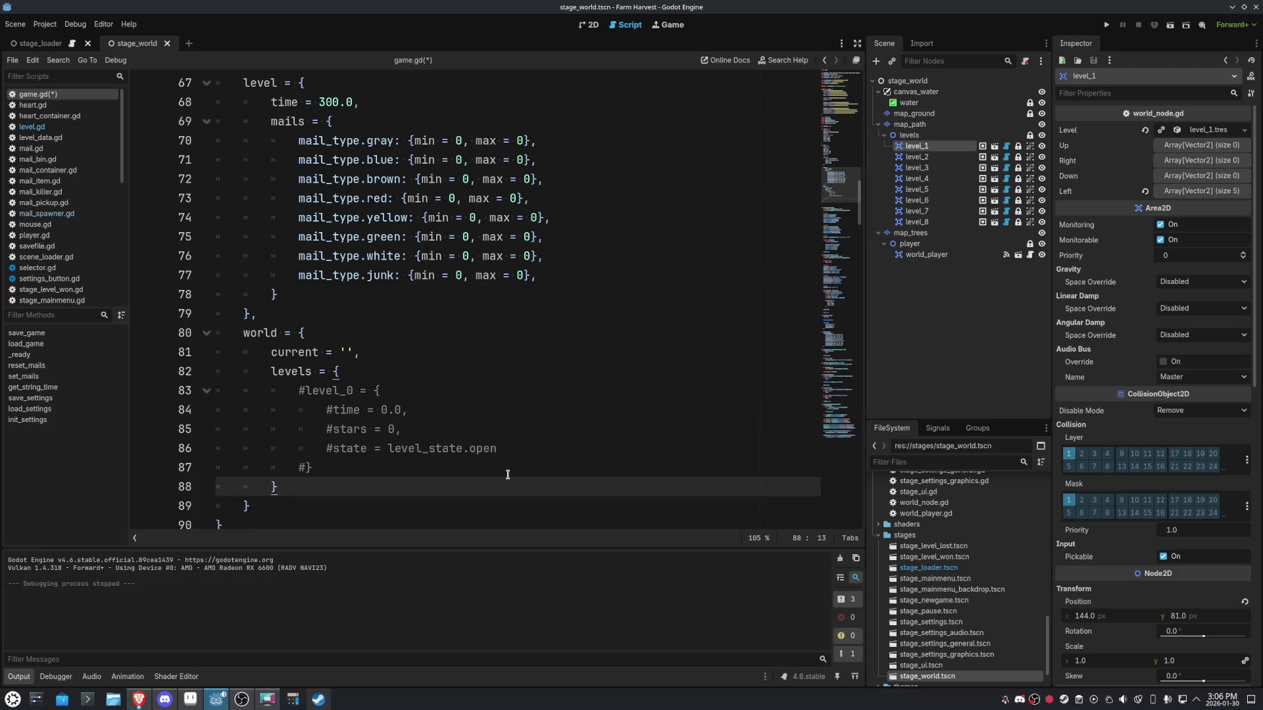
Append a '# level_1' comment to the current = '' line and save game.gd.
click(507, 474)
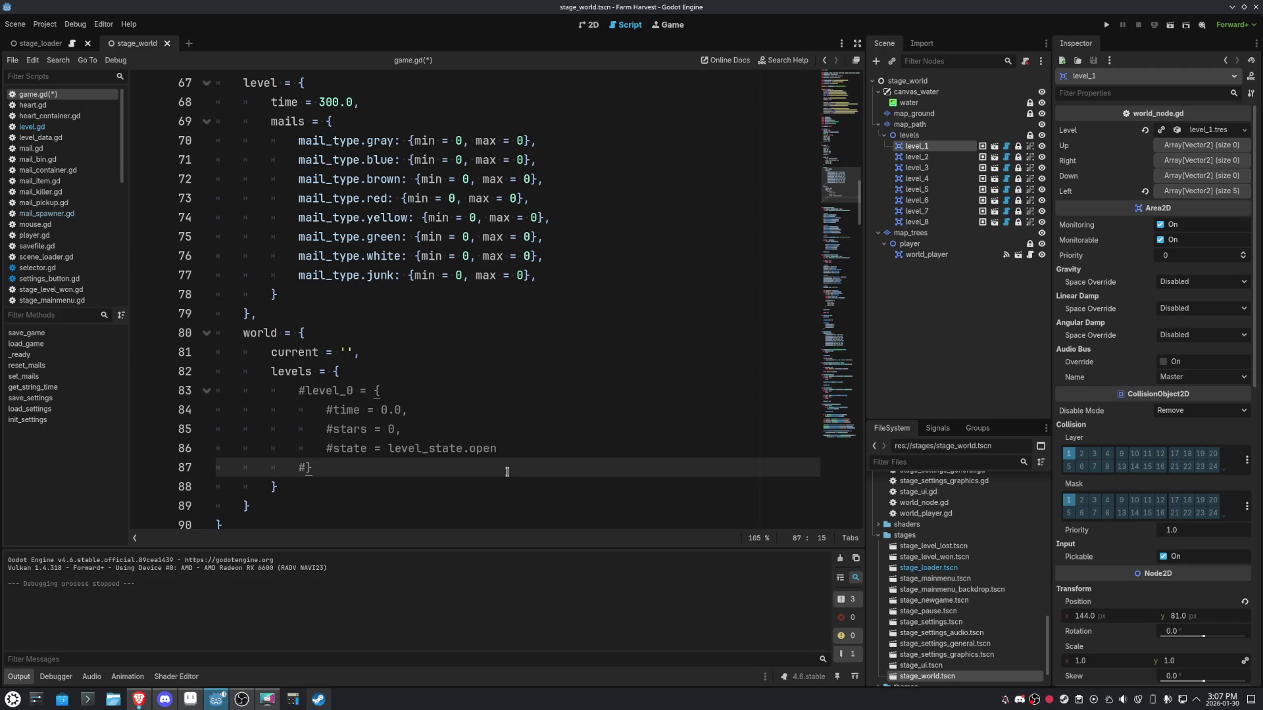
click(389, 353)
text(# Le)
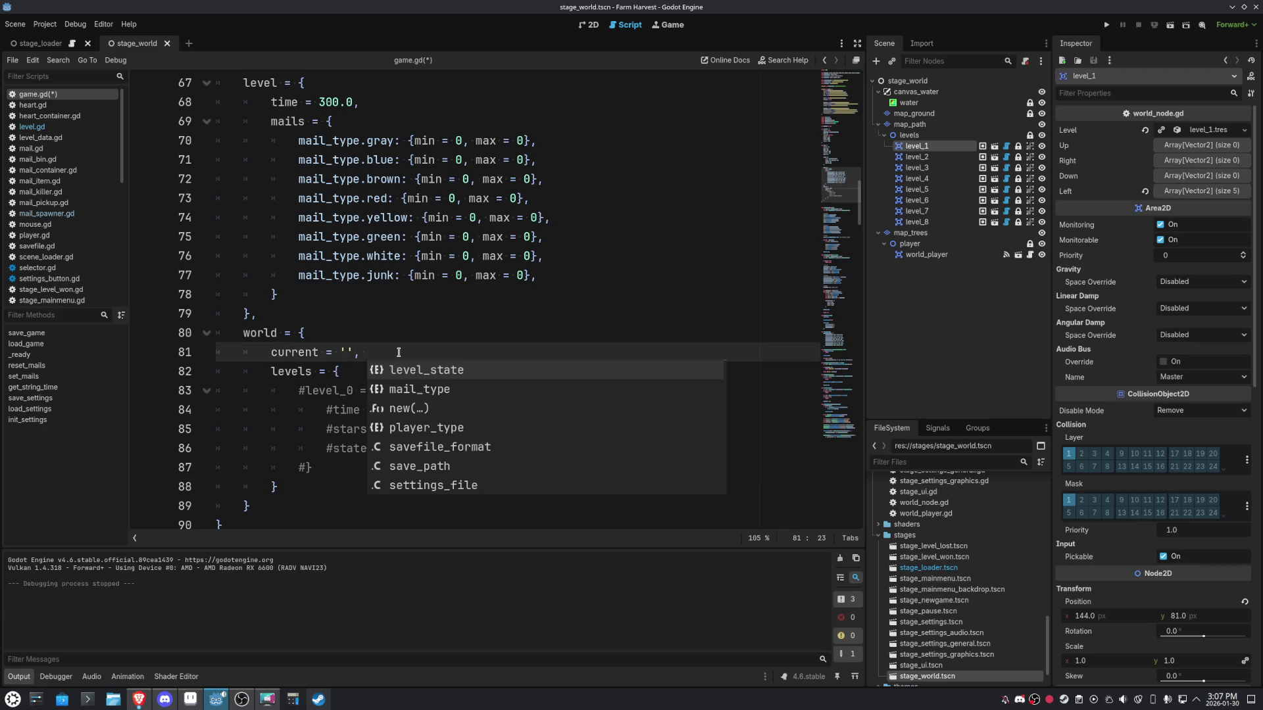
text(vel_1)
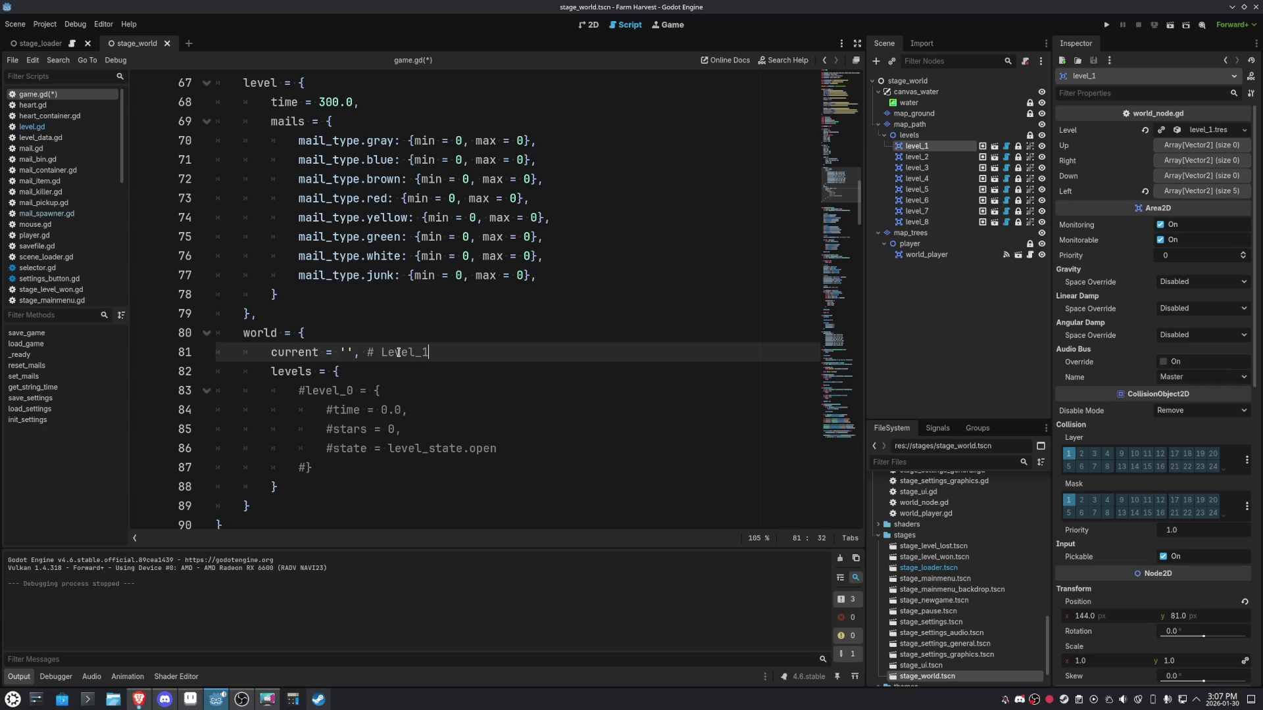
click(388, 353)
key(BackSpace)
text(l)
key(ctrl+s)
scroll(958, 574, up, 2)
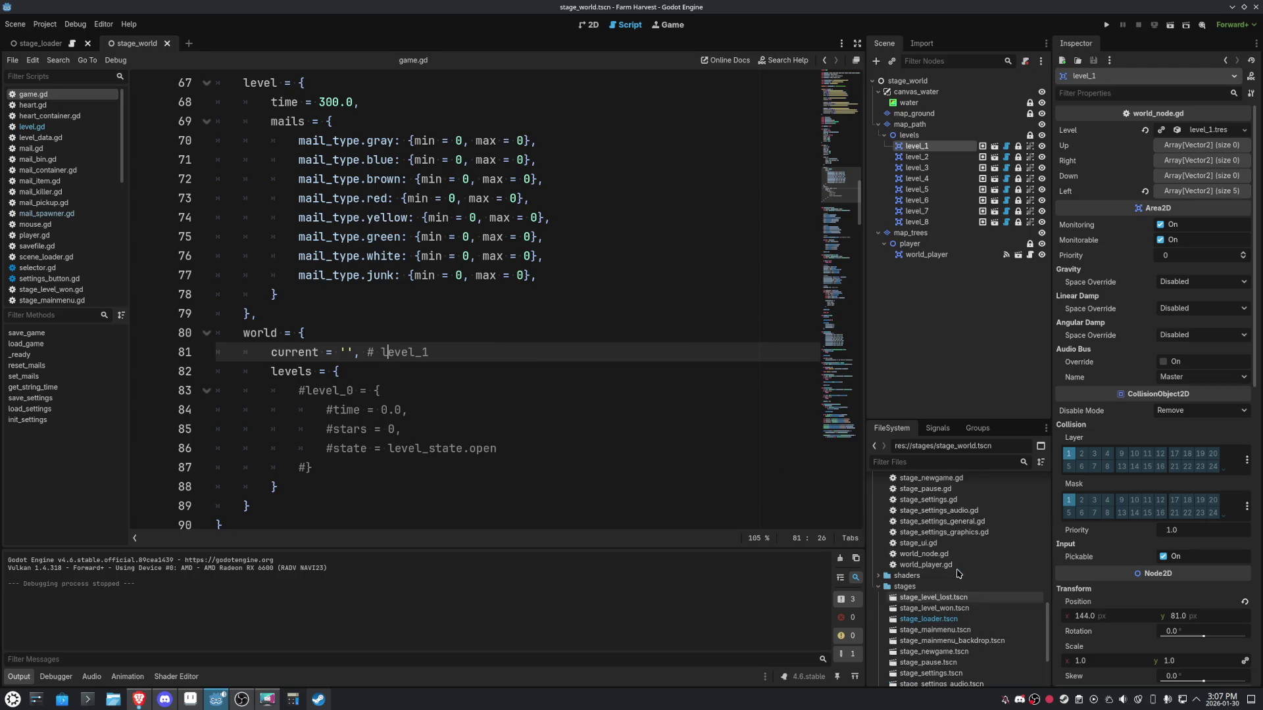
scroll(958, 574, down, 4)
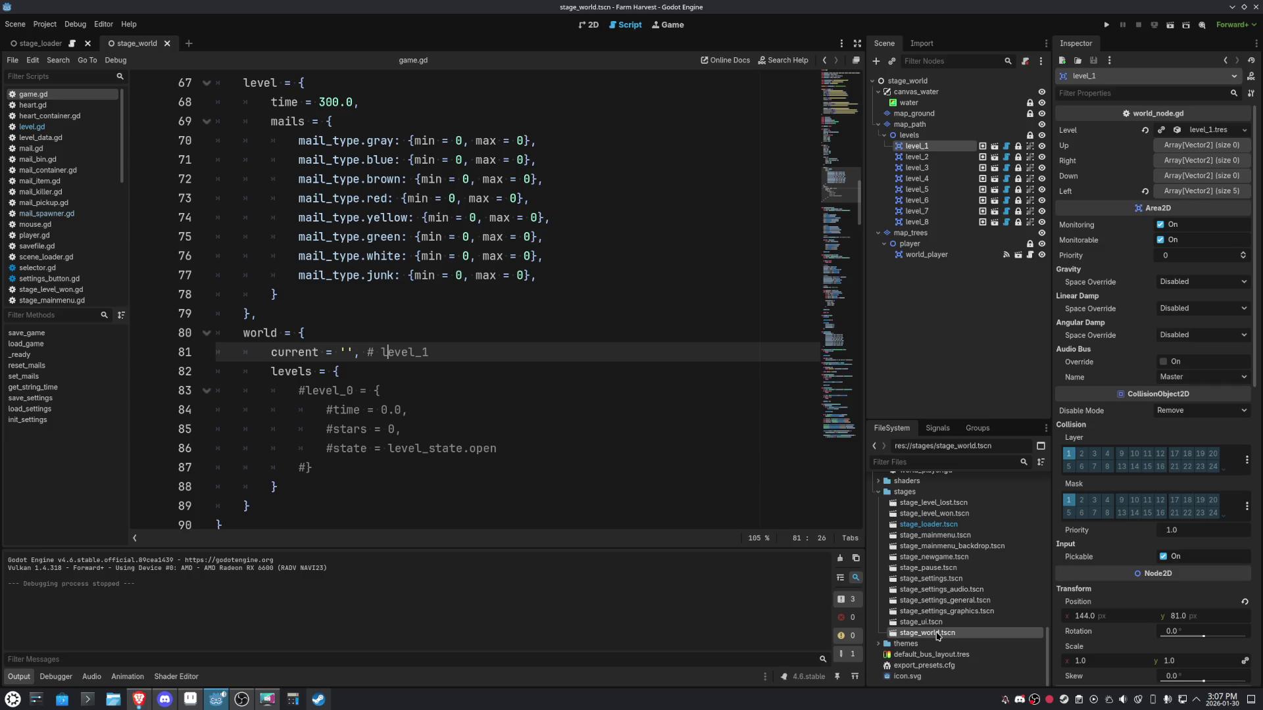
scroll(939, 634, up, 4)
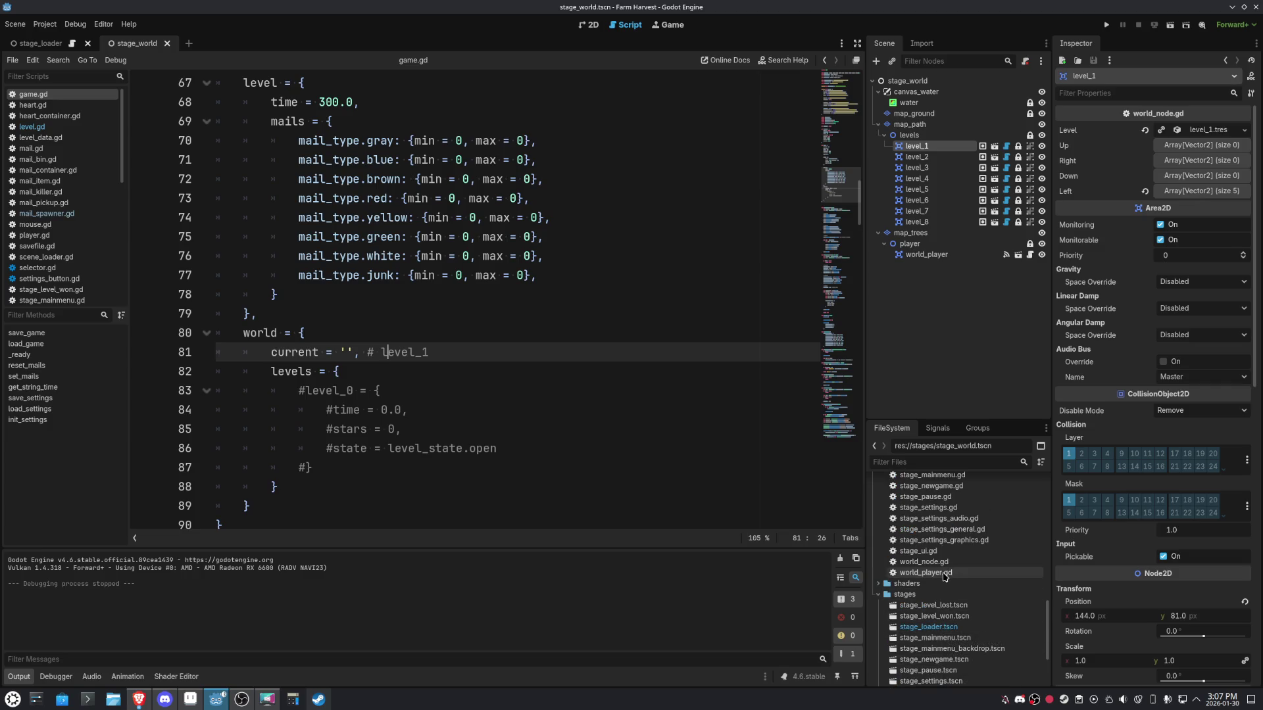
Open world_player.gd and go to the end of the pop_front line in _process.
double_click(928, 573)
scroll(596, 385, down, 2)
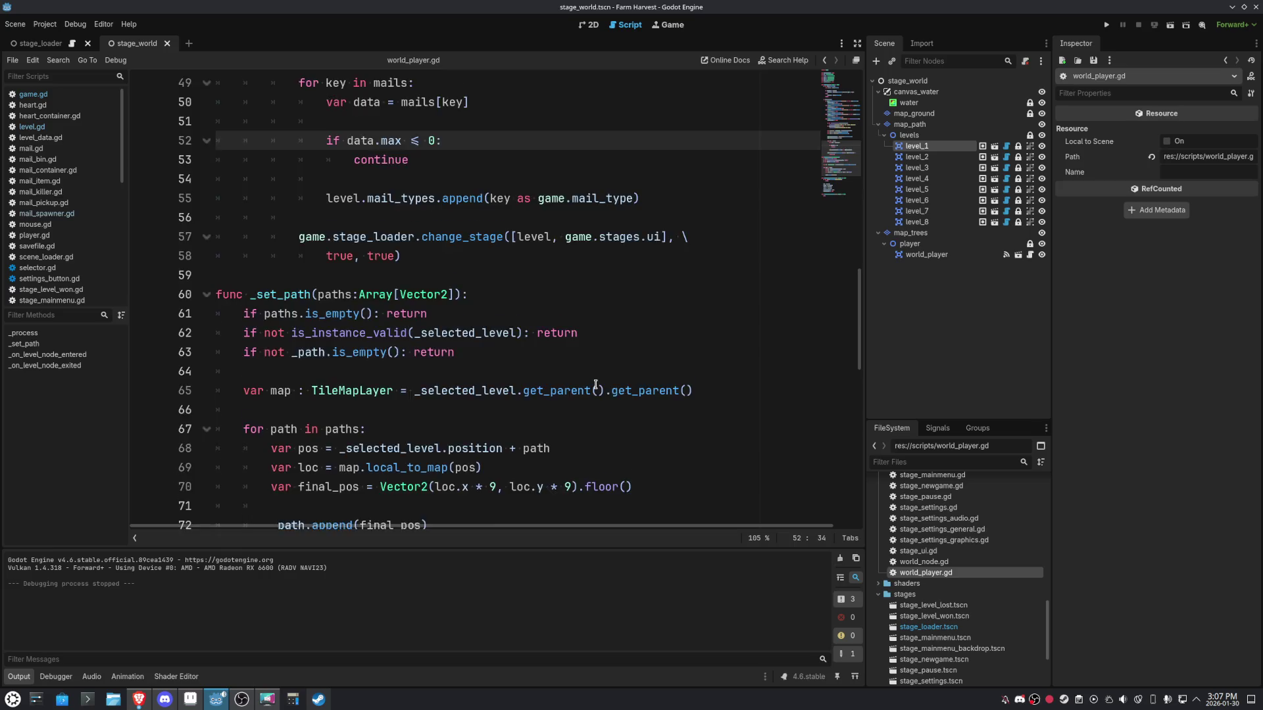
scroll(595, 384, up, 15)
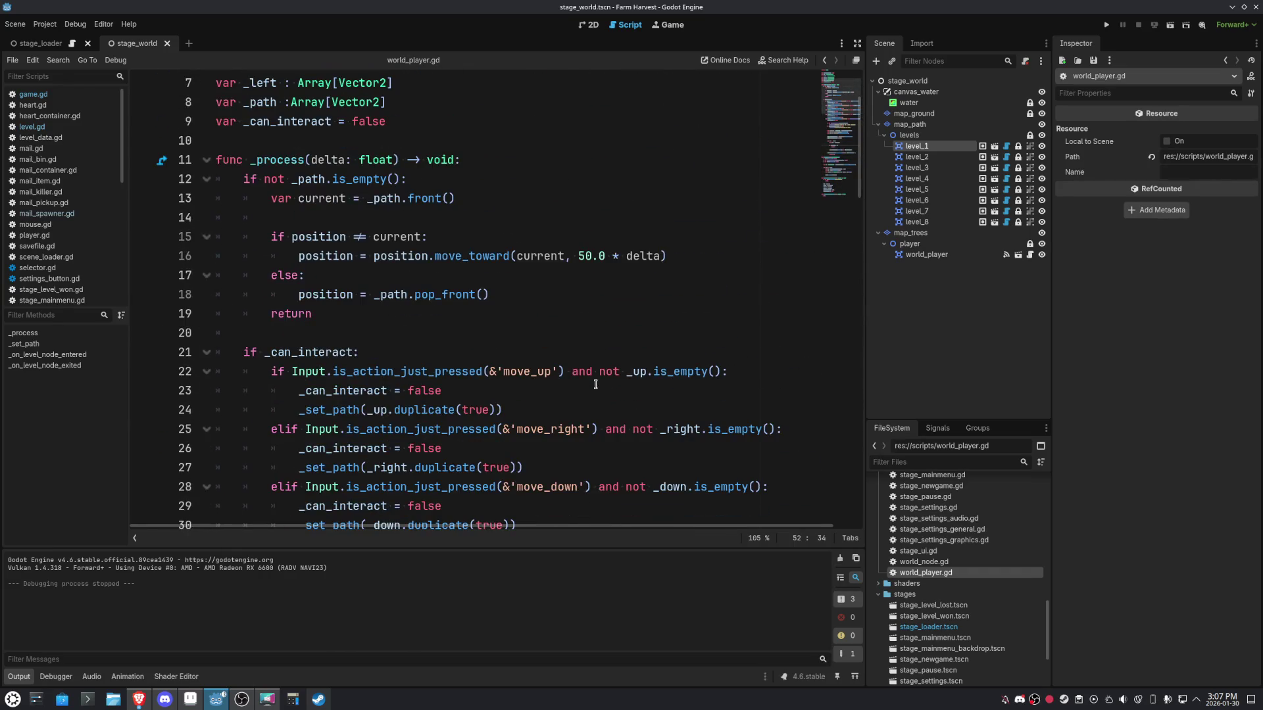
scroll(595, 384, up, 1)
click(519, 359)
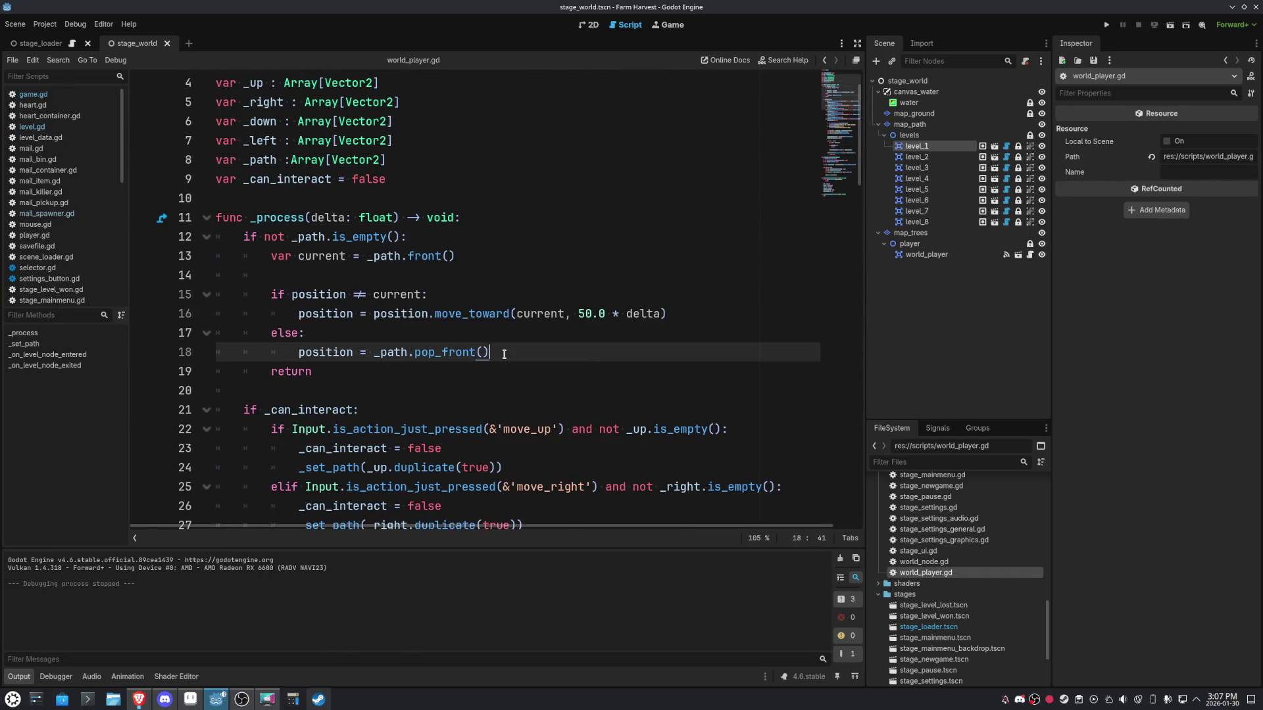
Draft an 'if _path.is_empty():' block starting 'game.save.world.current =' after pop_front.
key(Return)
key(Return)
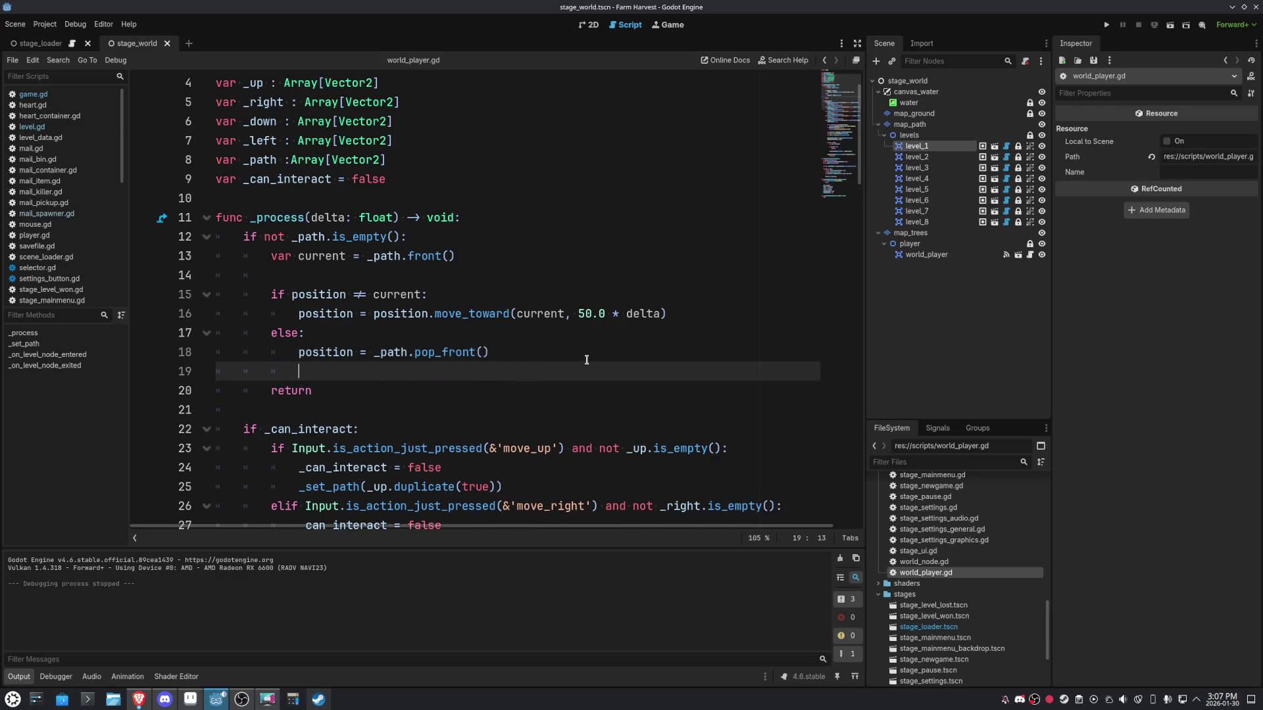
text(uf)
key(BackSpace)
key(BackSpace)
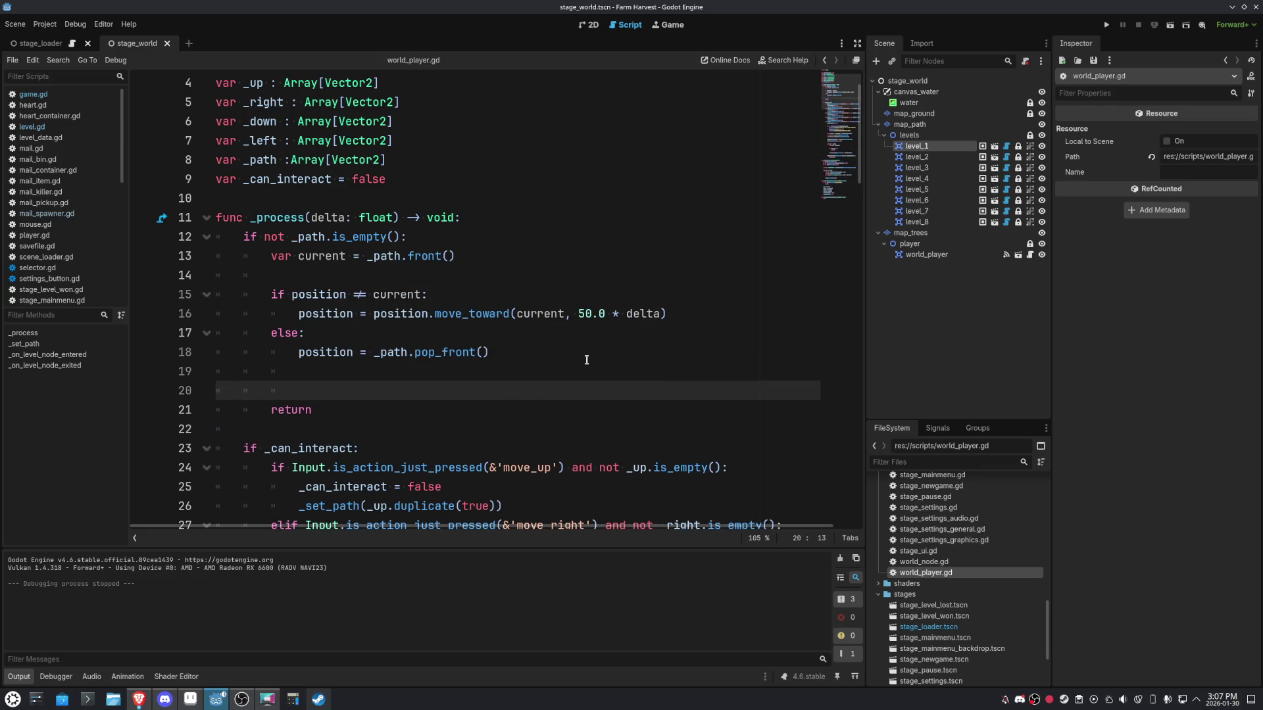
text(if )
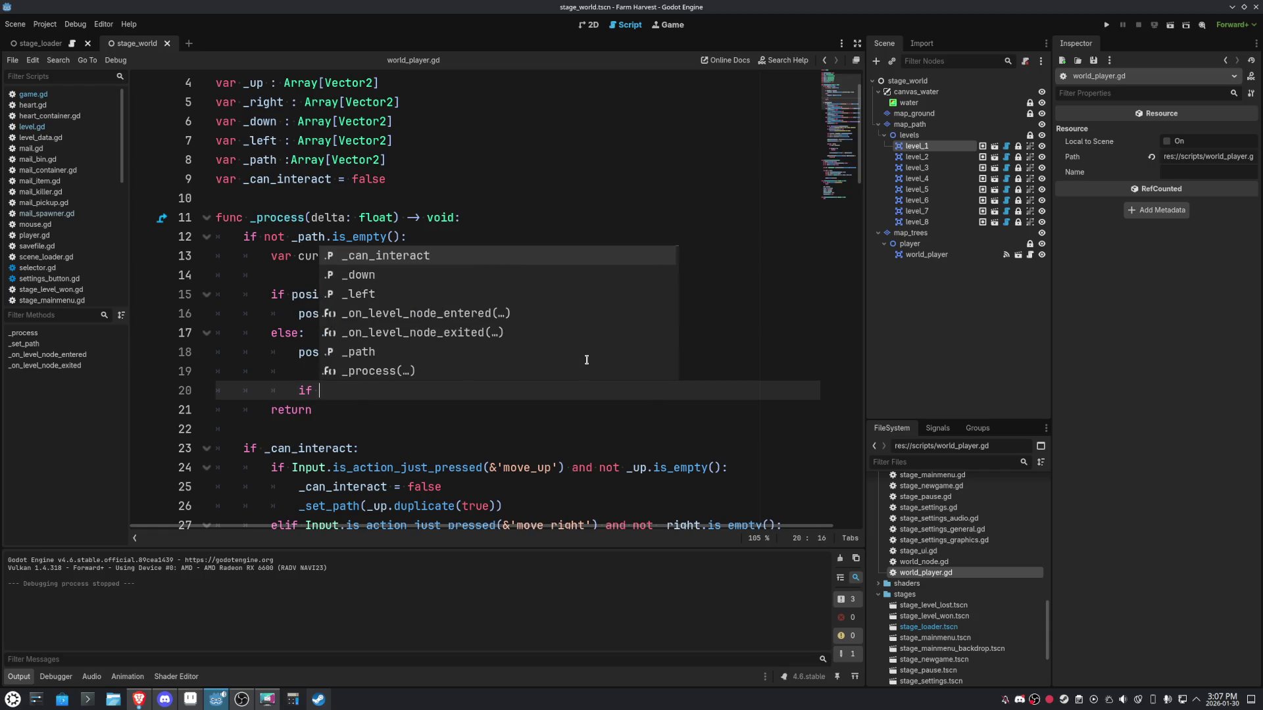
text()o)
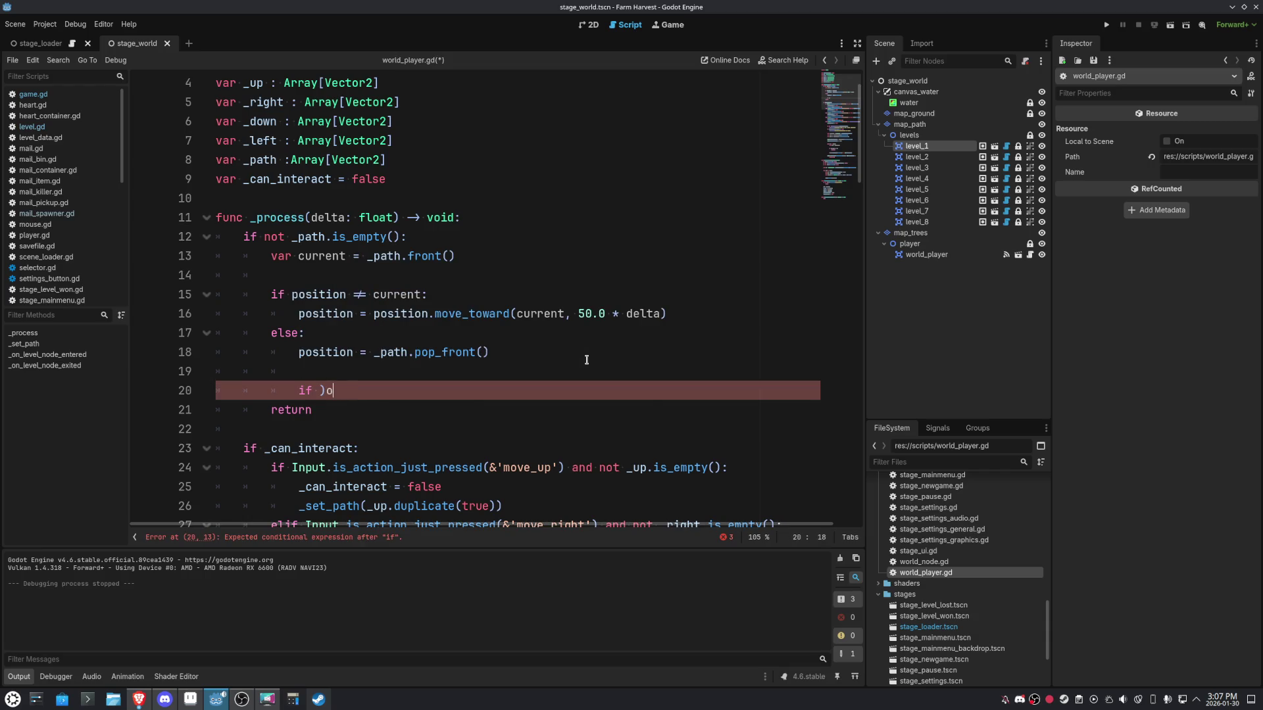
key(BackSpace)
key(BackSpace)
text(_path)
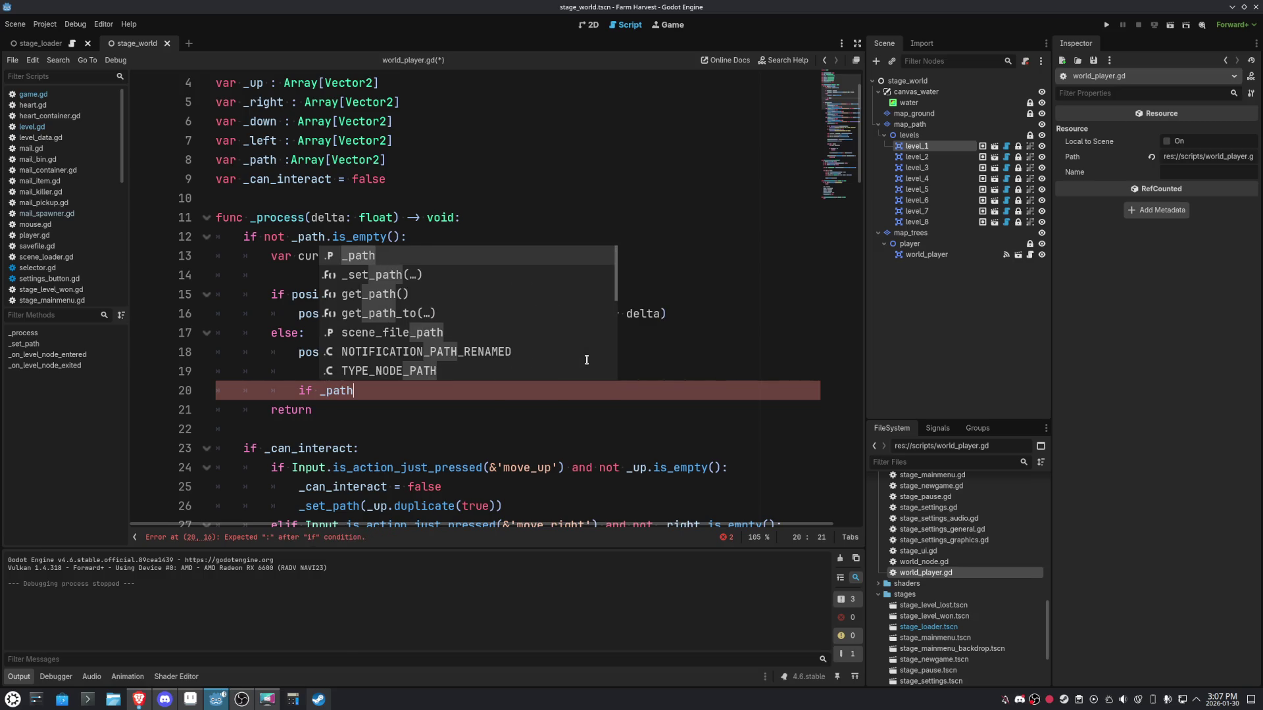
text(.is_)
key(Return)
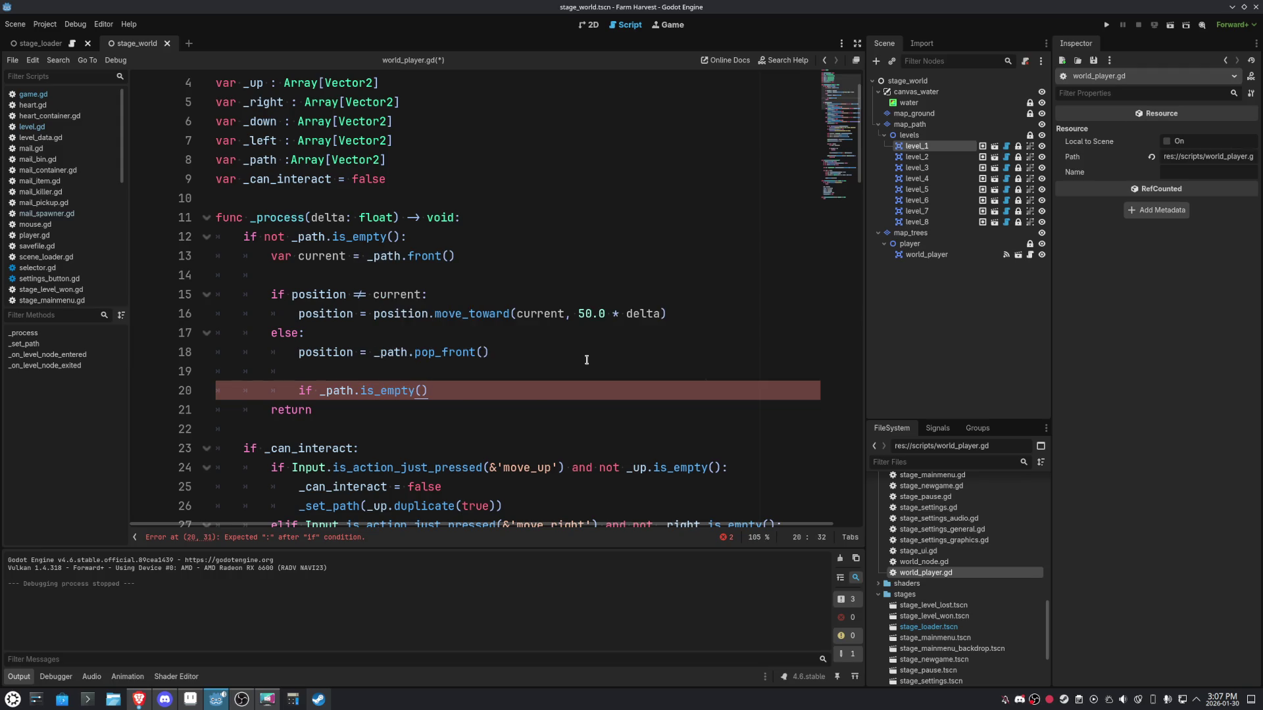
text(:)
key(Escape)
key(Return)
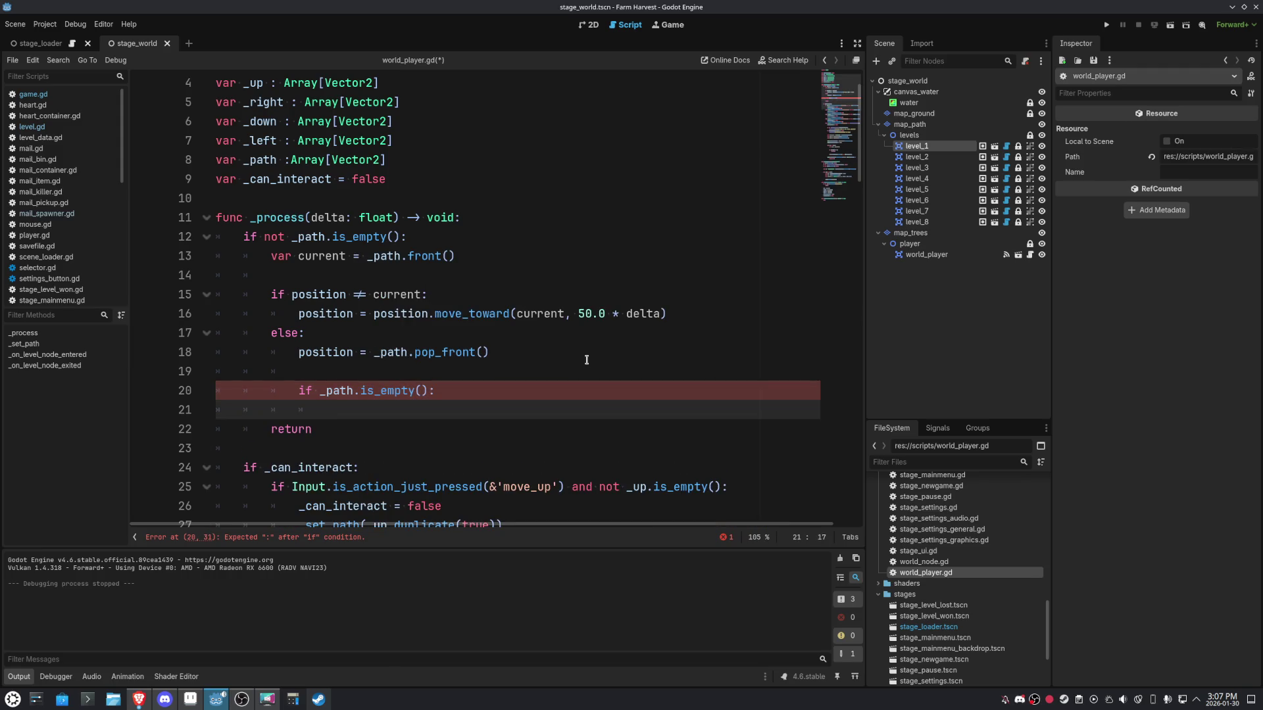
text(ga)
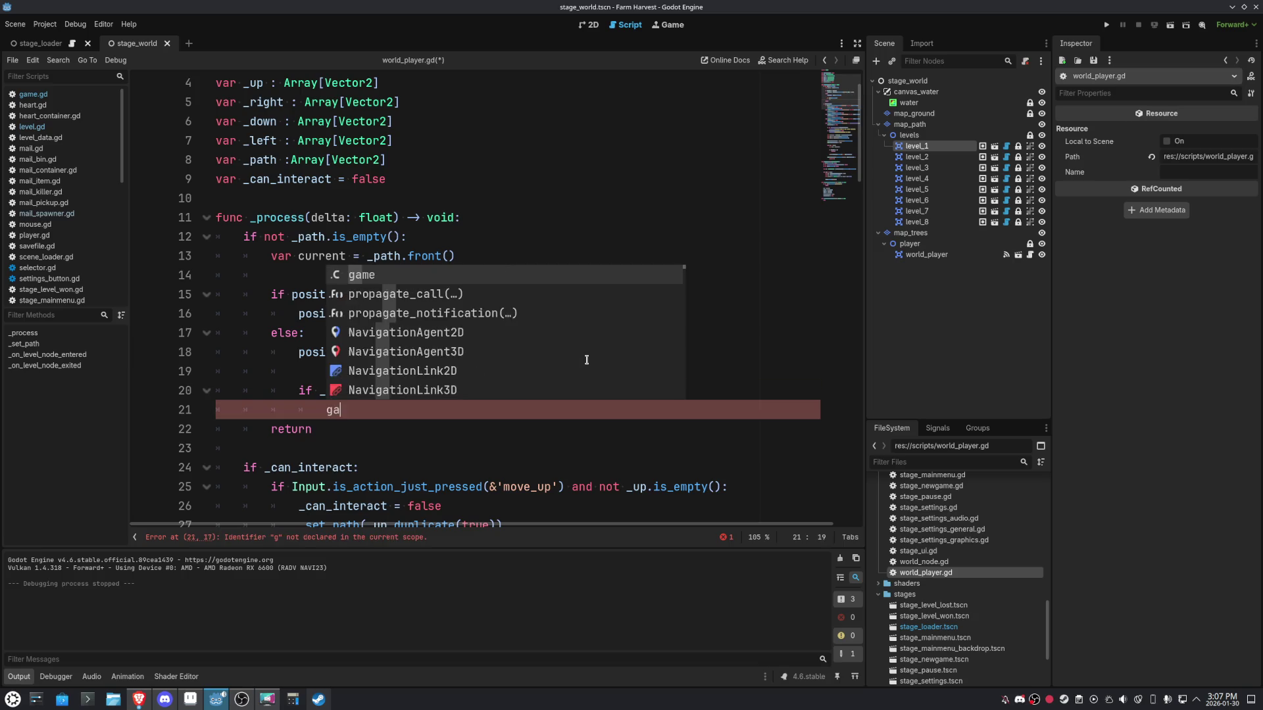
text(me.)
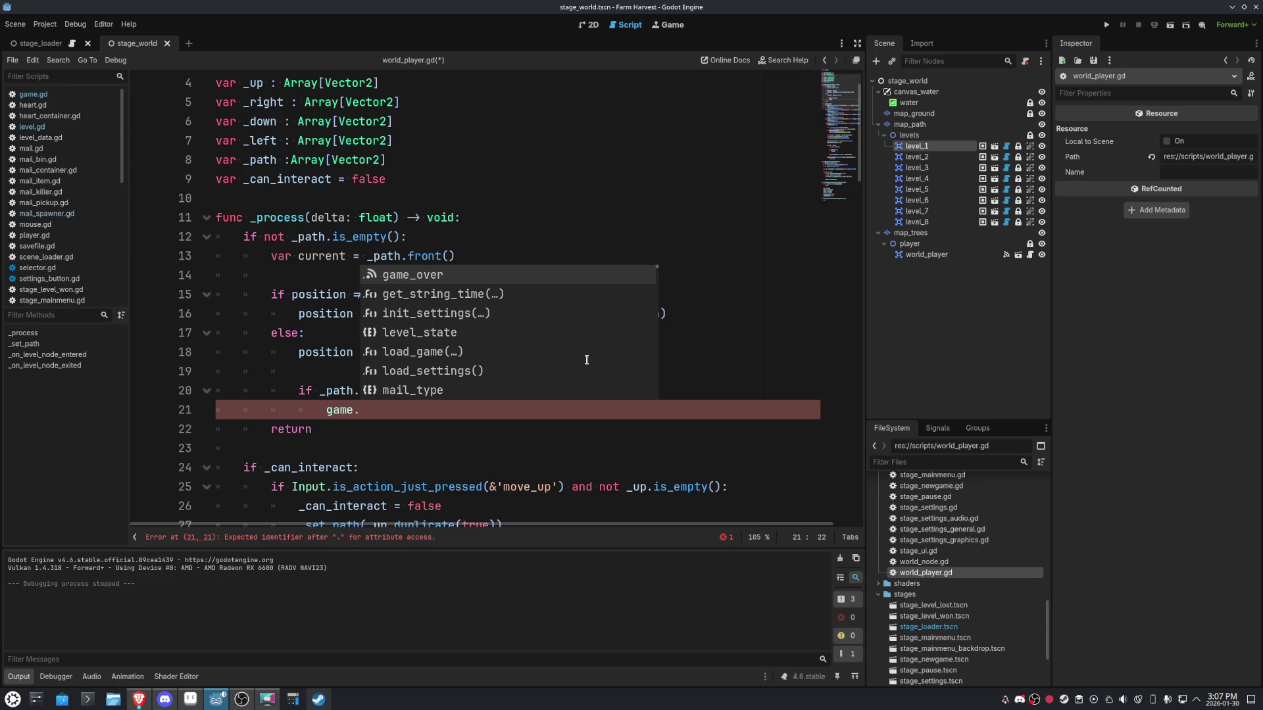
text(save)
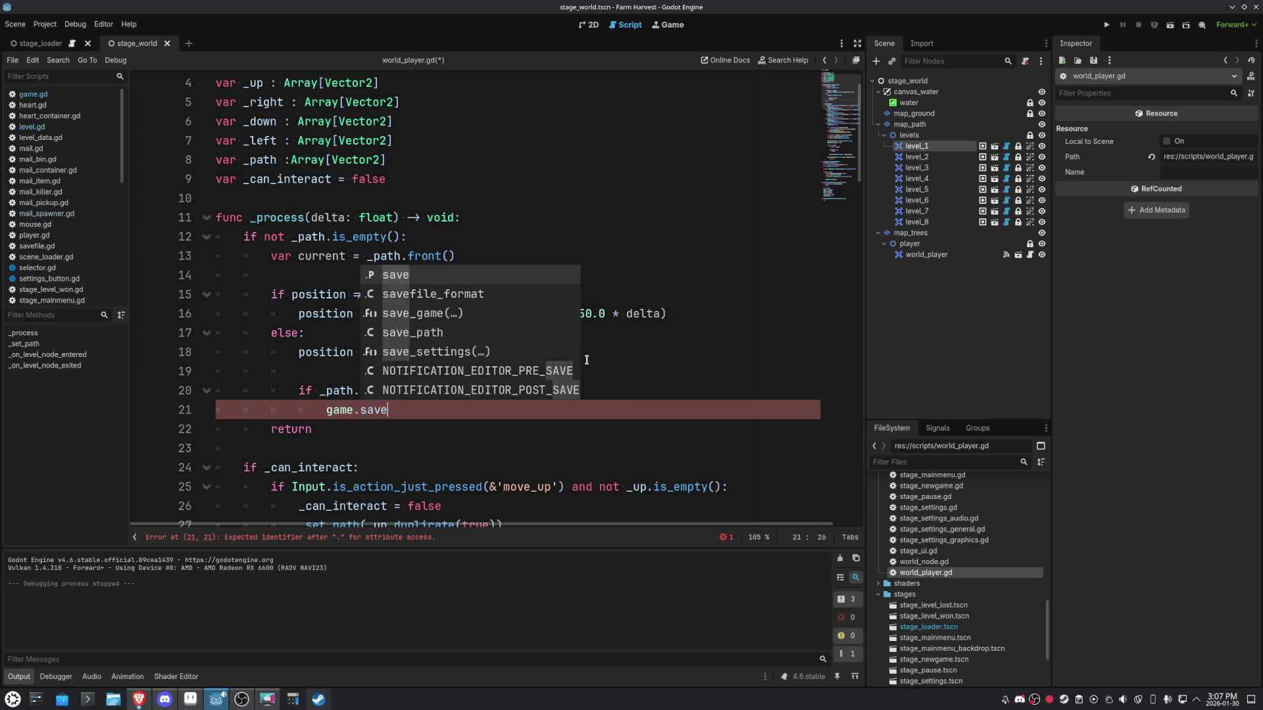
text(.world.current =)
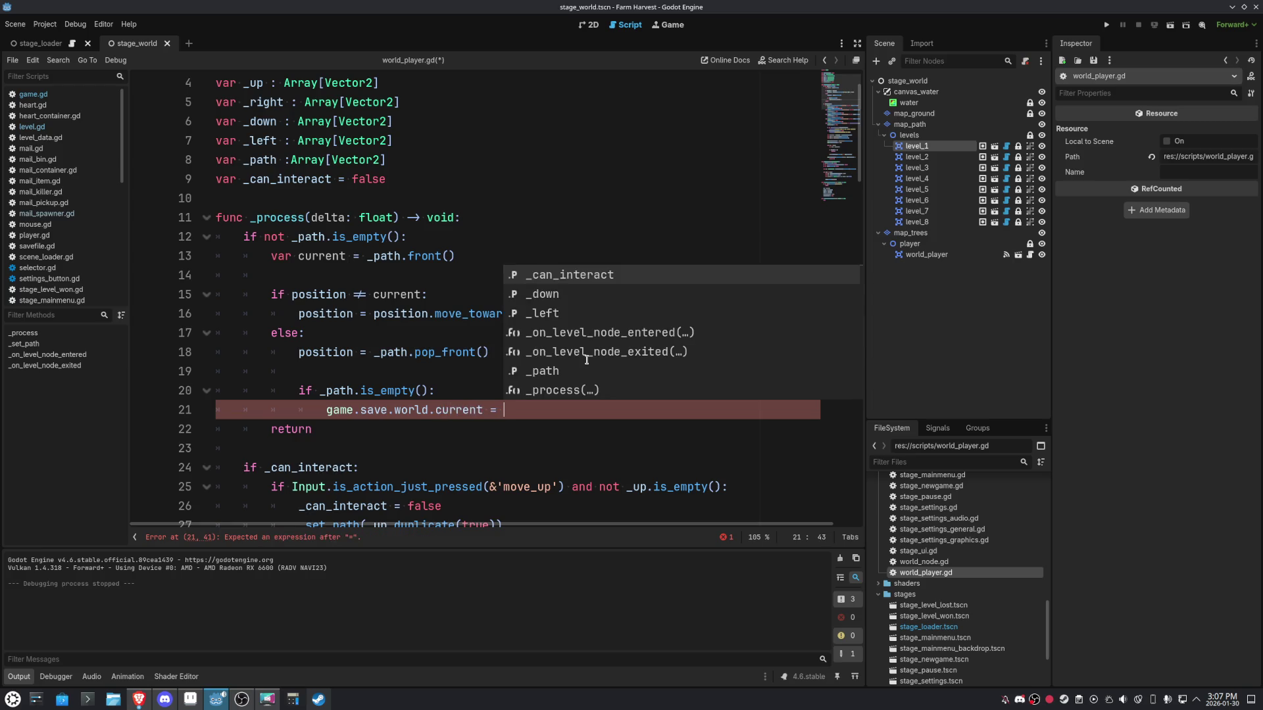
Delete the trial empty-path check, leaving a single empty line before return.
key(BackSpace)
key(BackSpace)
key(BackSpace)
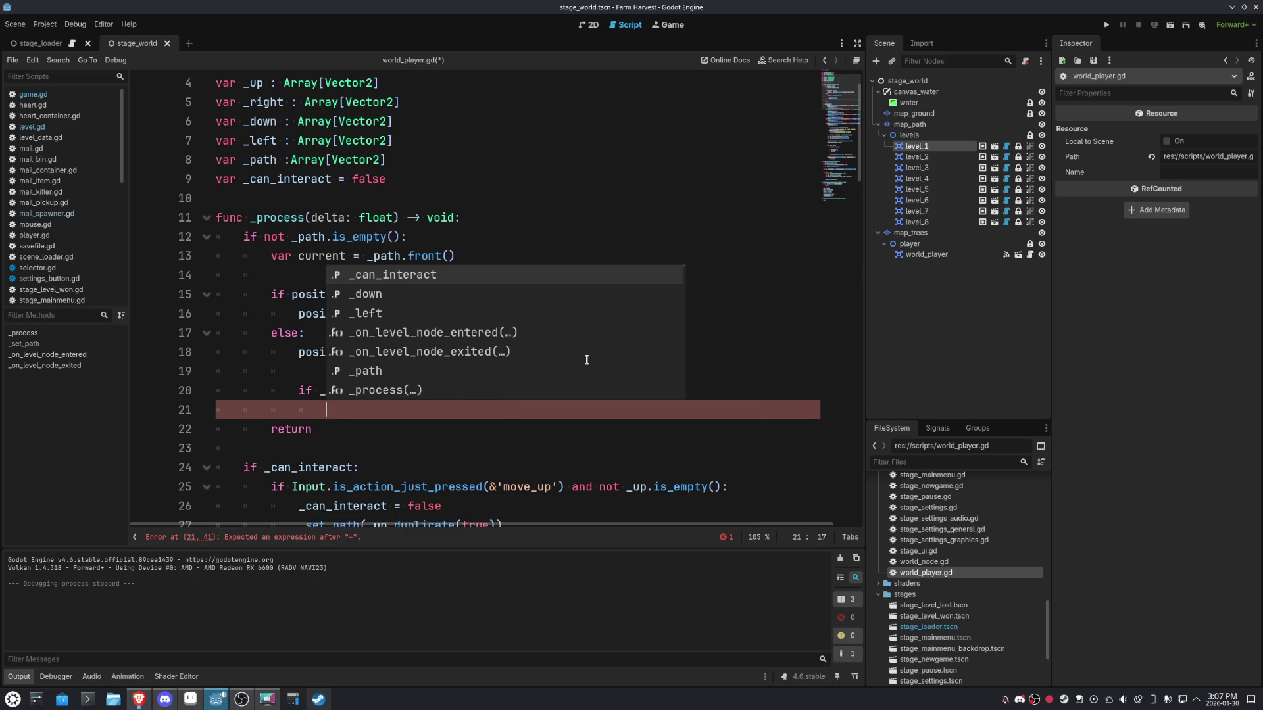
key(BackSpace)
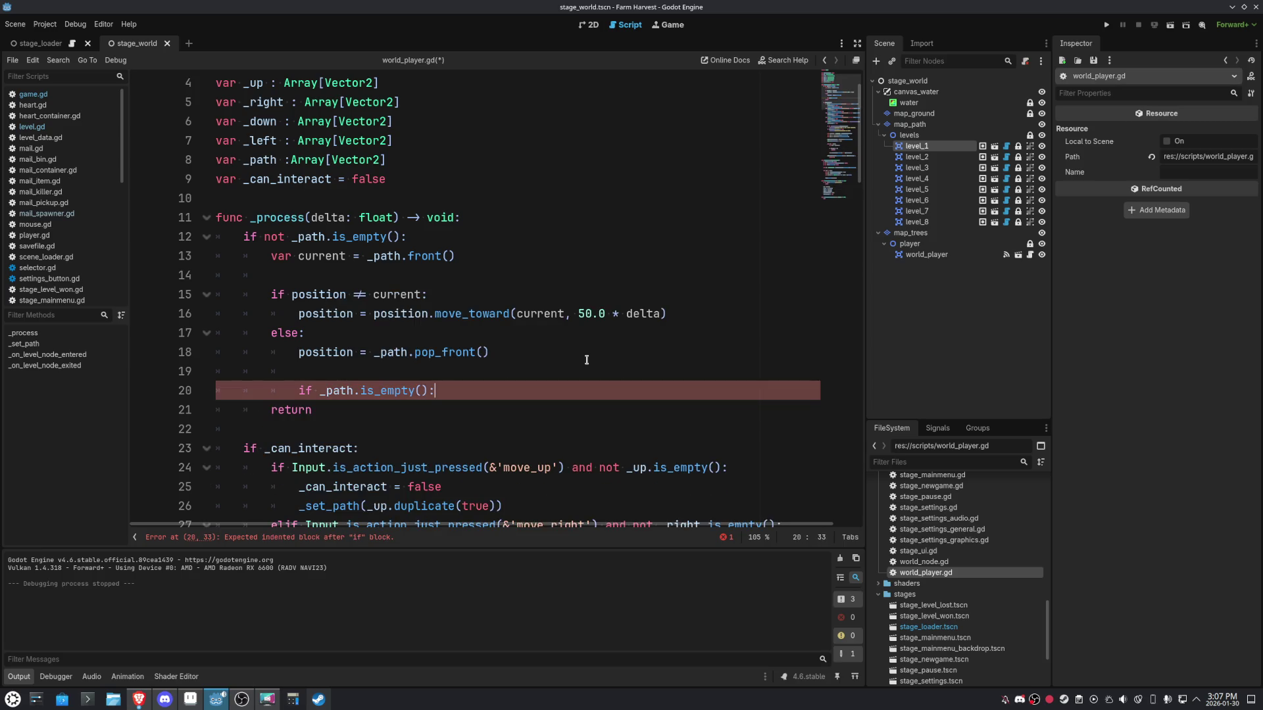
key(shift+Home)
key(shift+Home)
key(BackSpace)
key(BackSpace)
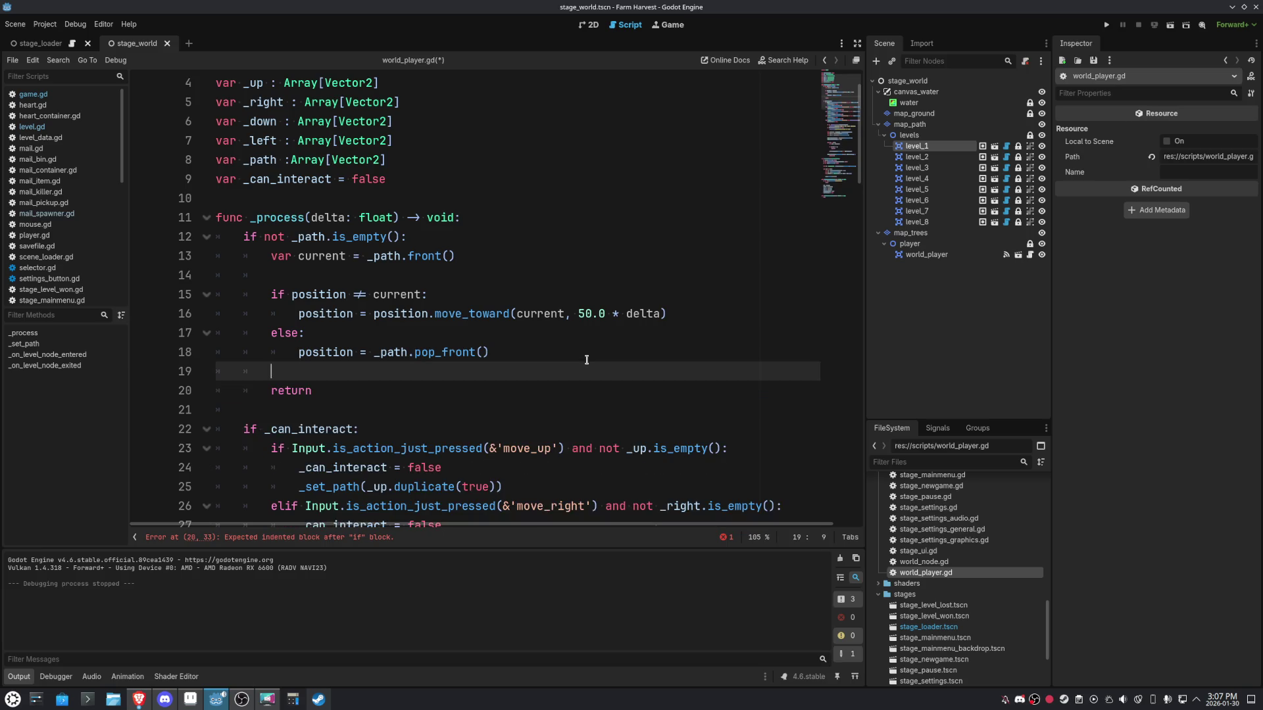
key(BackSpace)
key(BackSpace)
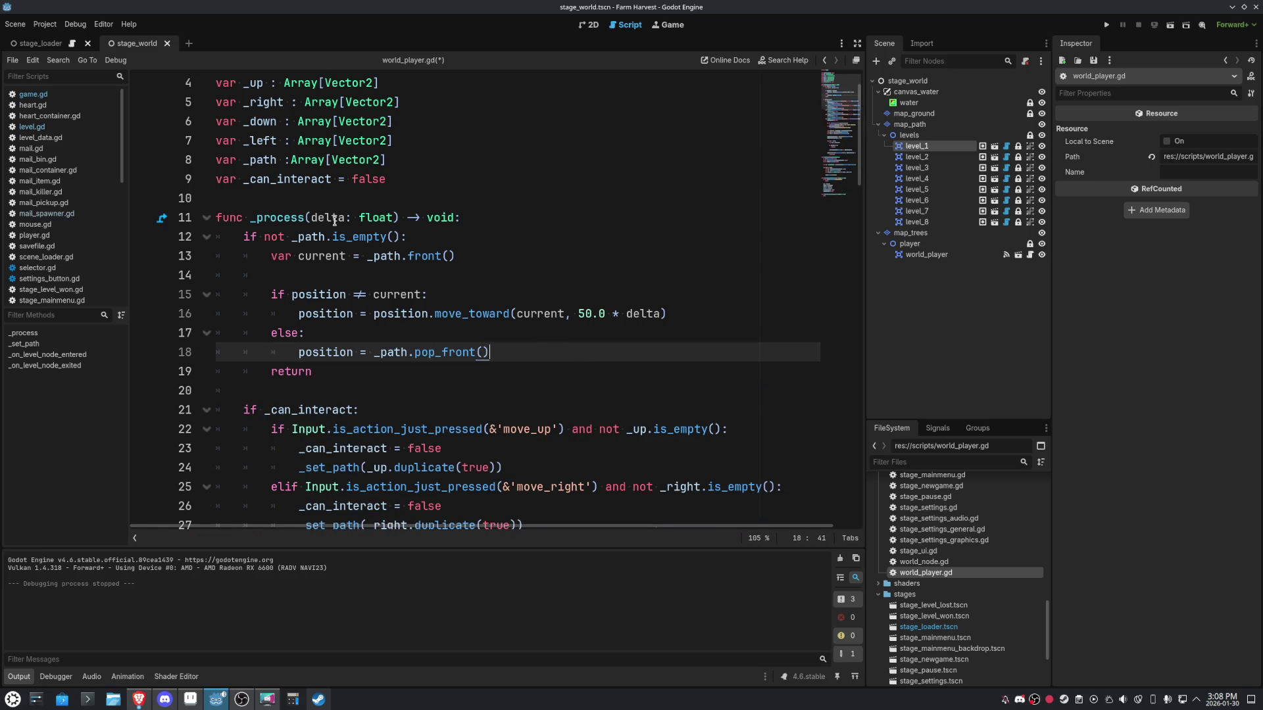
Add 'game.save.world.current = _selected_level.name' below the _selected_level assignment in _on_level_node_entered.
scroll(491, 348, down, 5)
scroll(491, 349, down, 10)
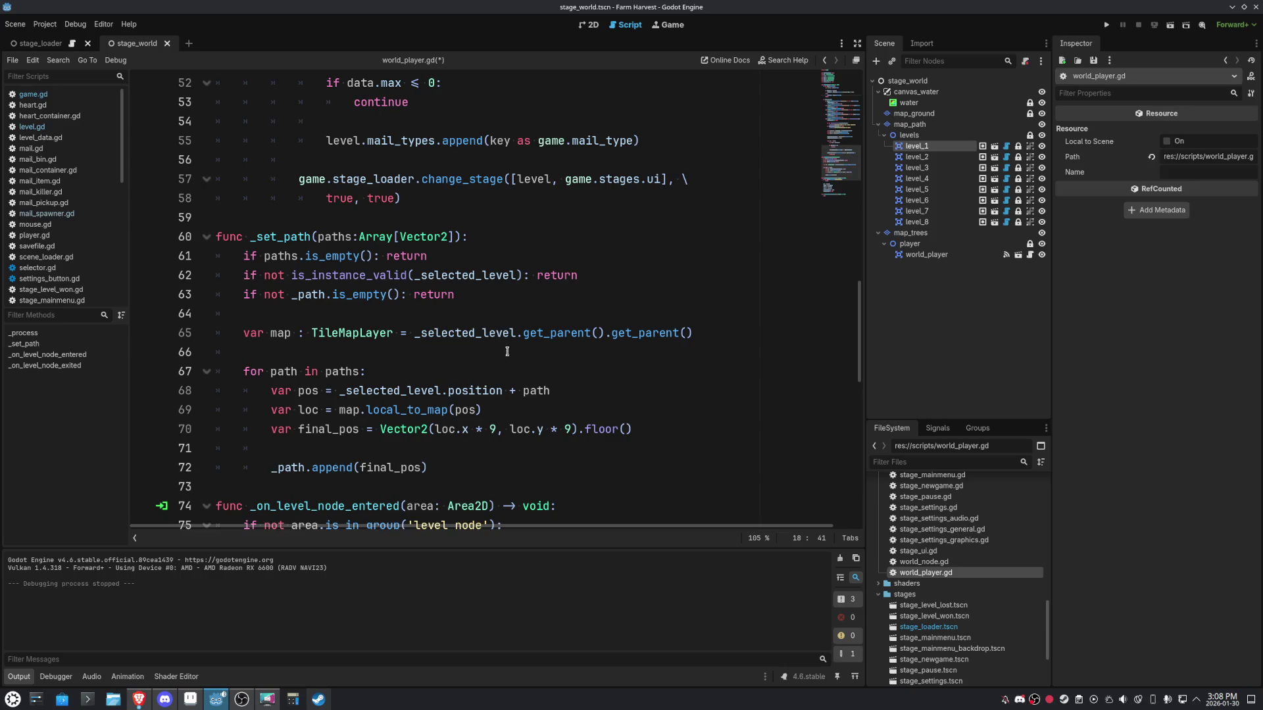
scroll(685, 352, down, 4)
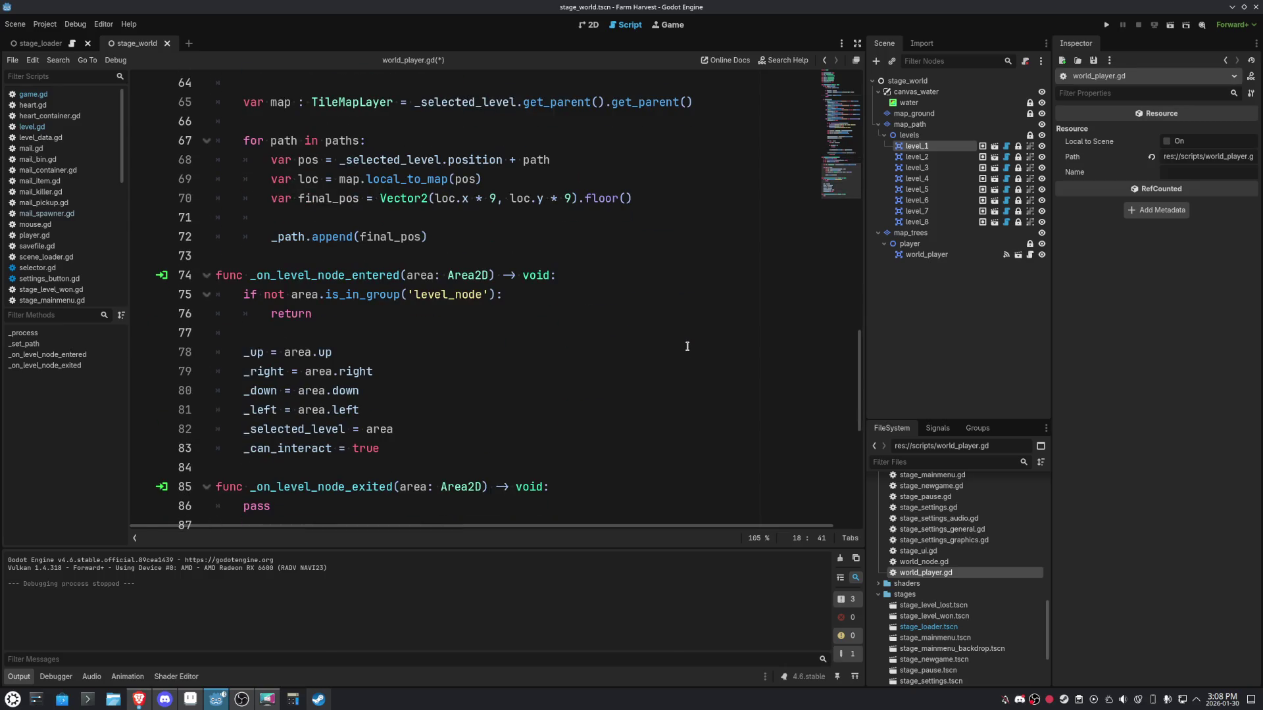
scroll(687, 345, down, 3)
click(463, 281)
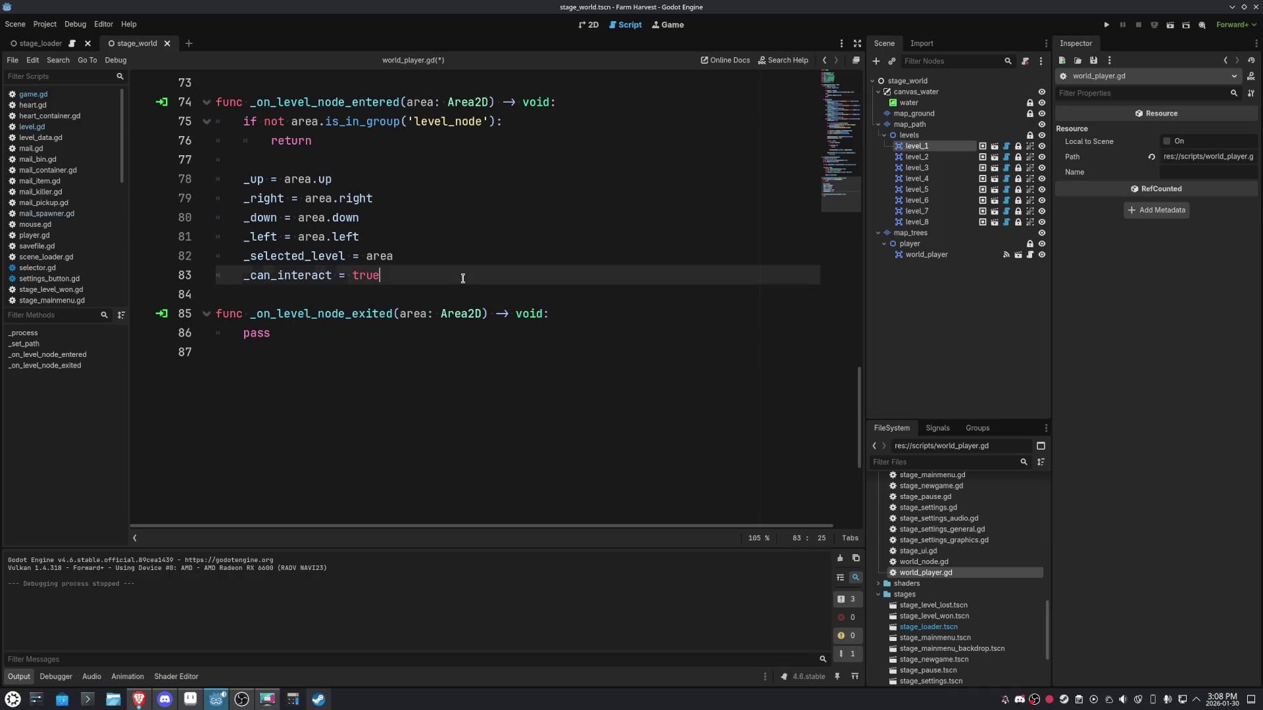
click(498, 258)
key(Return)
key(Return)
key(Return)
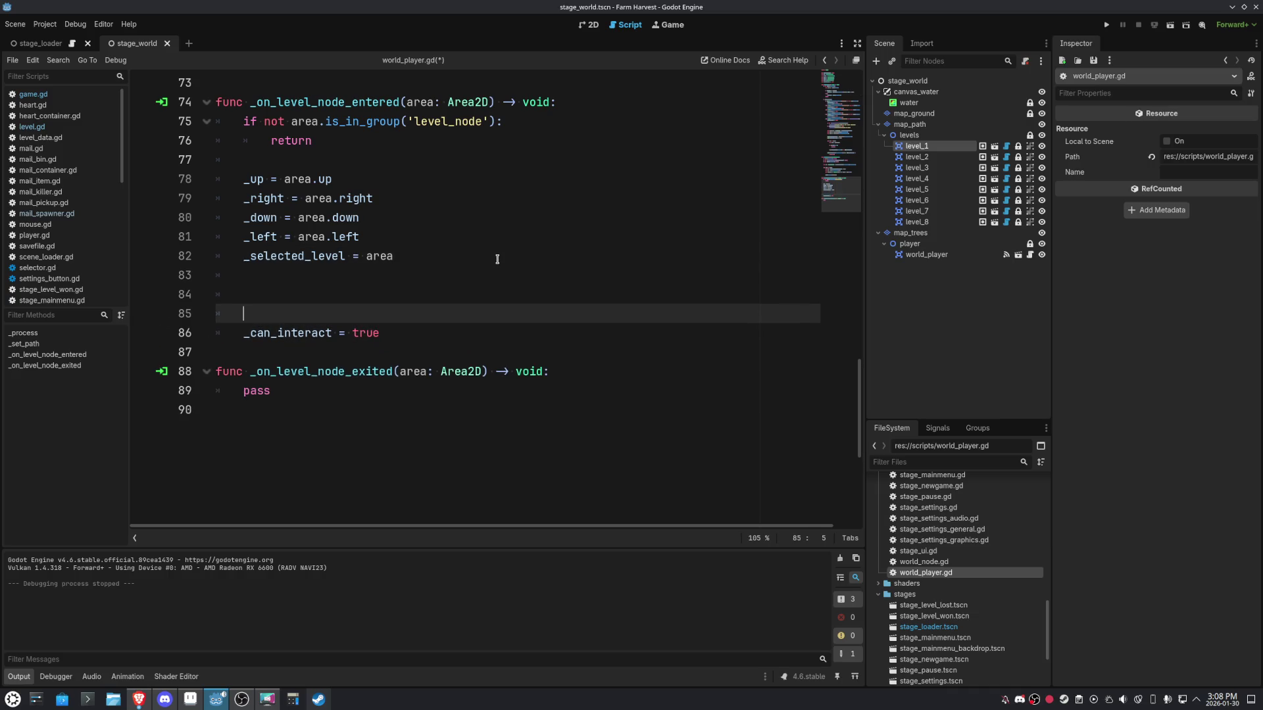
key(Up)
text(game.save.world.current = )
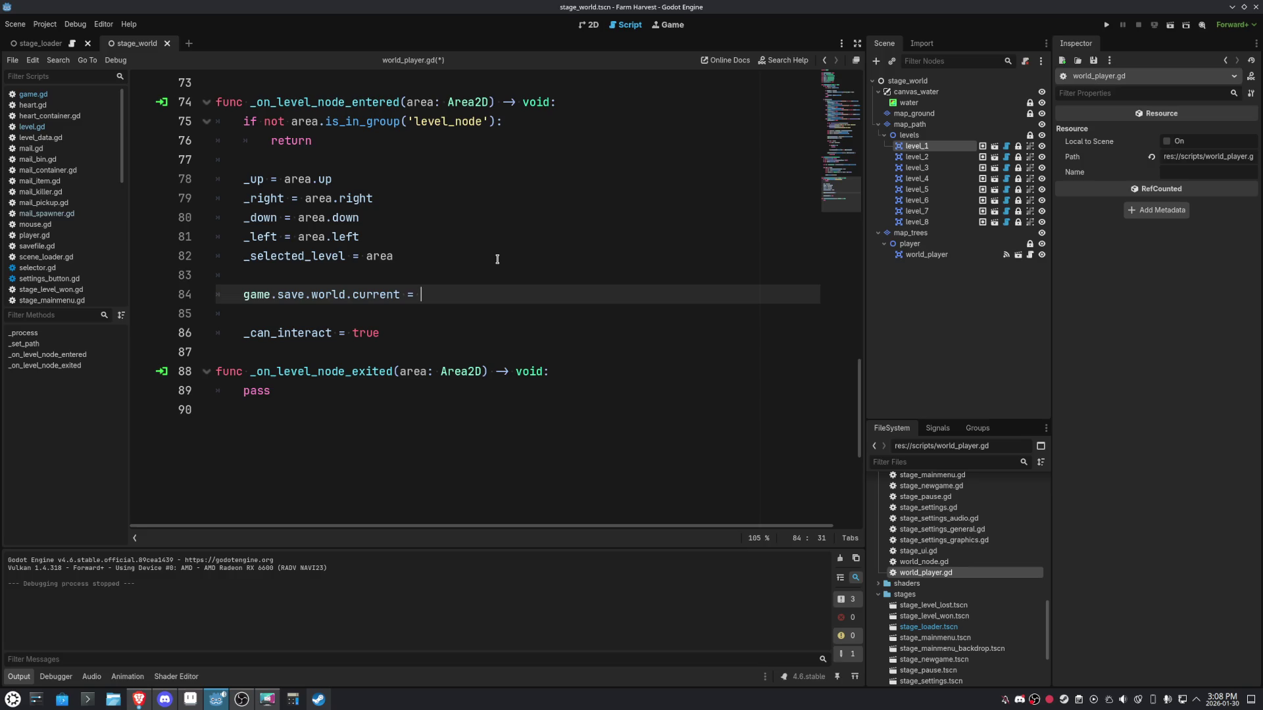
text(_sel)
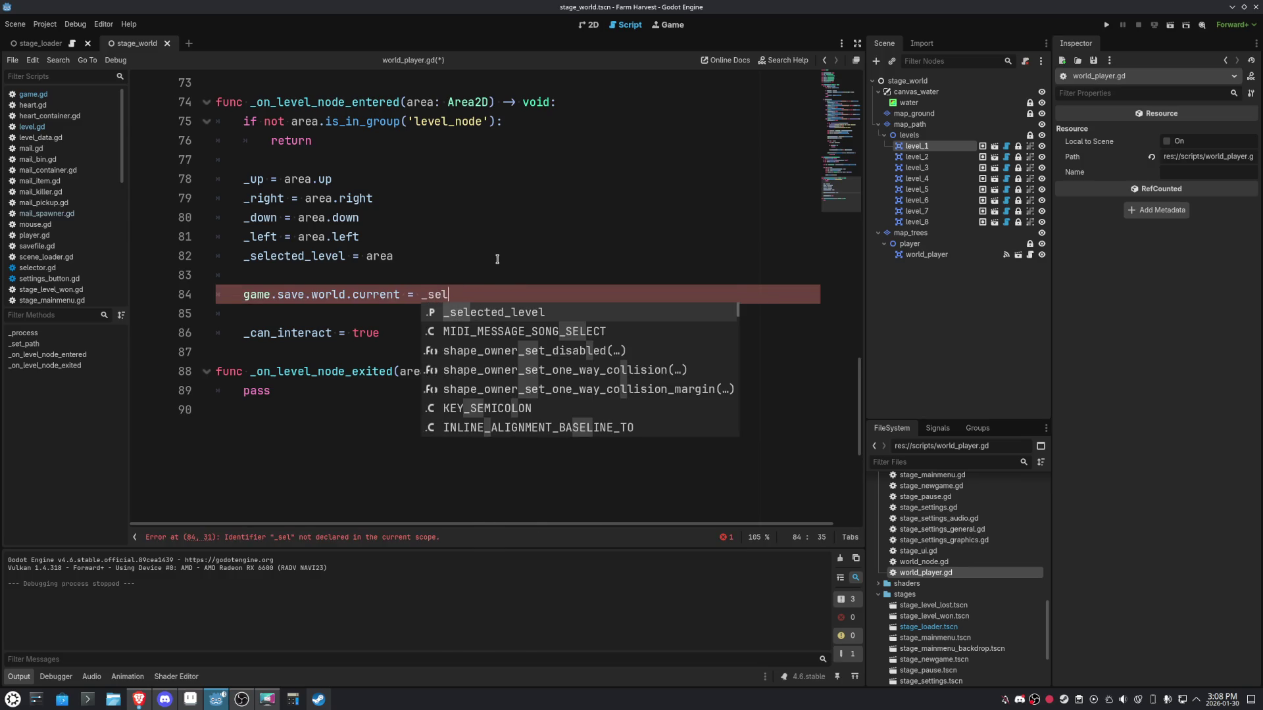
key(Return)
text(.name)
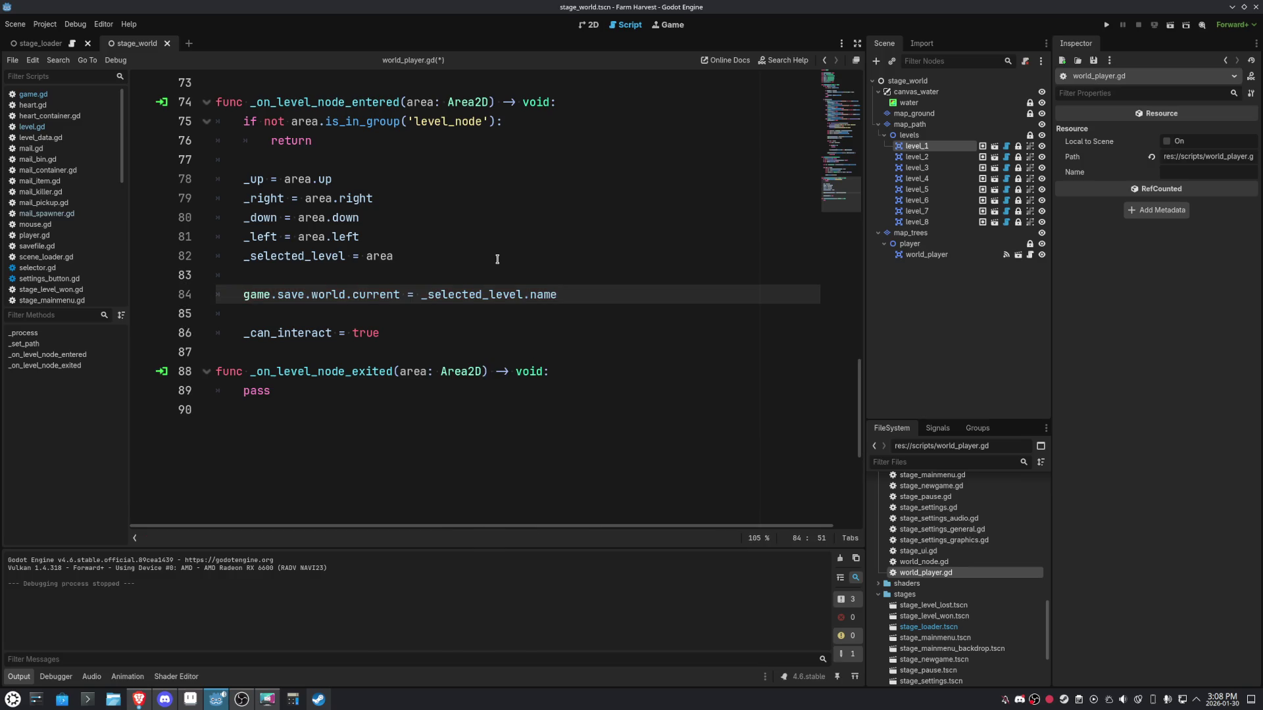
Add print(game.save.world.current) on the next line and run the project with F5.
key(Return)
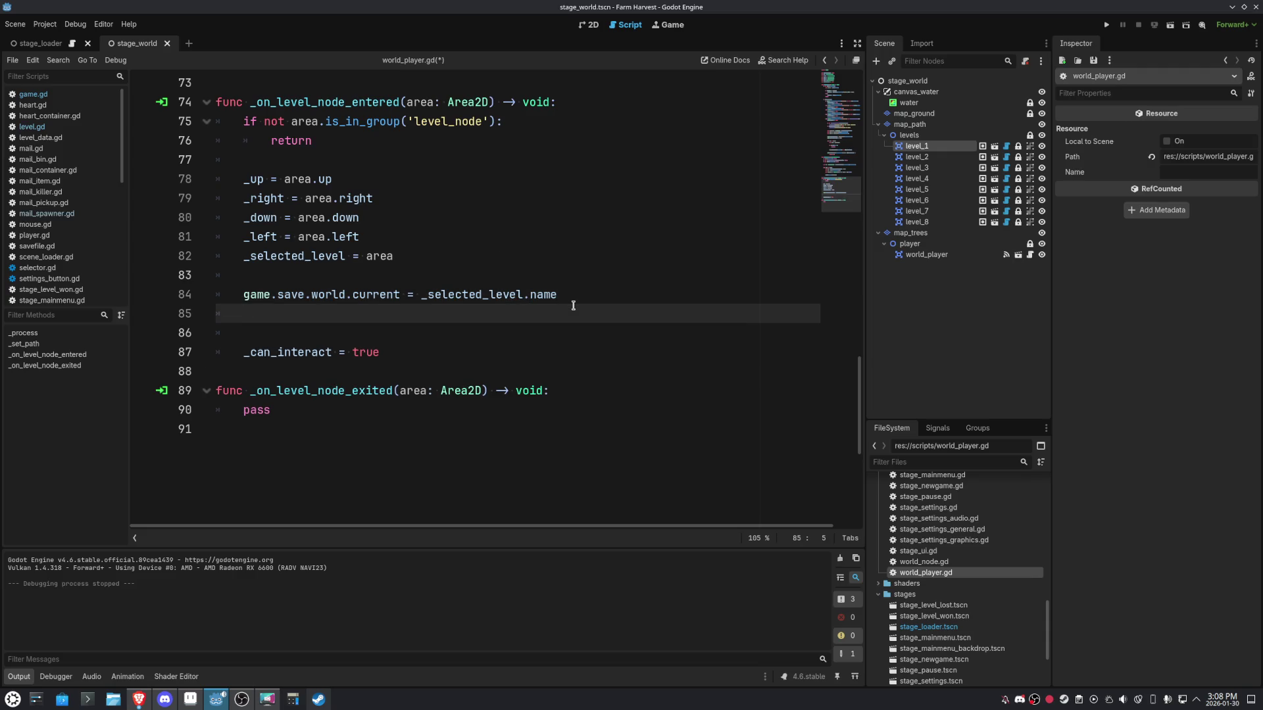
text(print9)
key(BackSpace)
text(()
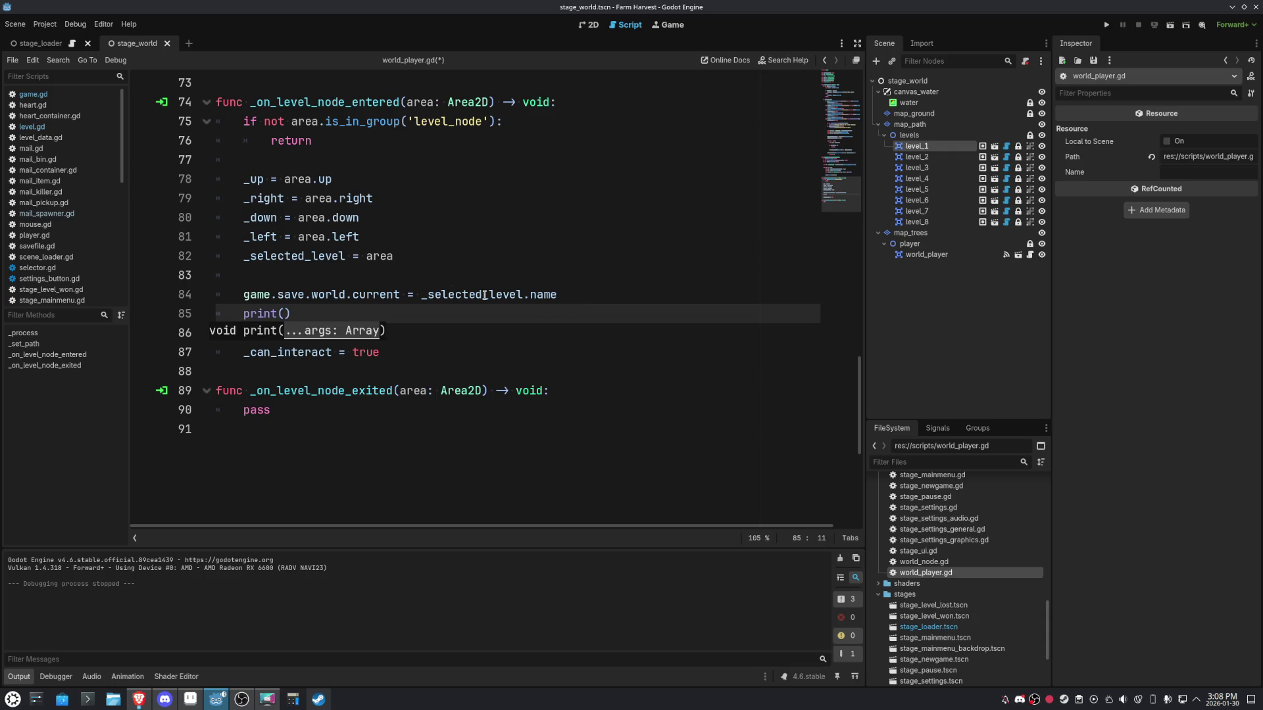
drag(403, 294, 244, 294)
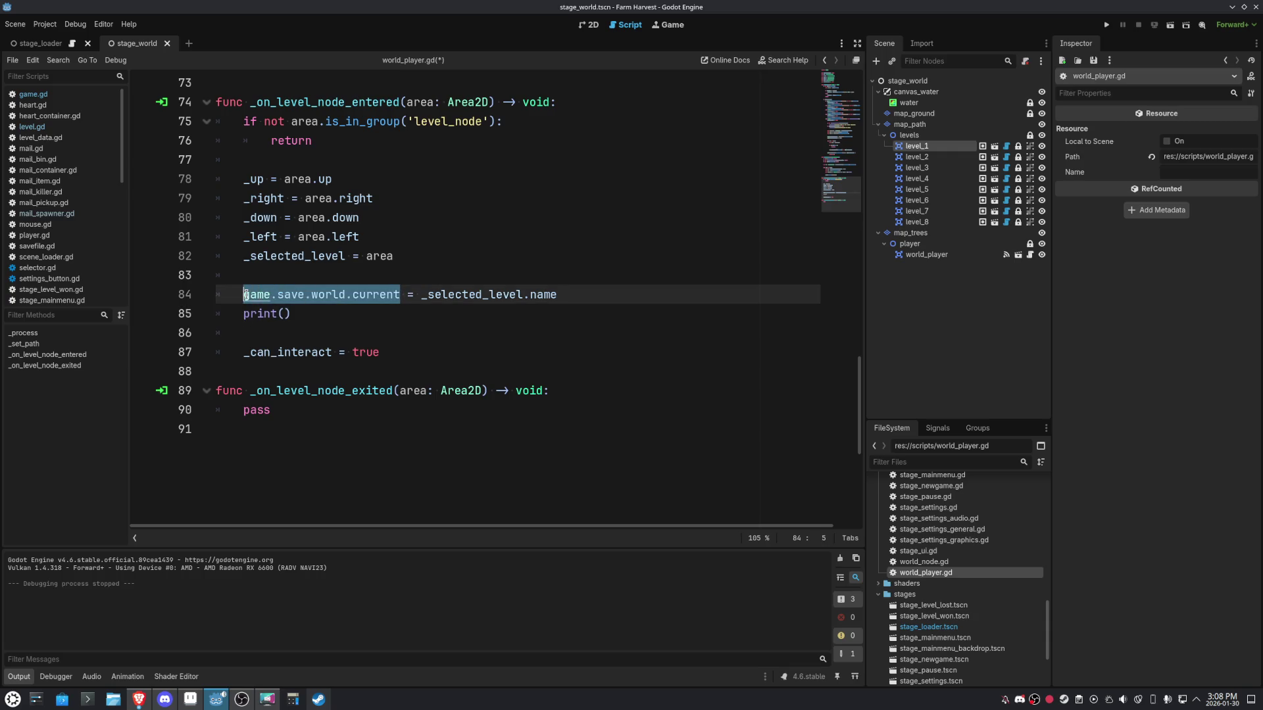
key(ctrl+c)
click(280, 313)
key(ctrl+v)
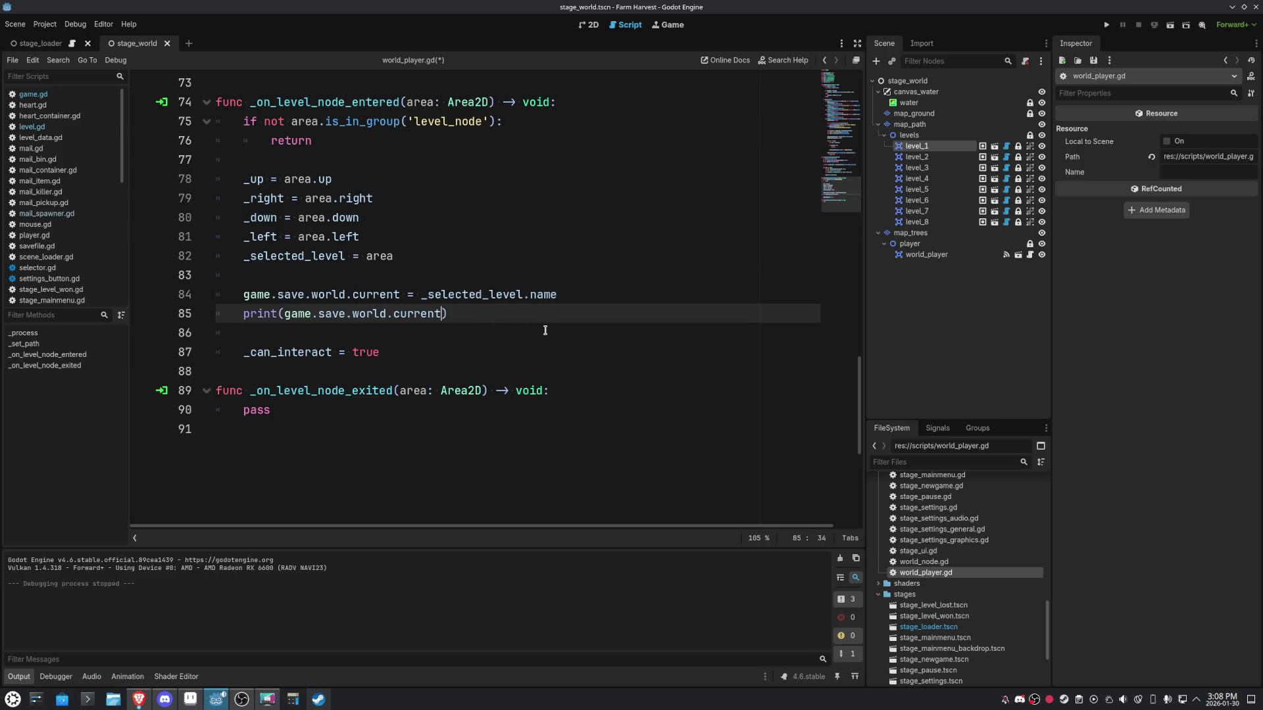
click(587, 328)
key(F5)
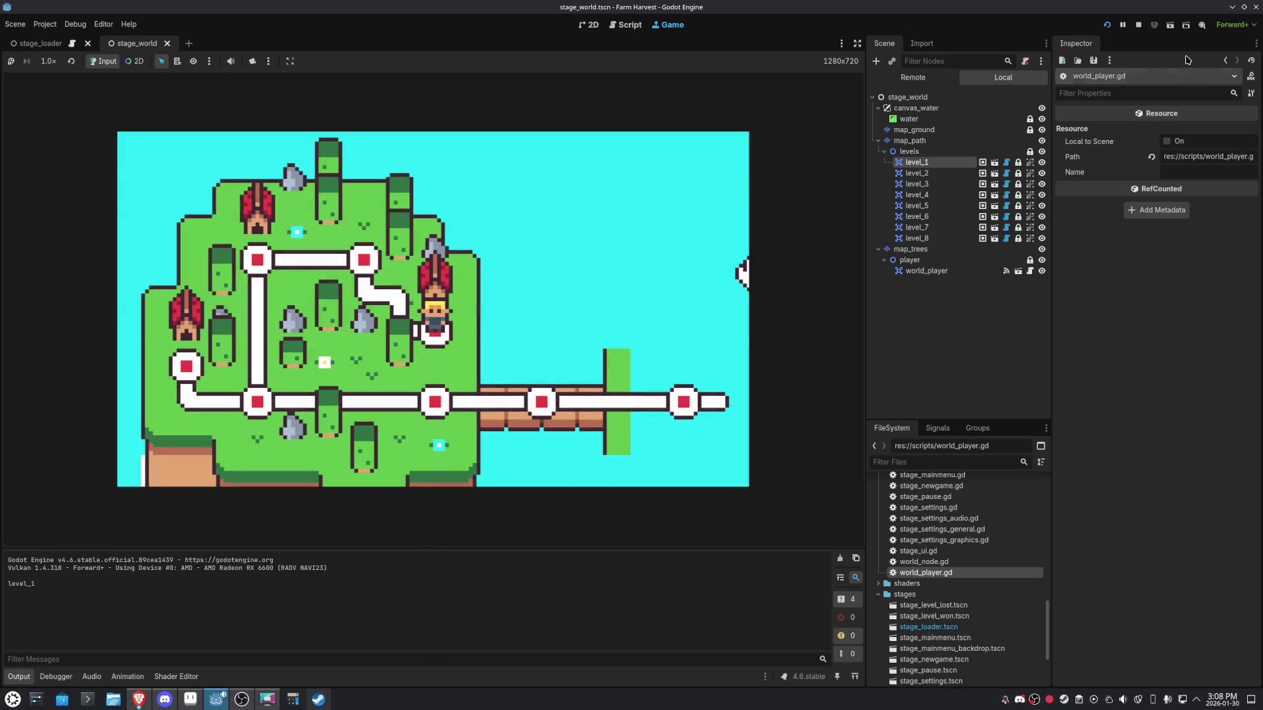
Stop the test run and delete the print(game.save.world.current) debug line.
click(1142, 23)
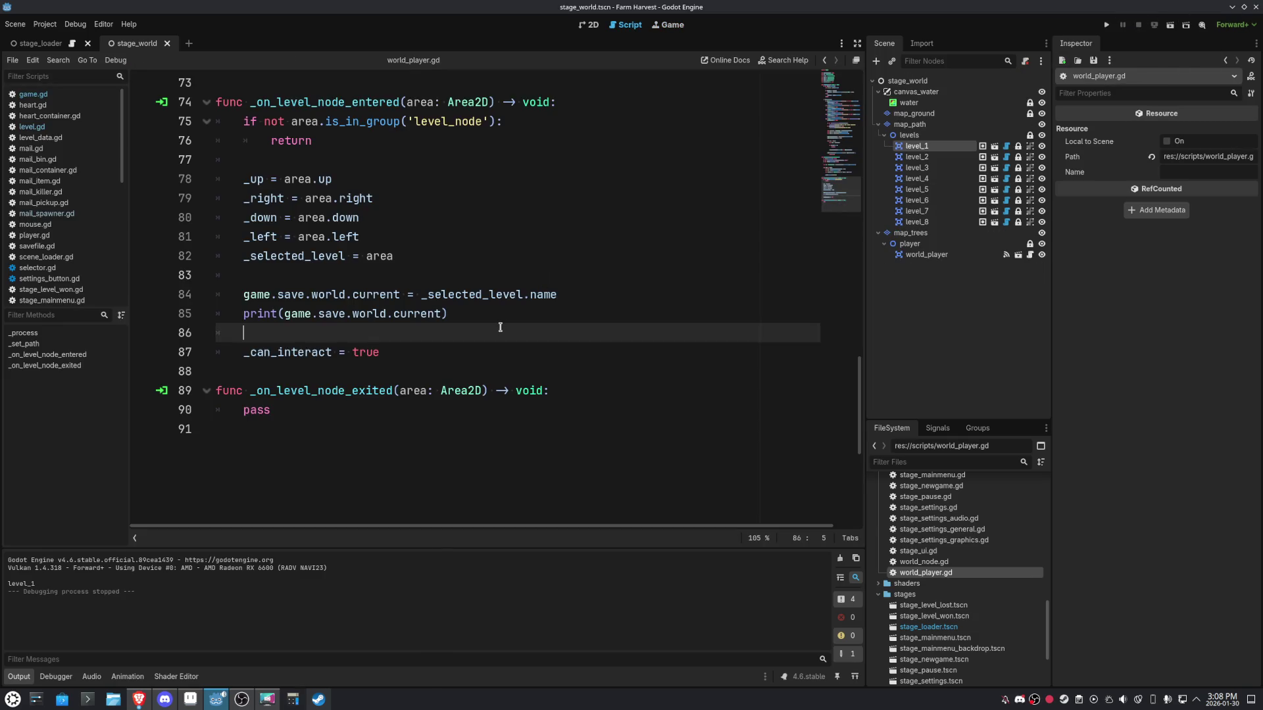
key(Up)
key(ctrl+shift+k)
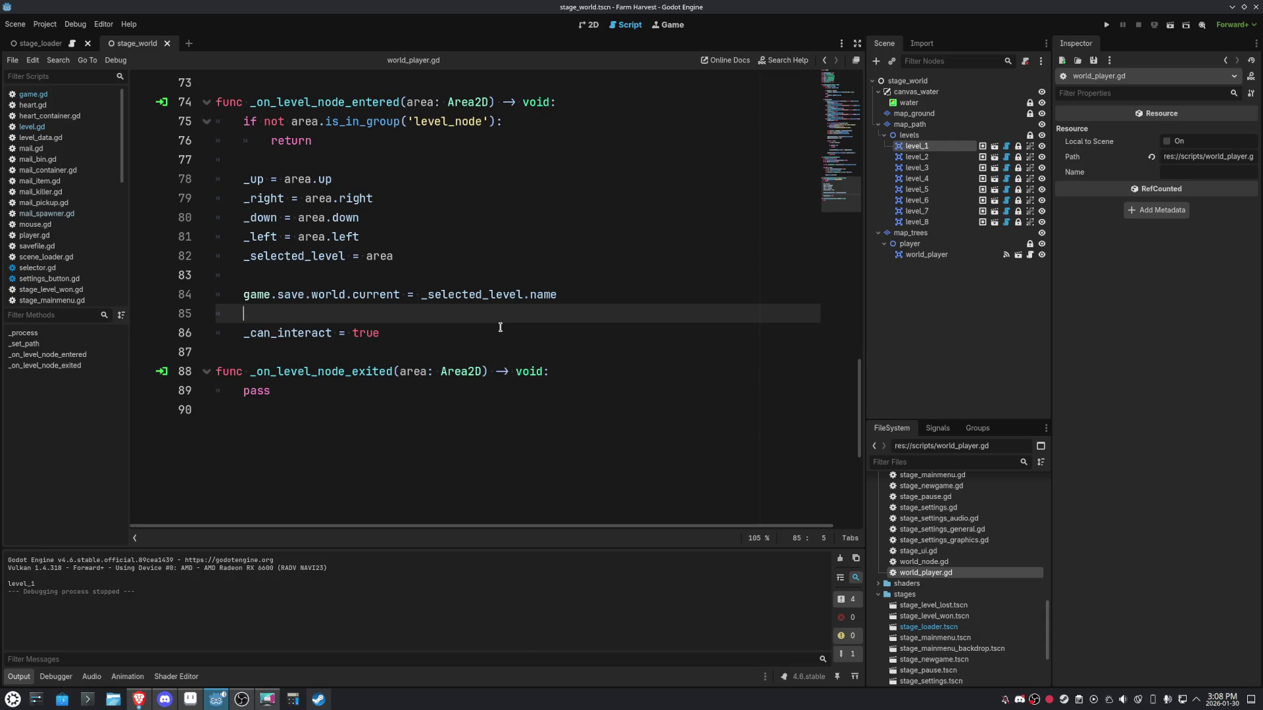
click(609, 280)
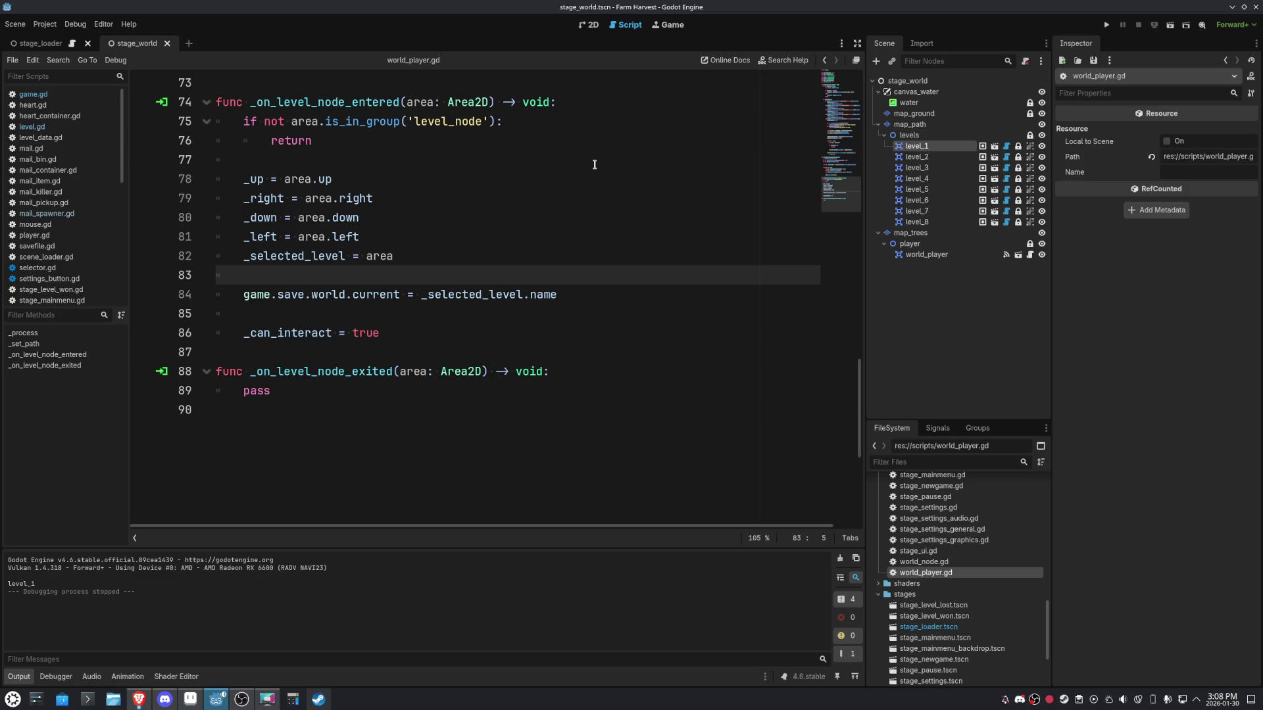
click(588, 24)
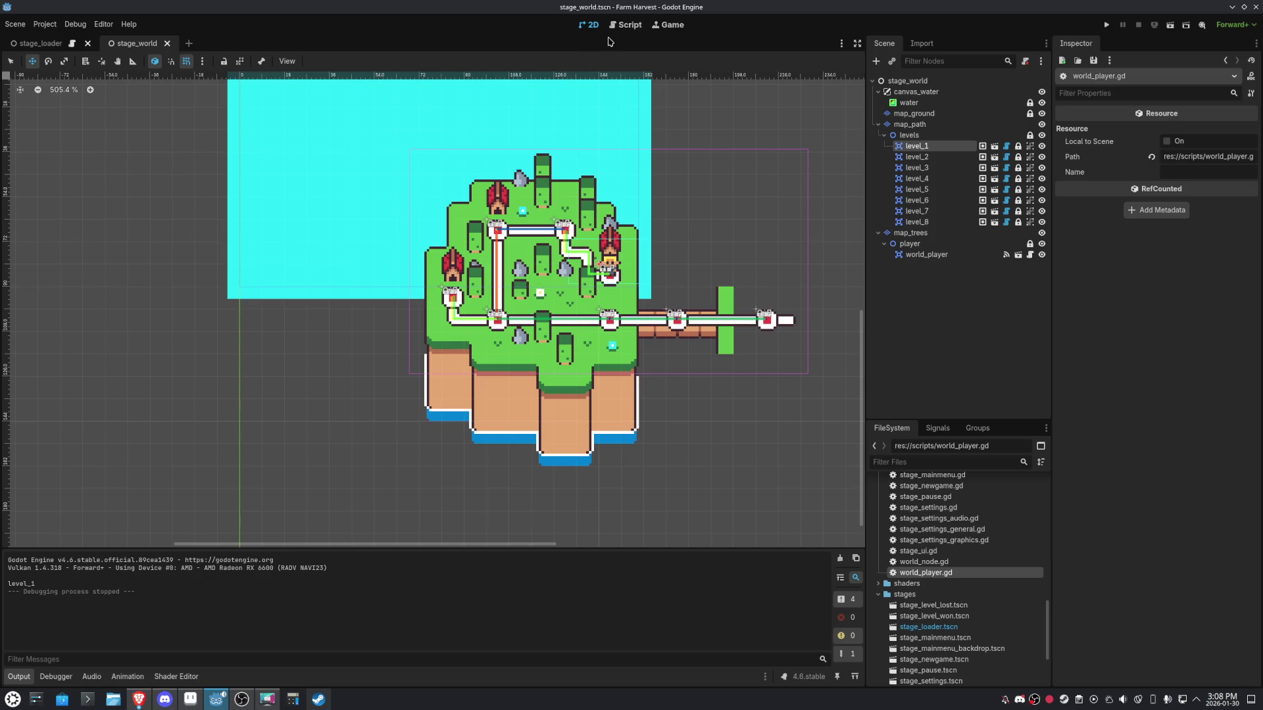
key(ctrl+F3)
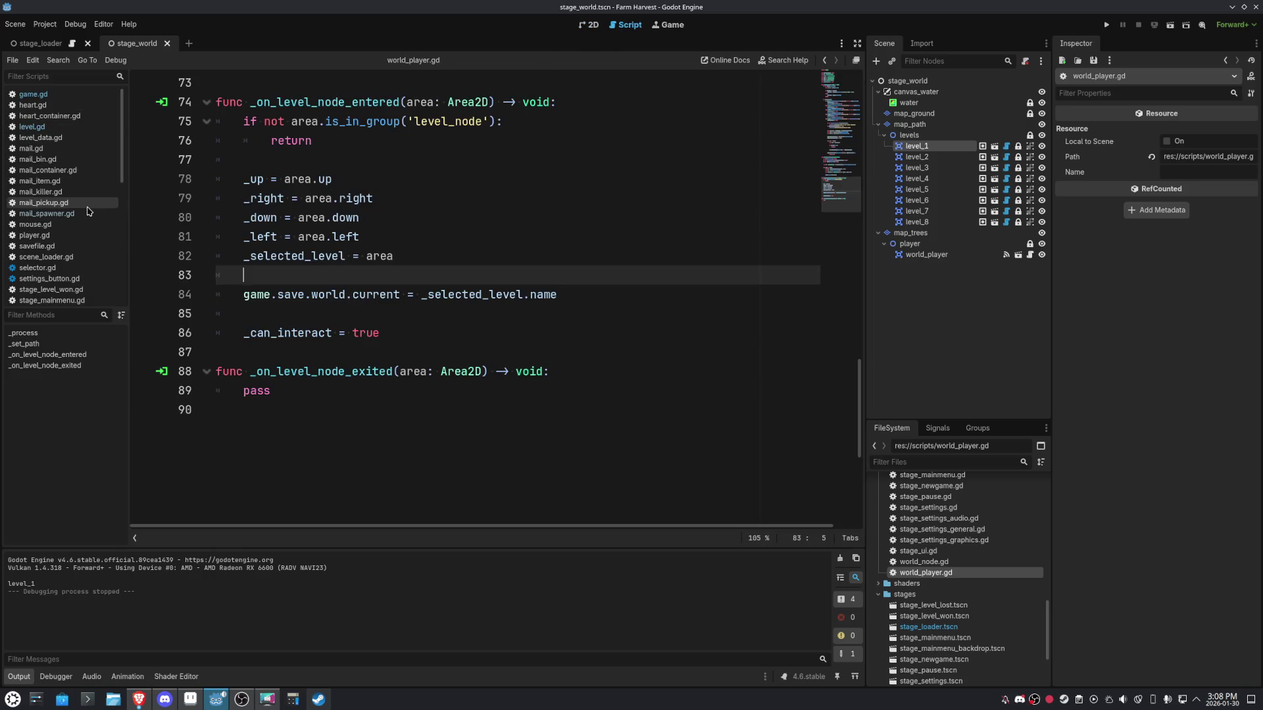
scroll(558, 265, up, 5)
Give the new set_level_data() function a placeholder pass body.
scroll(576, 268, up, 10)
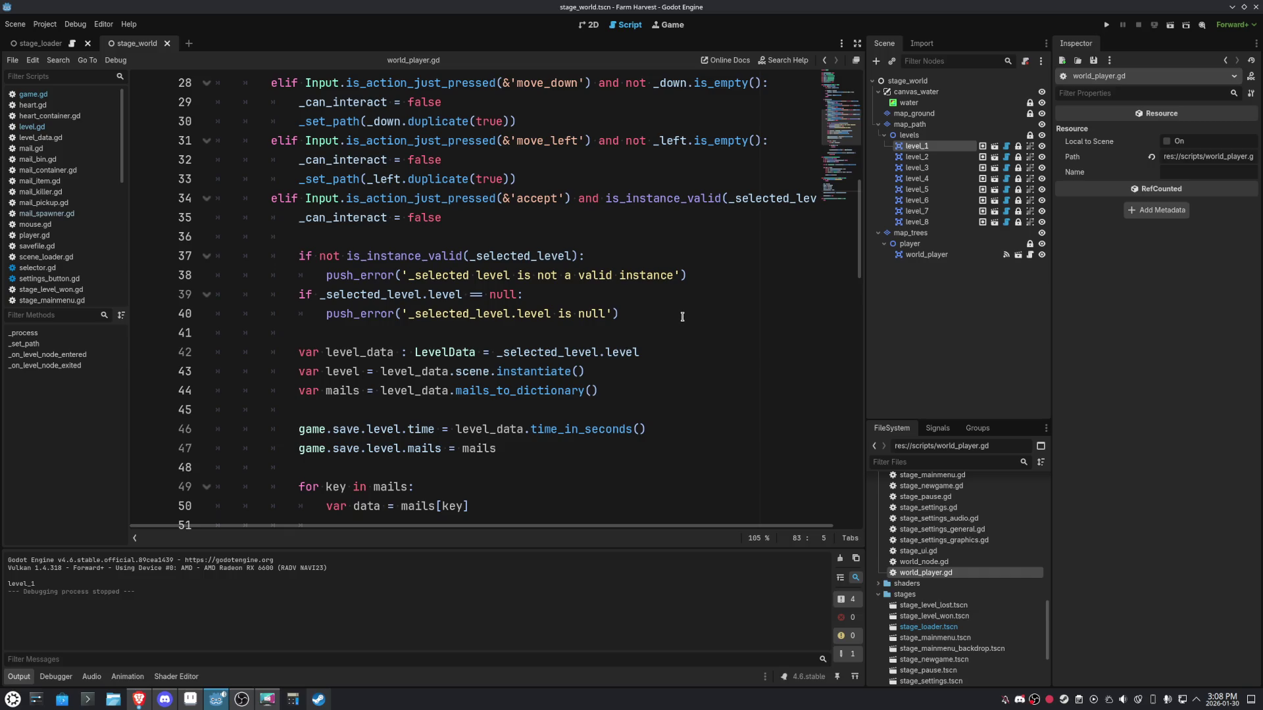
text(pass)
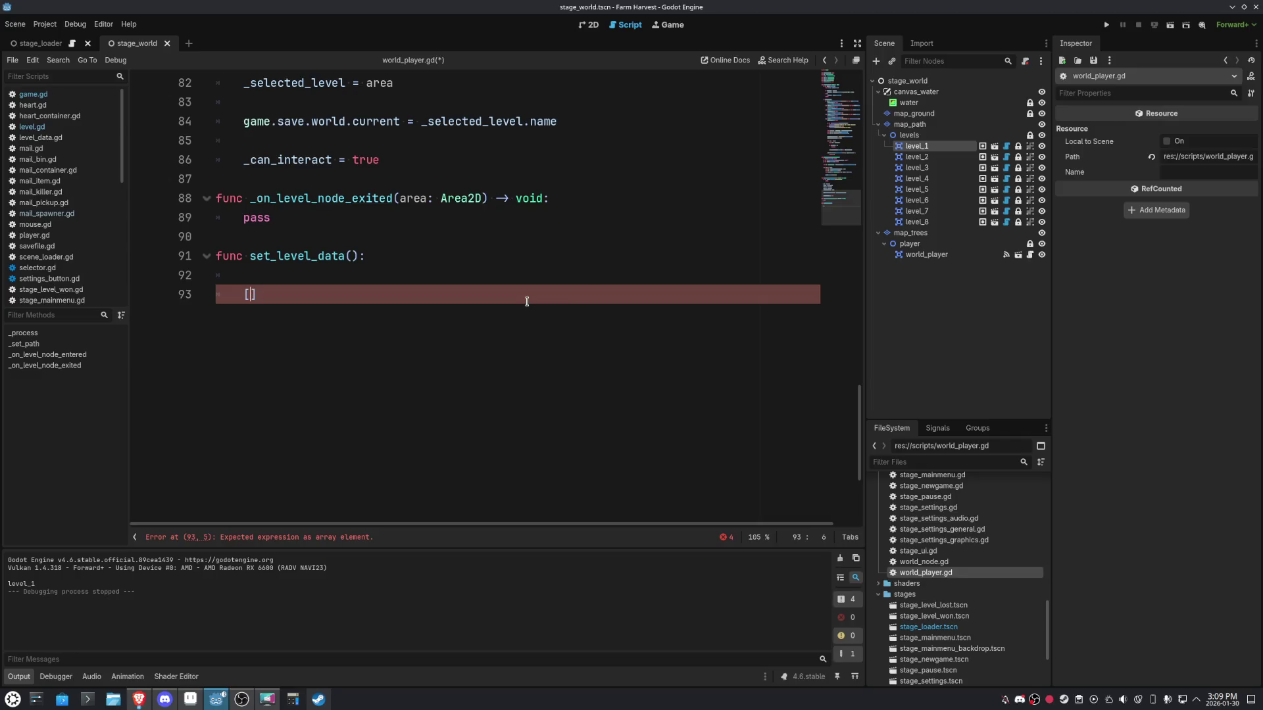
scroll(527, 301, up, 13)
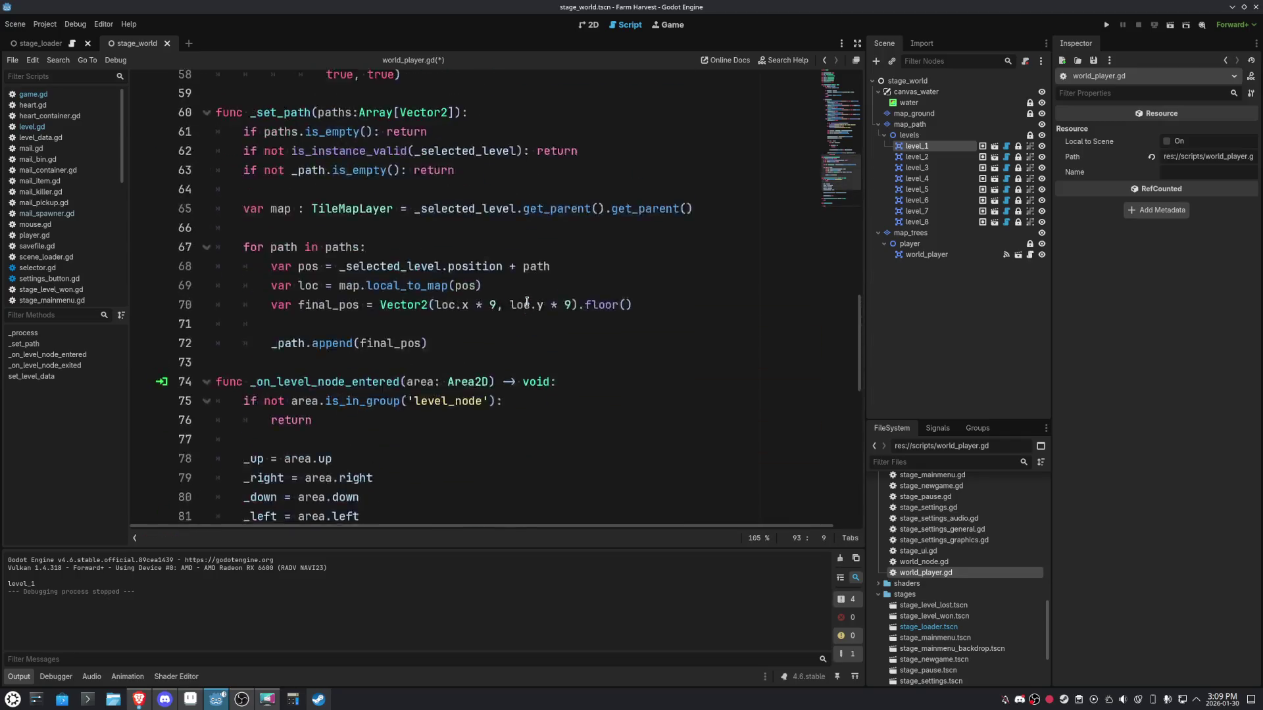
scroll(527, 300, up, 3)
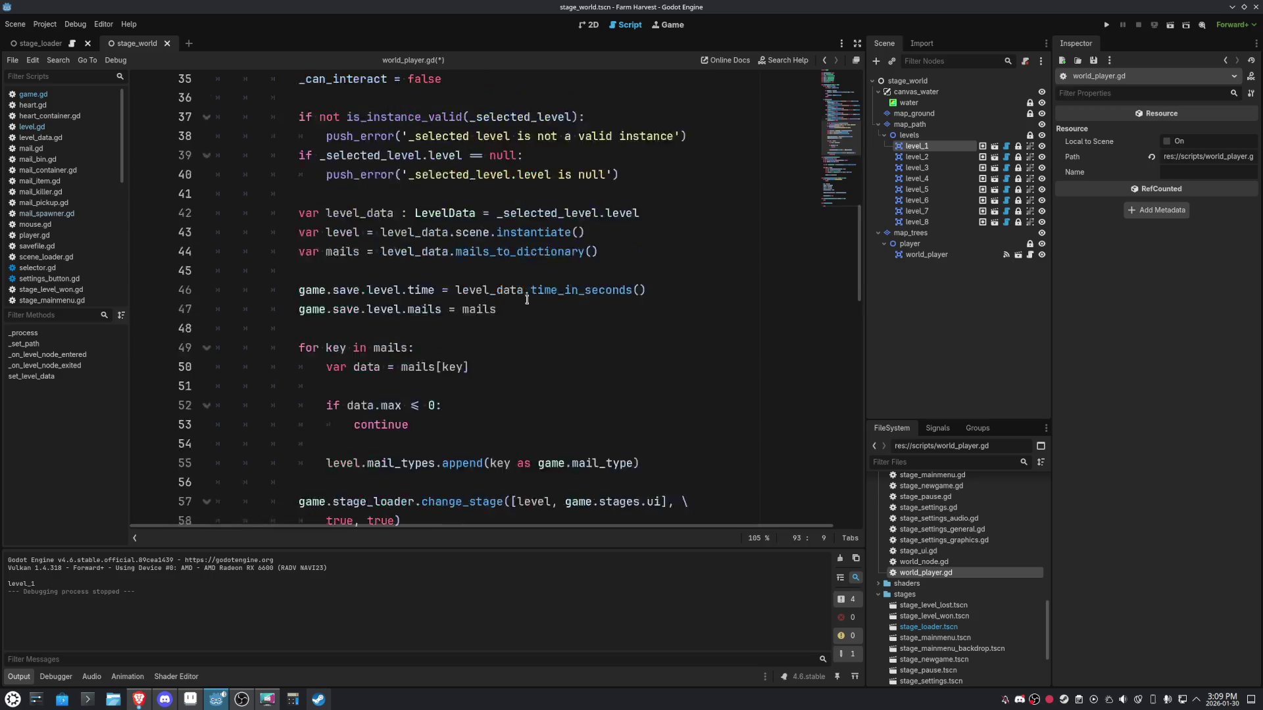
Move the accept branch's level-loading code (lines 37–58) into set_level_data, replacing pass.
click(309, 242)
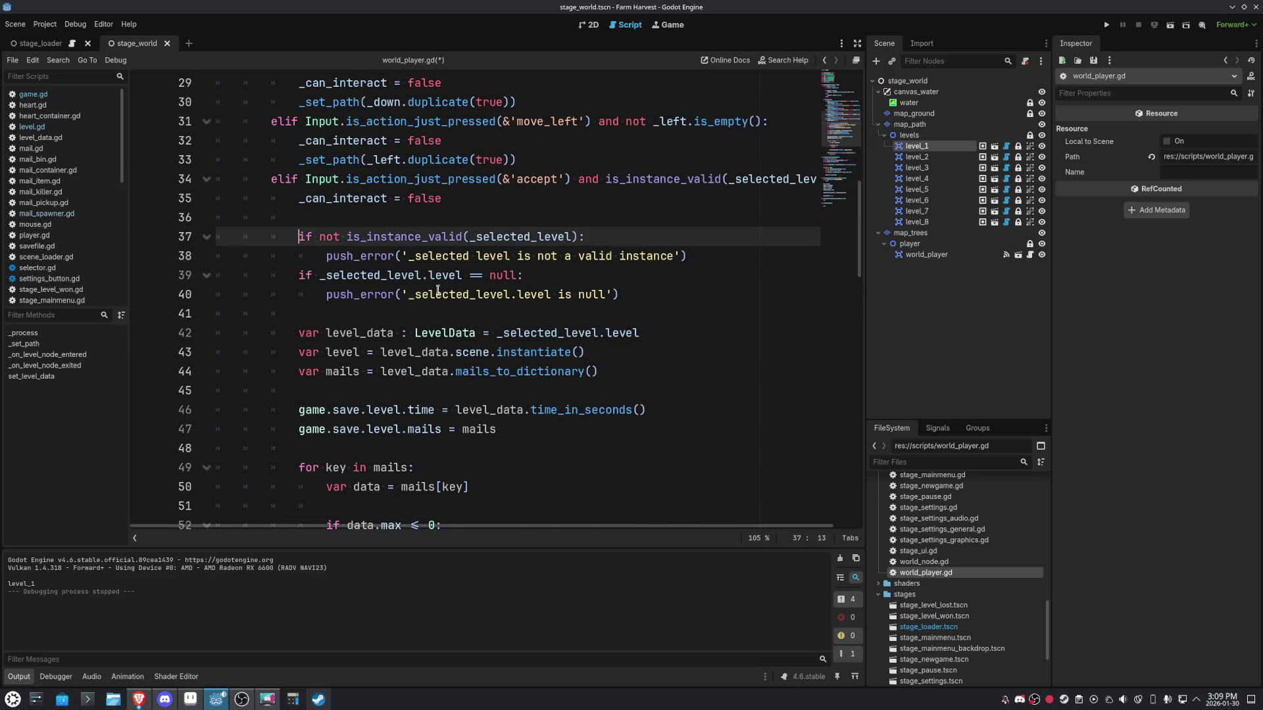
scroll(309, 242, down, 4)
shift+click(426, 409)
key(ctrl+x)
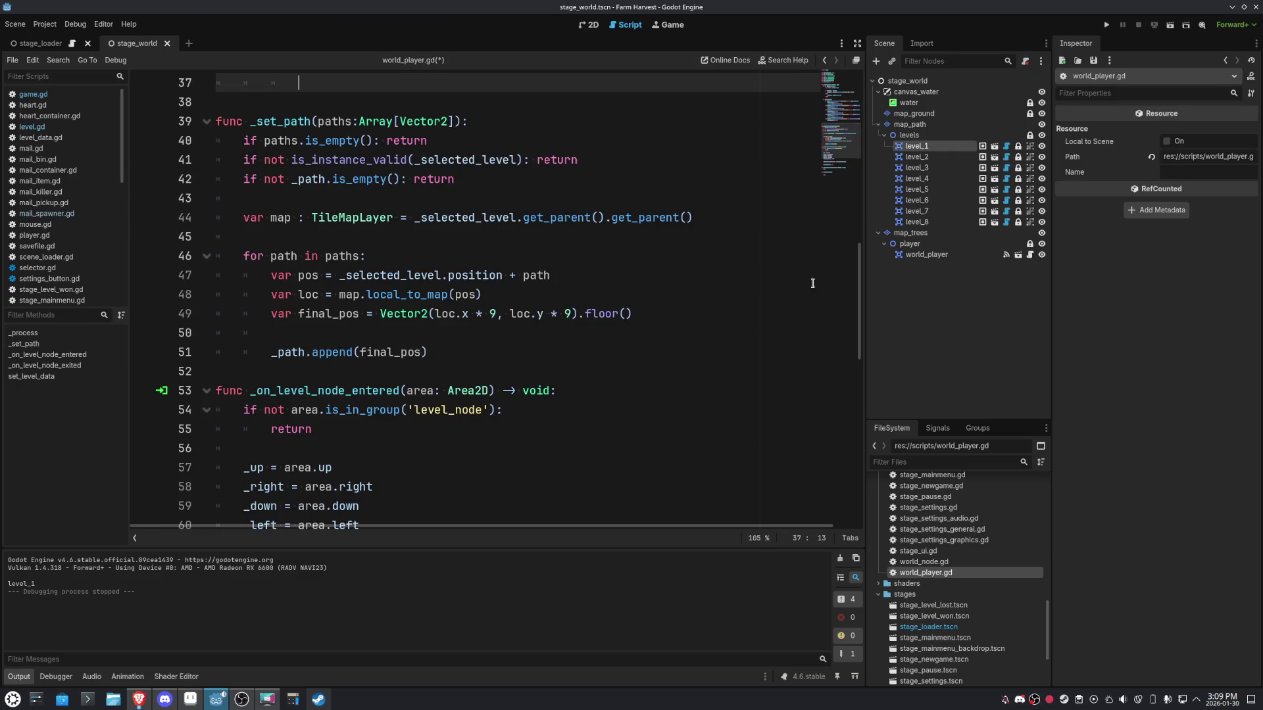
scroll(421, 368, down, 6)
click(417, 371)
click(290, 410)
key(shift+Up)
key(ctrl+v)
Unindent the pasted block two levels to fit the set_level_data body.
scroll(498, 438, up, 2)
scroll(499, 439, up, 2)
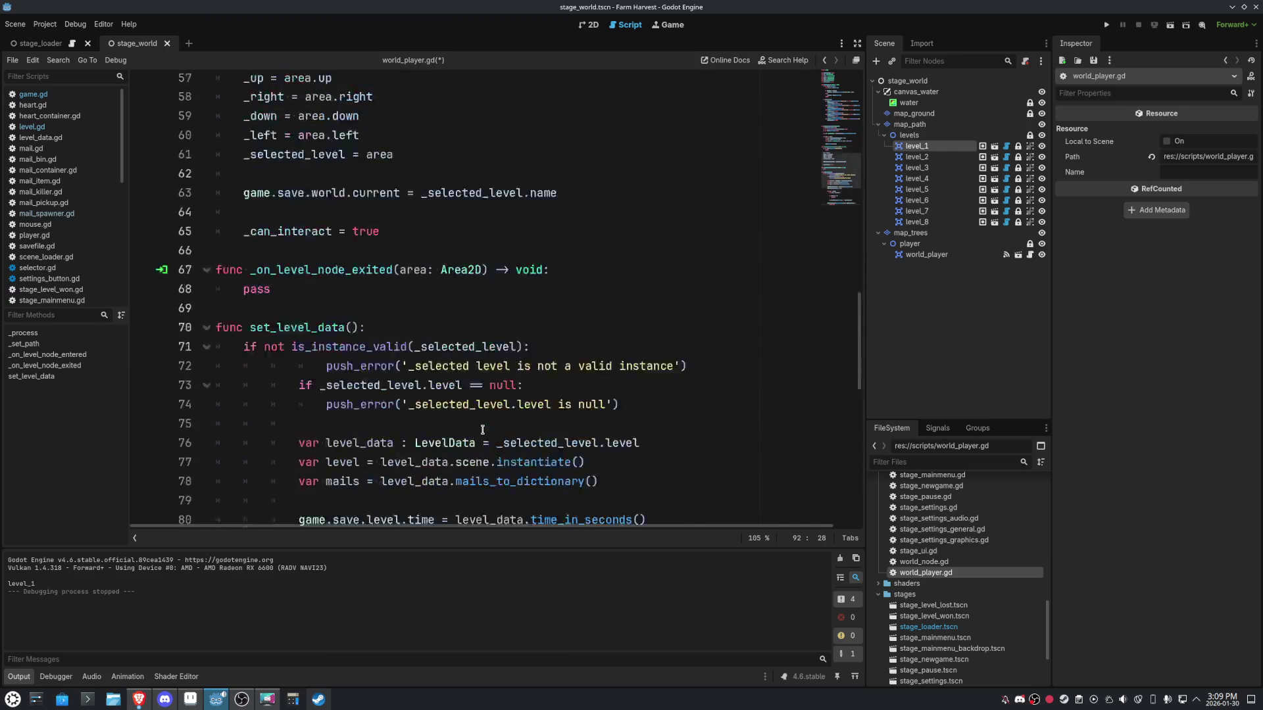
scroll(480, 421, down, 4)
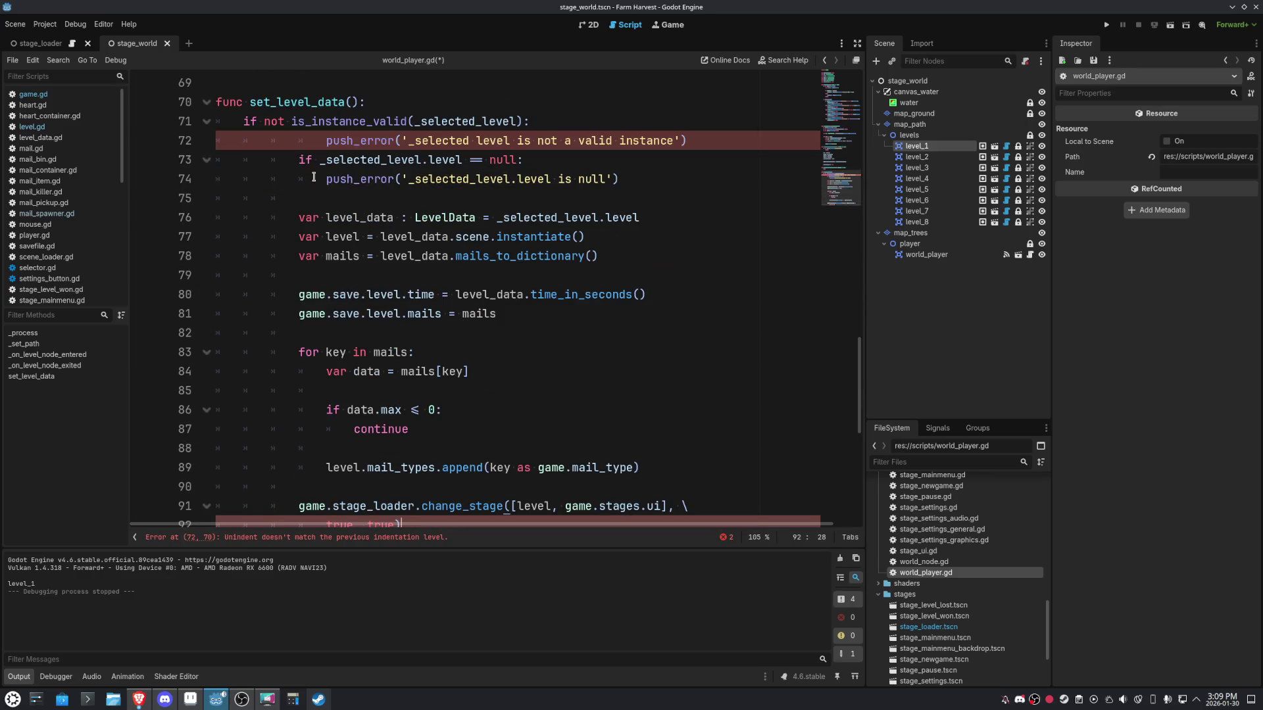
click(275, 140)
scroll(276, 139, down, 1)
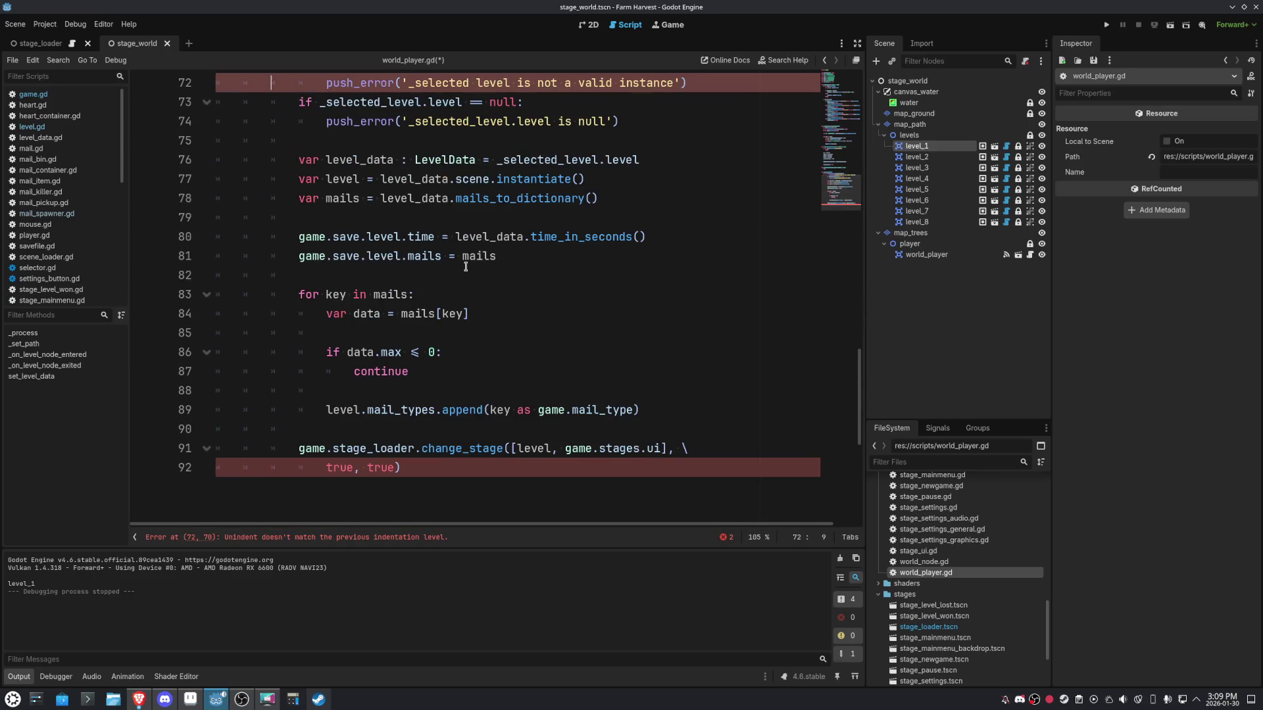
shift+click(442, 459)
key(shift+Tab)
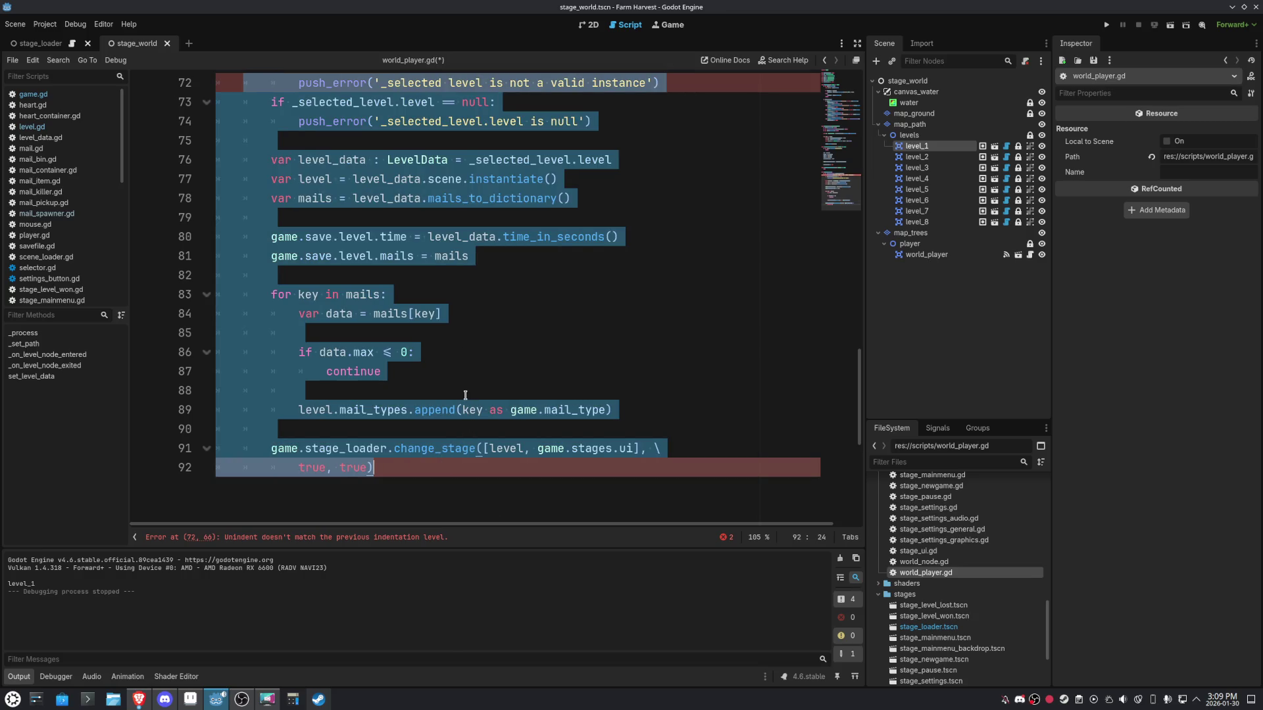
key(shift+Tab)
click(474, 376)
scroll(474, 377, up, 4)
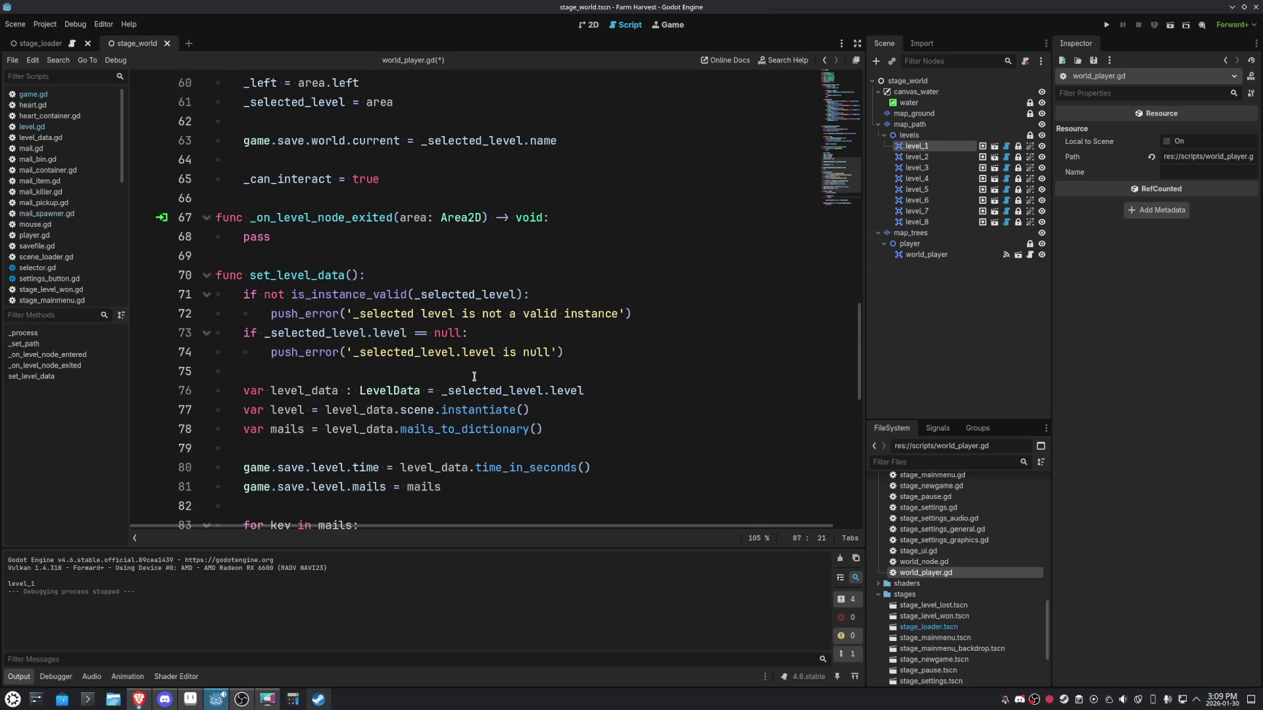
Rename the set_level_data function to set_level_and_play.
drag(318, 275, 341, 274)
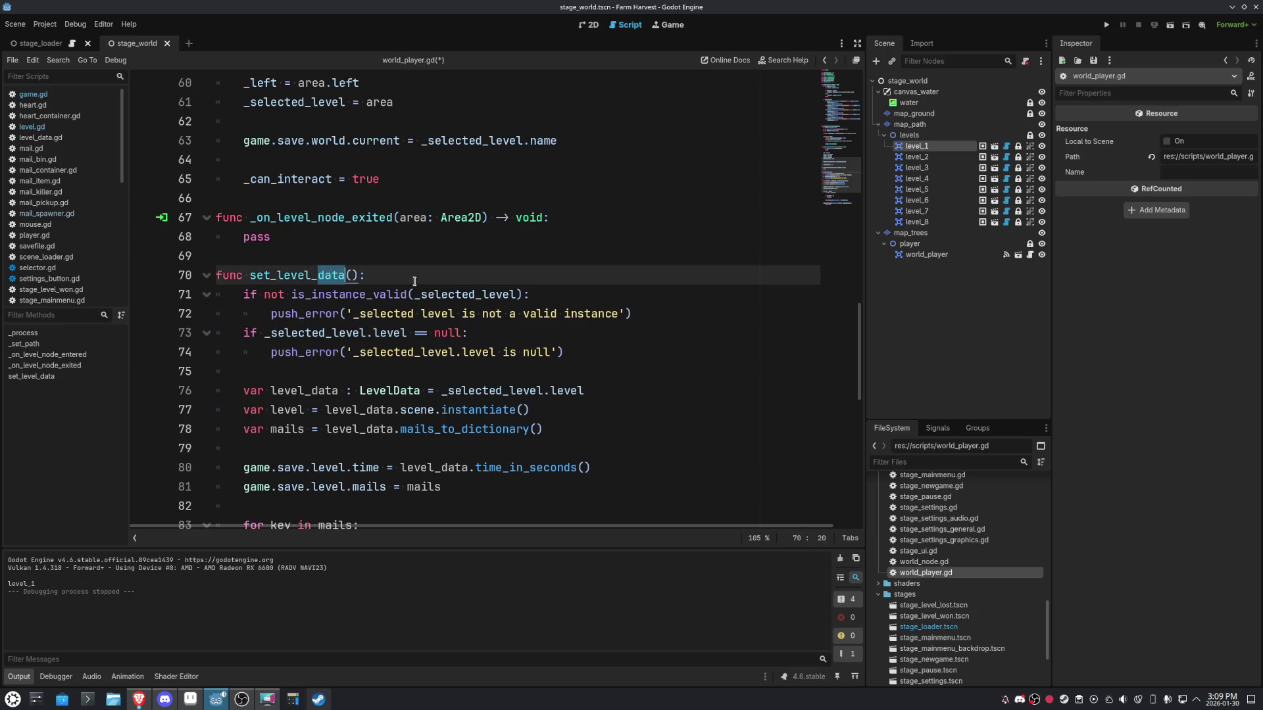
text(and play)
key(BackSpace)
key(BackSpace)
key(Left)
key(Left)
key(shift+Left)
text())
key(Right)
key(Right)
key(BackSpace)
key(BackSpace)
key(BackSpace)
text(_play)
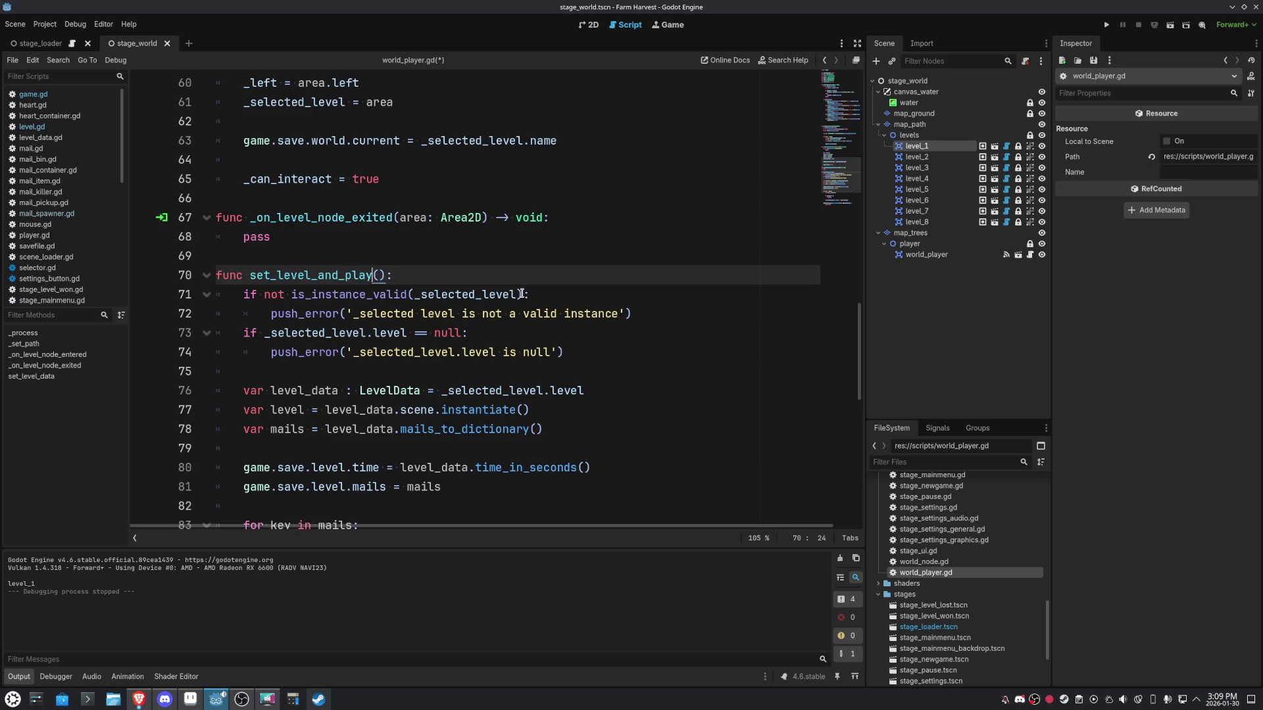
Call set_level_and_play() in the accept branch and remove the blank line after it.
drag(385, 275, 252, 279)
scroll(501, 373, up, 12)
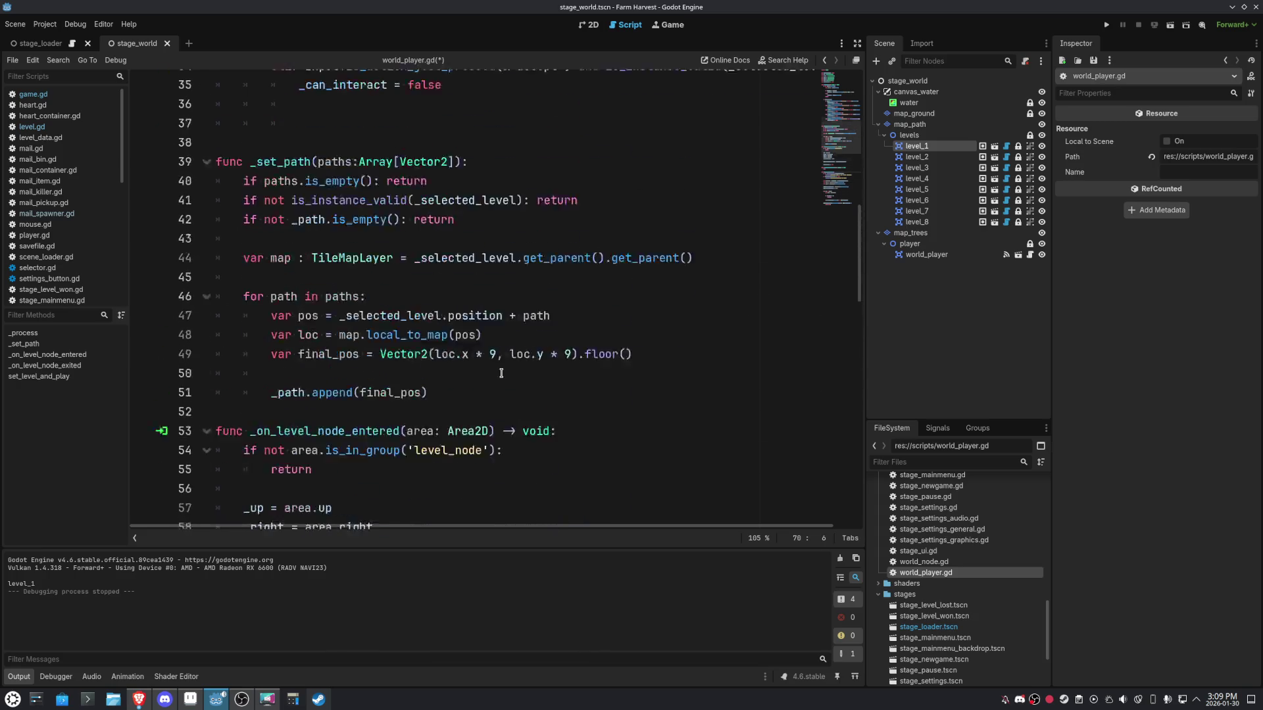
click(468, 332)
key(ctrl+v)
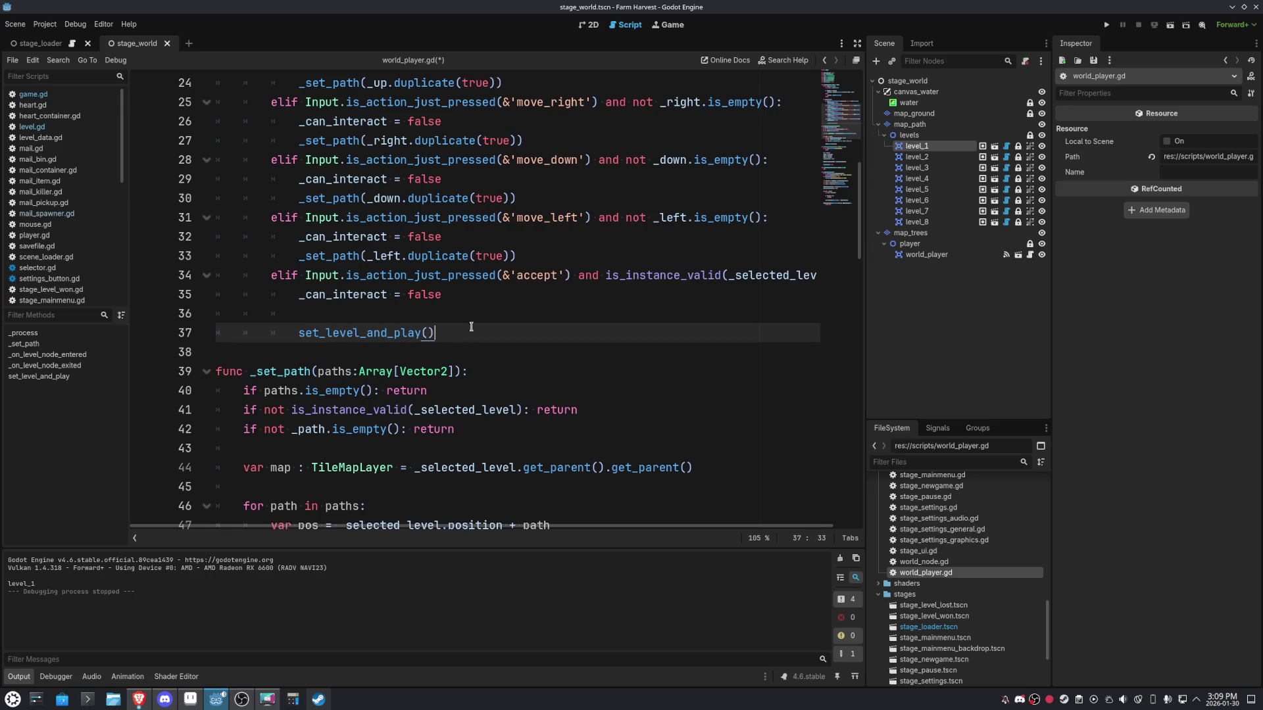
click(480, 315)
key(BackSpace)
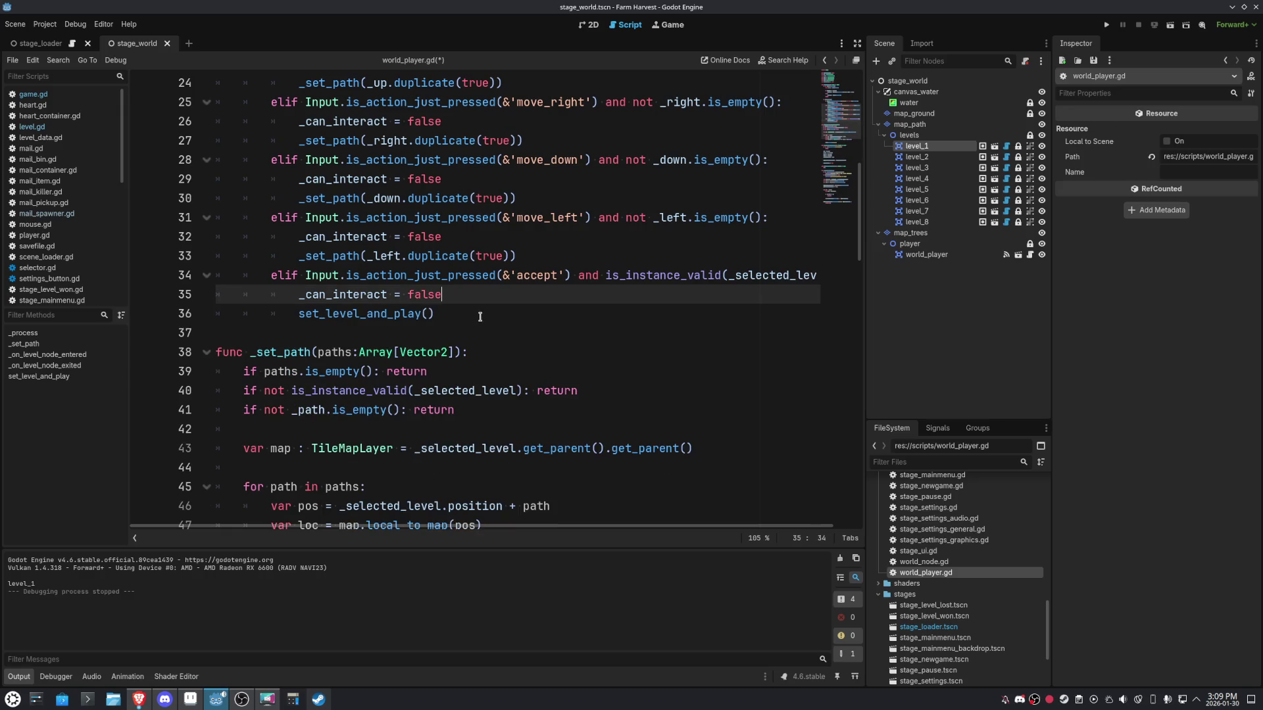
Prefix both the call and the function definition with an underscore: _set_level_and_play.
click(299, 309)
text(_)
double_click(302, 309)
scroll(333, 276, down, 15)
scroll(332, 237, up, 3)
click(250, 198)
text(_level_and_play():)
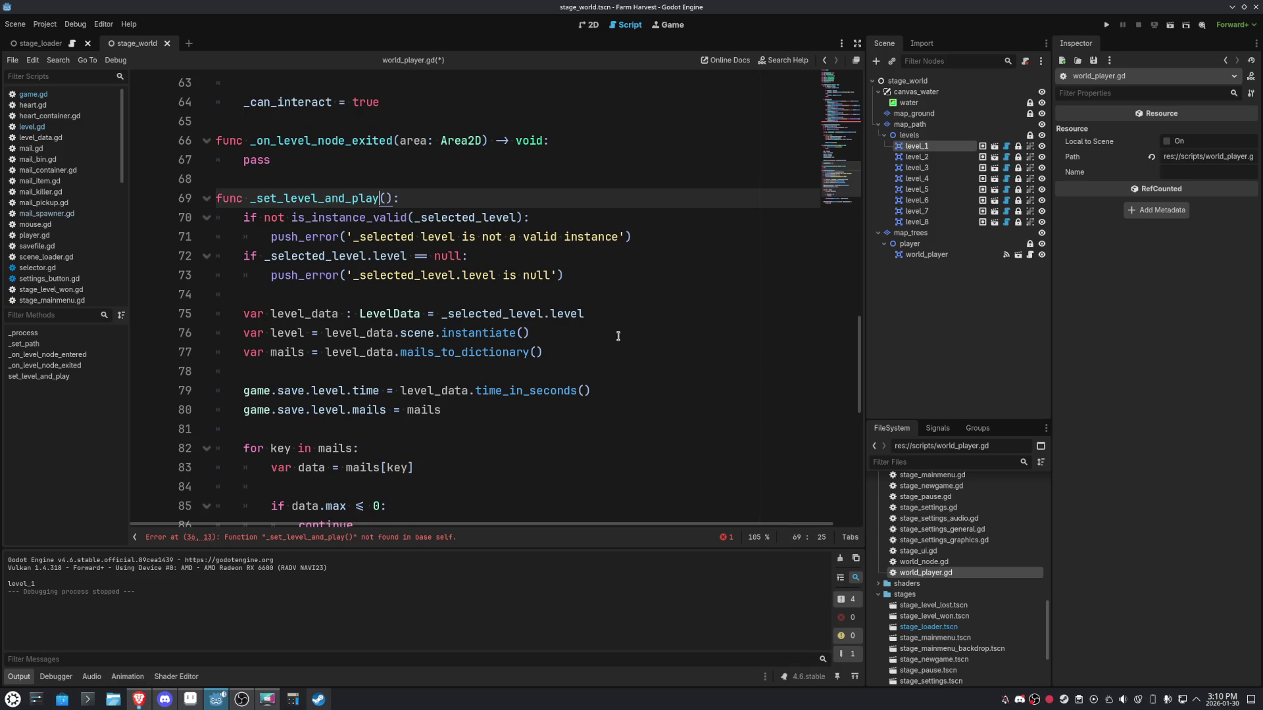
click(667, 352)
scroll(667, 348, down, 2)
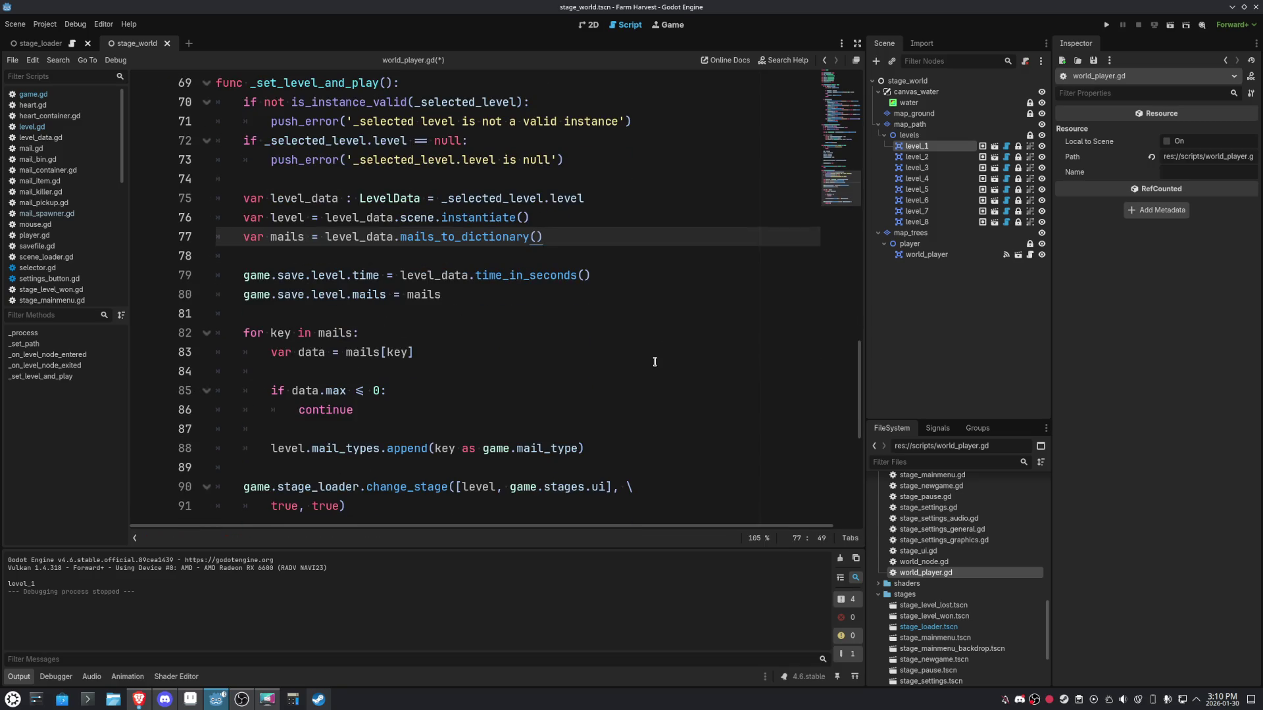
click(649, 366)
scroll(649, 366, down, 1)
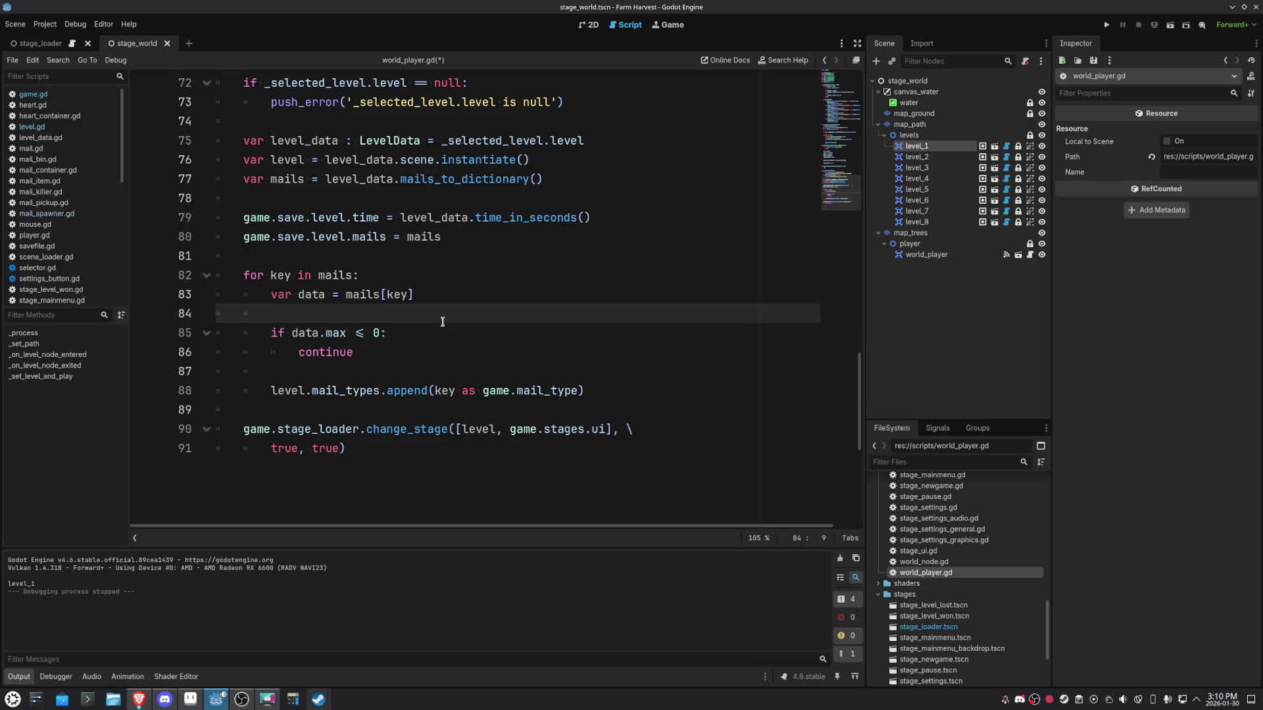
scroll(443, 321, up, 3)
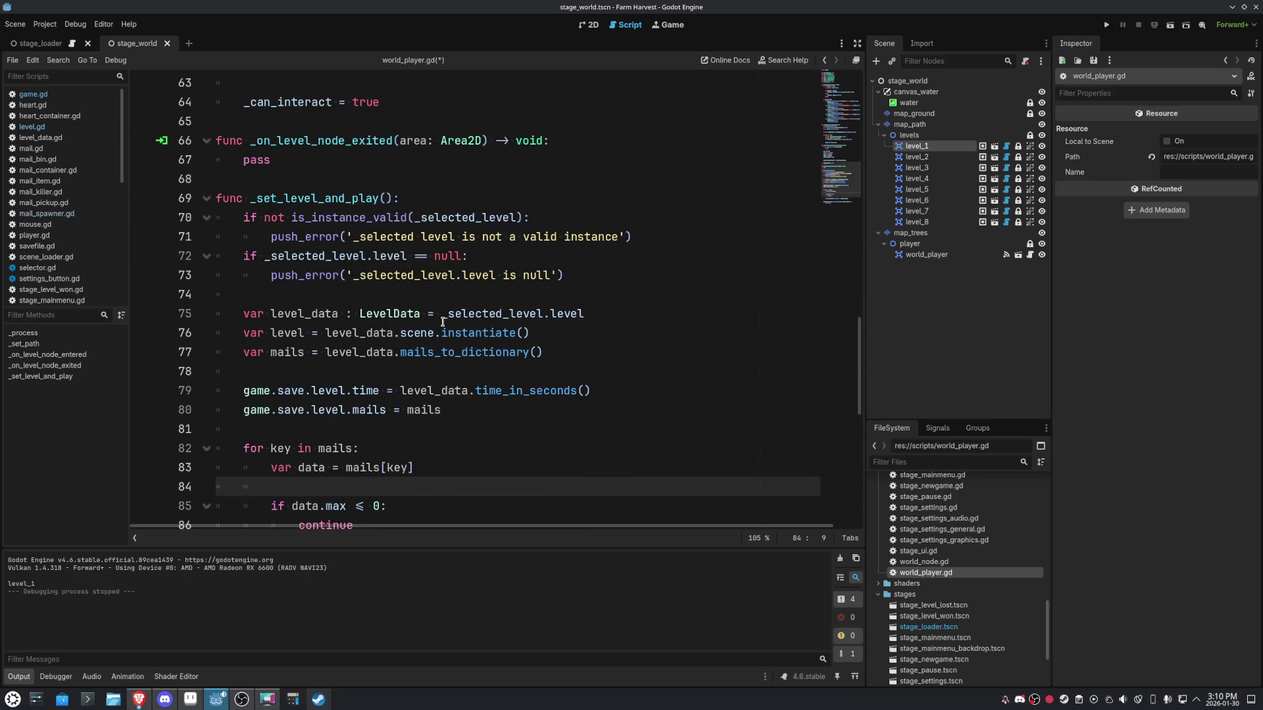
scroll(443, 321, up, 3)
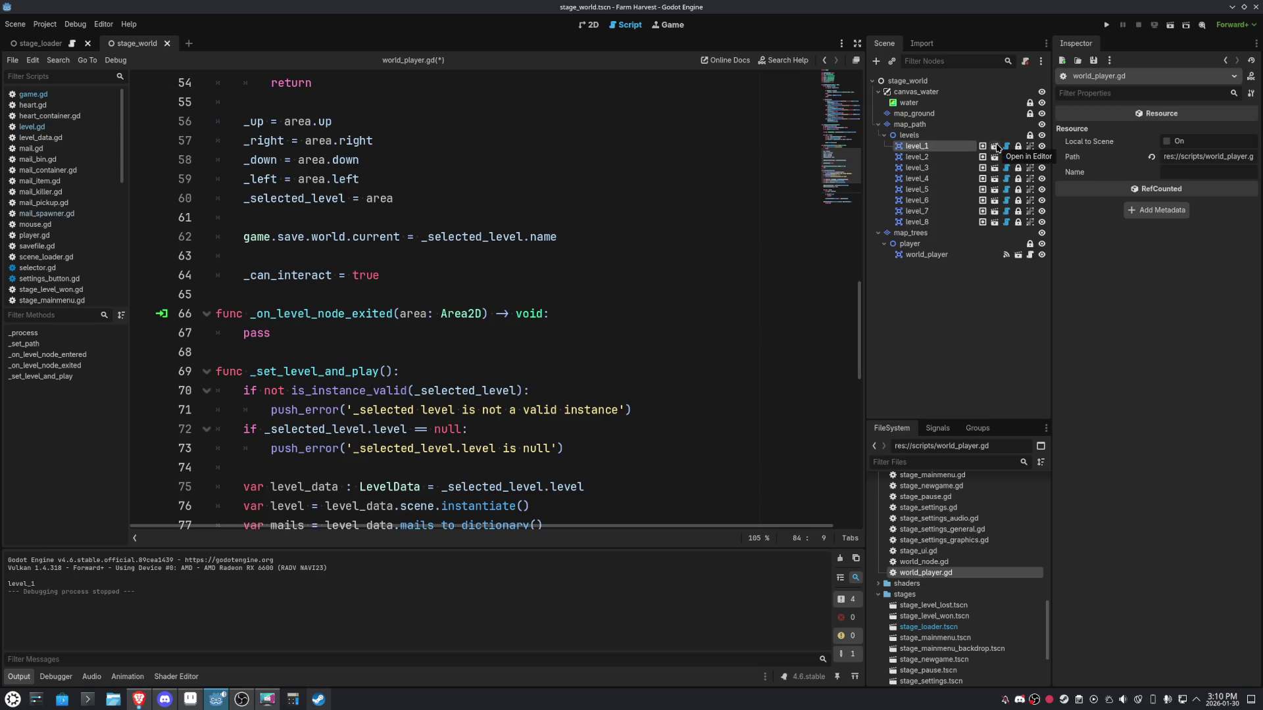
View level_1's world_node.gd, then open world_player.tscn and select its root node.
click(995, 146)
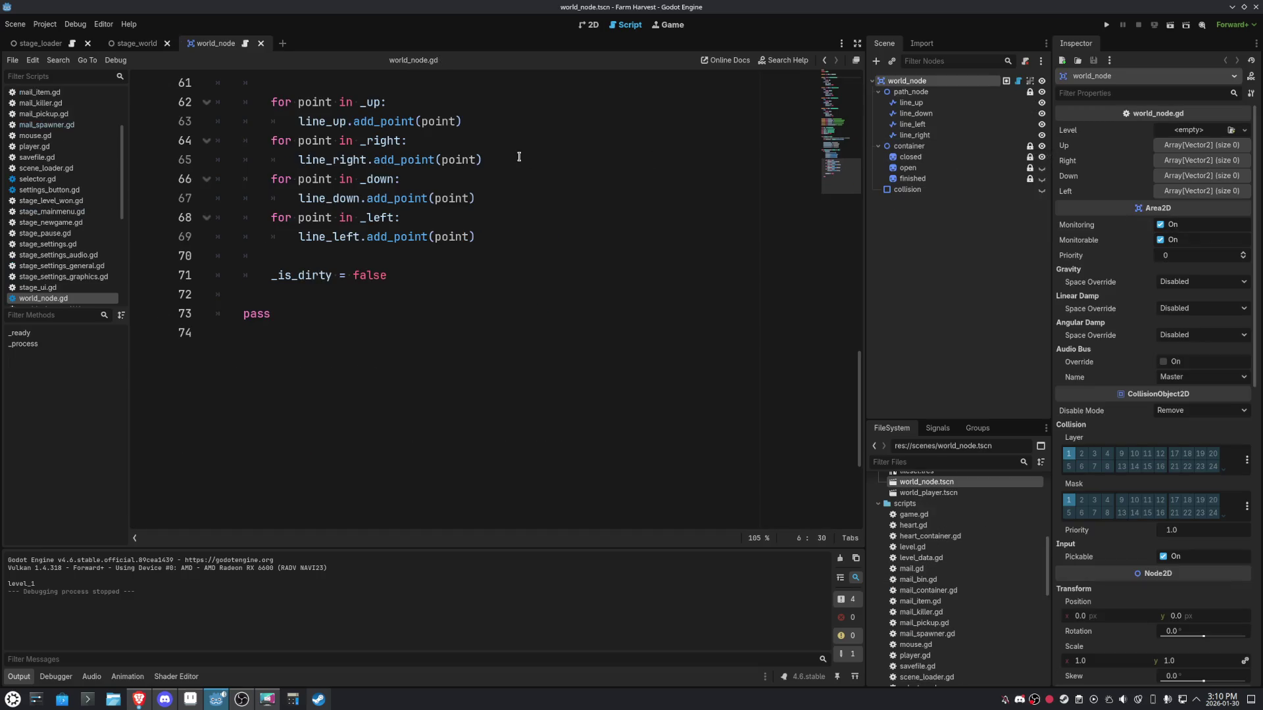
scroll(517, 234, up, 18)
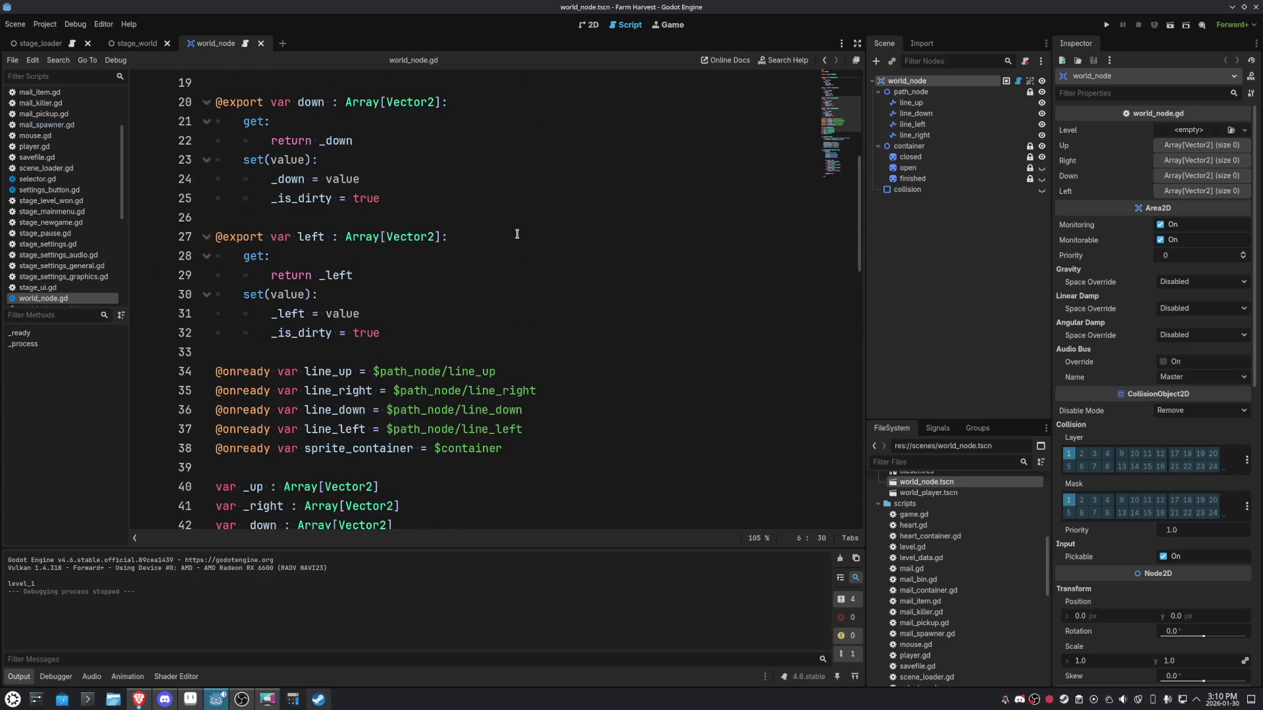
scroll(517, 234, up, 2)
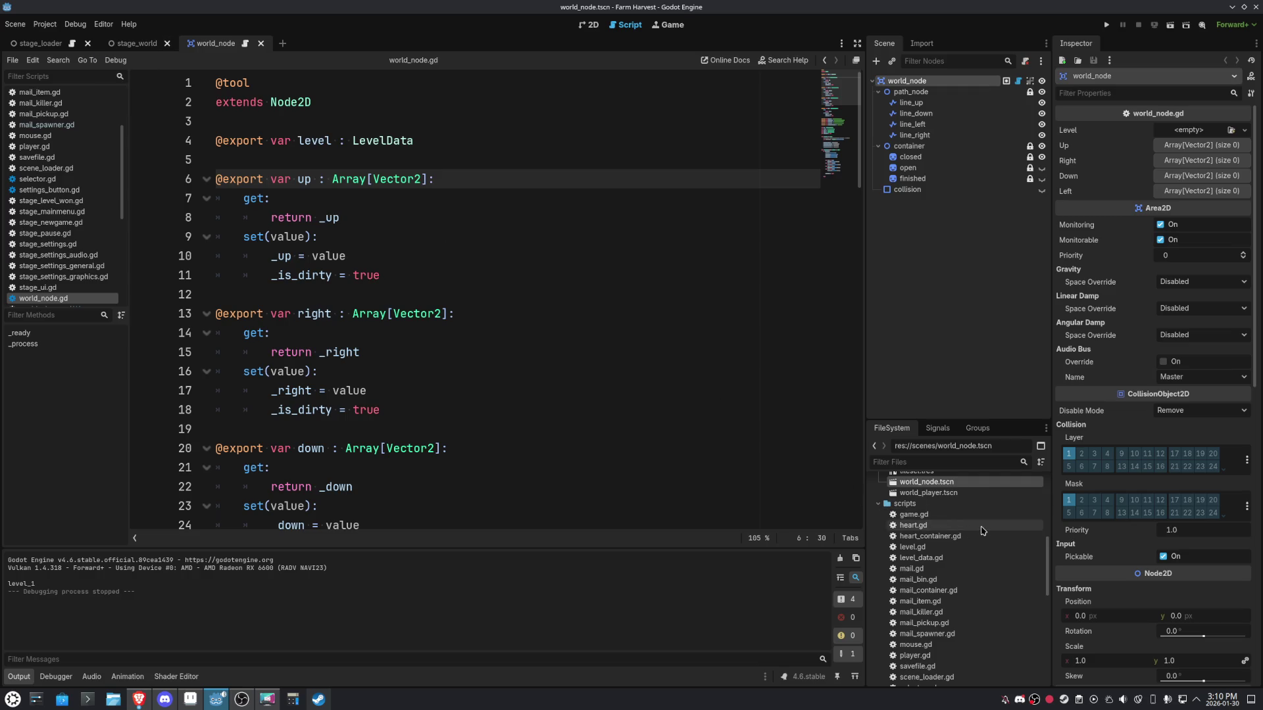
scroll(982, 531, up, 2)
double_click(972, 519)
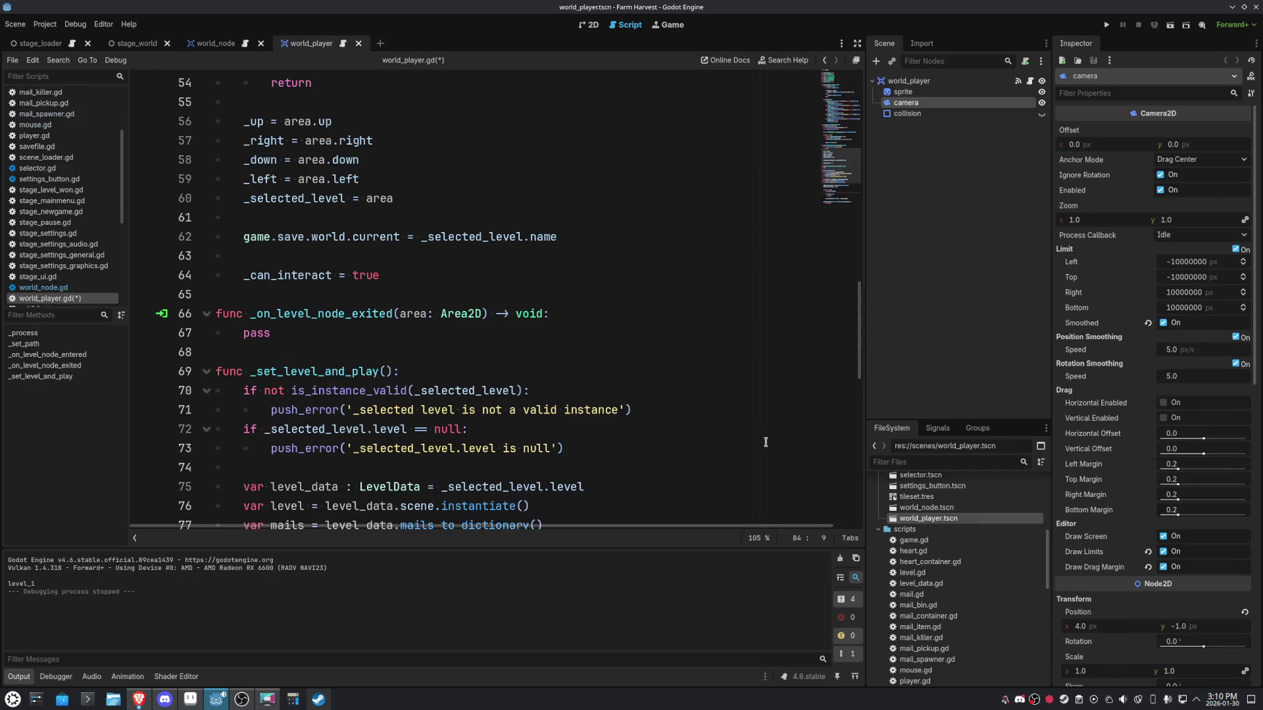
scroll(750, 299, down, 11)
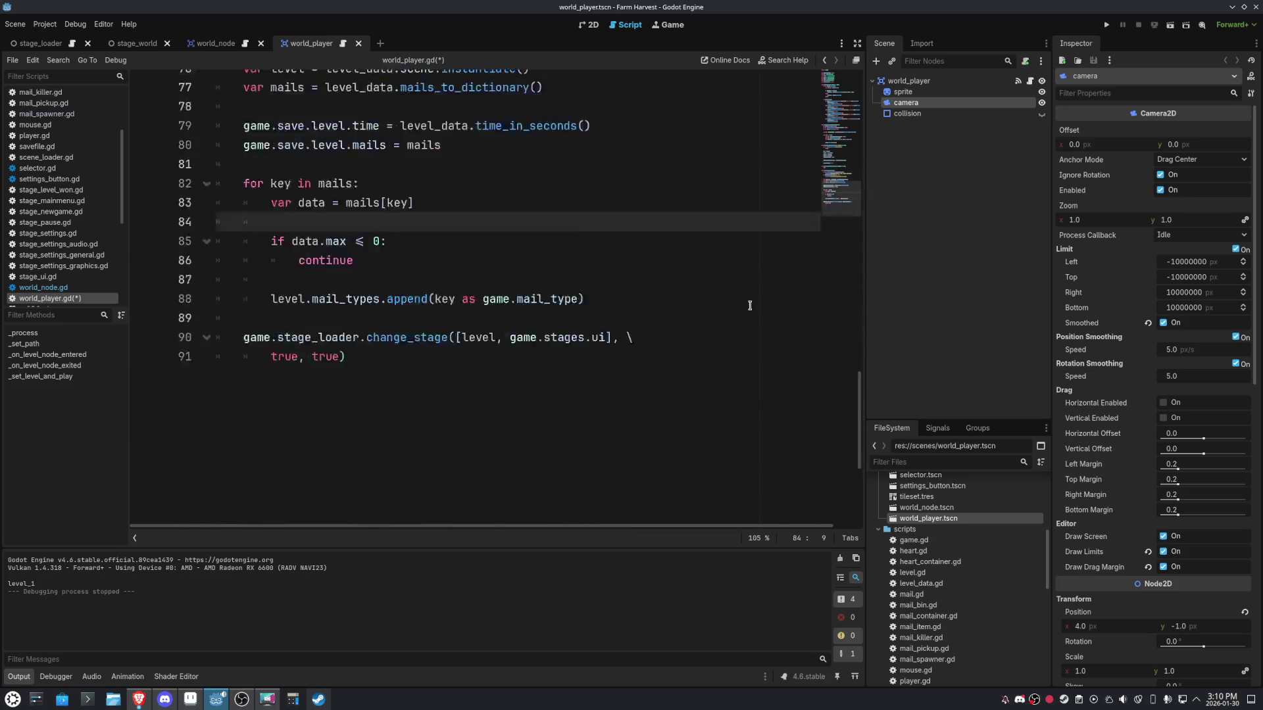
scroll(750, 303, up, 5)
click(911, 81)
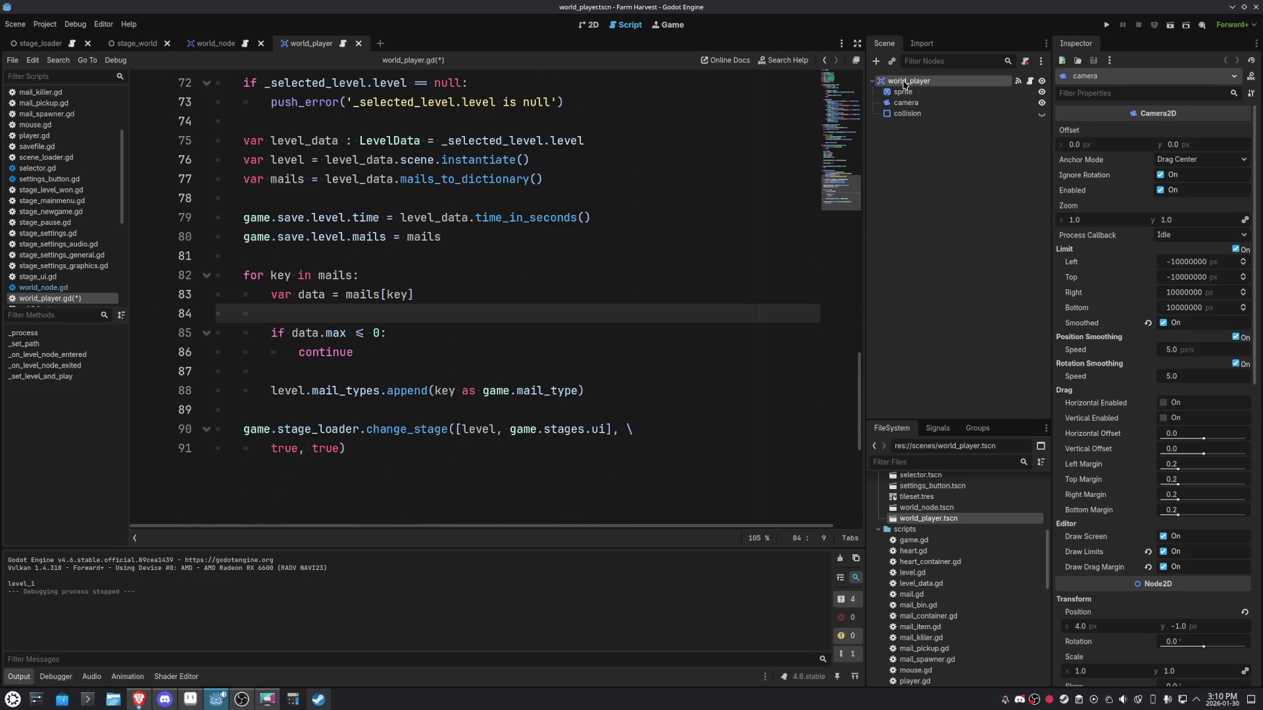
Disconnect world_player's area_exited signal from _on_level_node_exited and save.
click(938, 428)
click(932, 509)
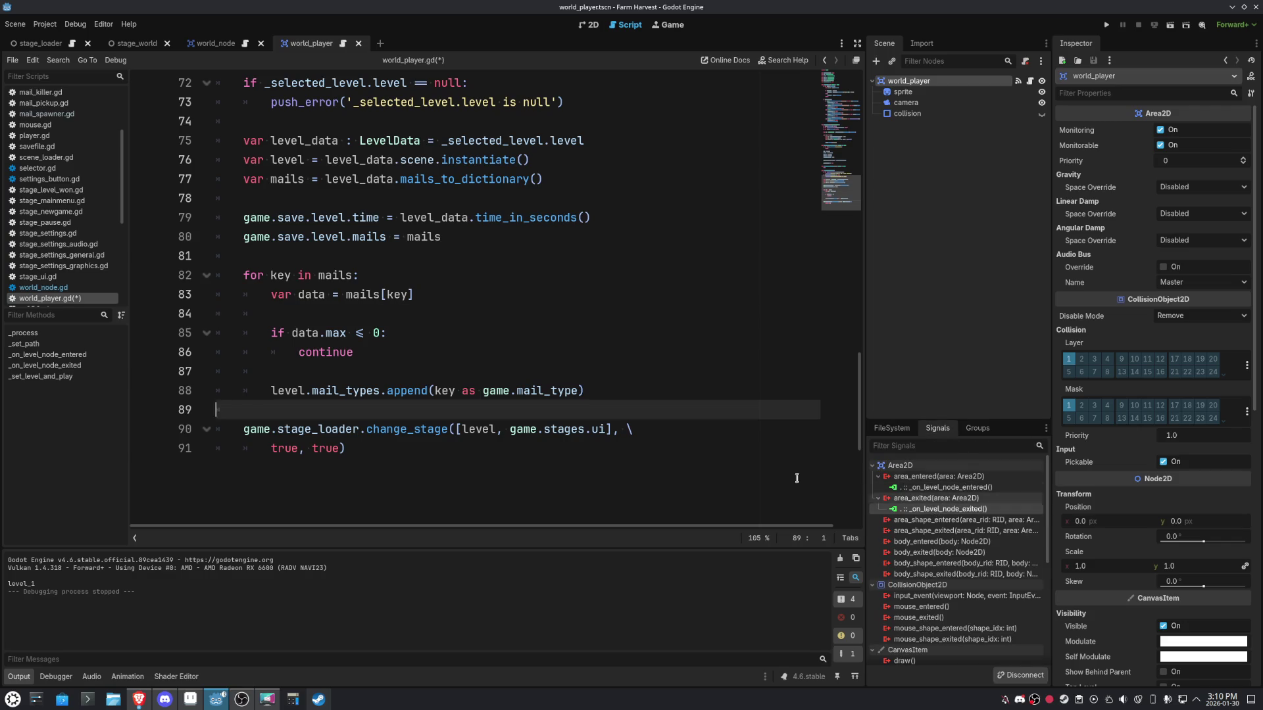
scroll(571, 397, up, 5)
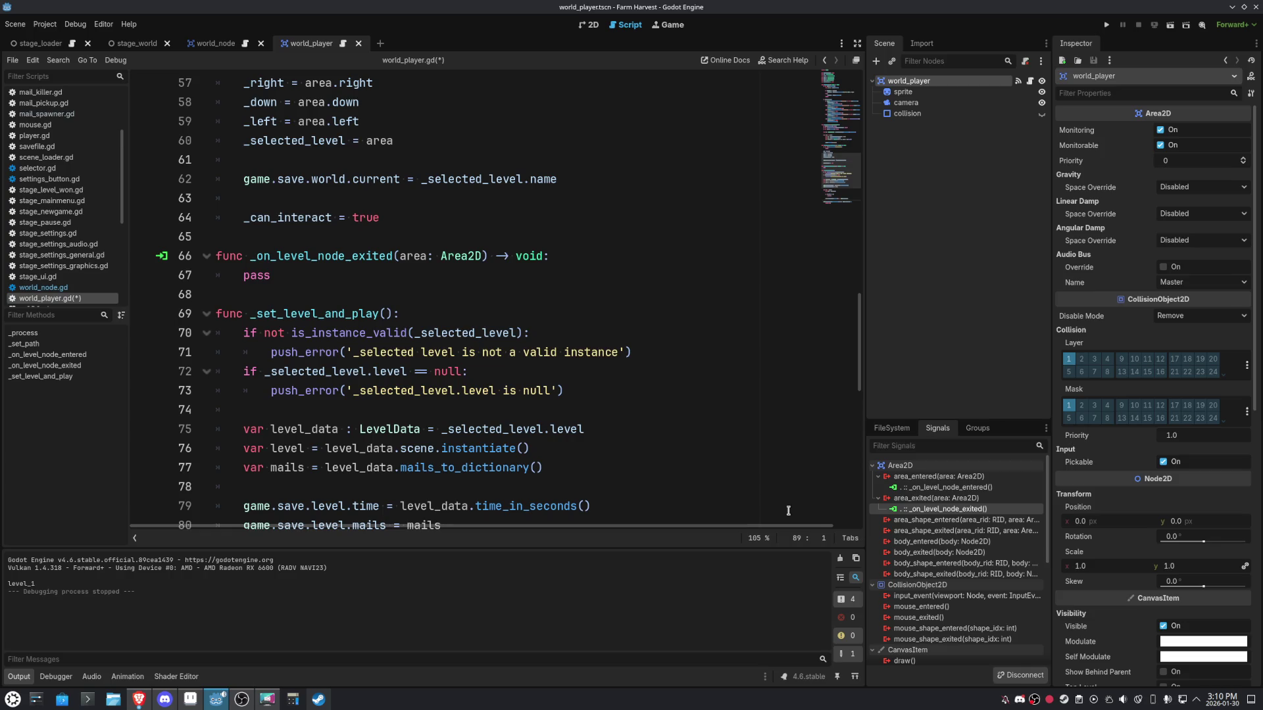
right_click(917, 512)
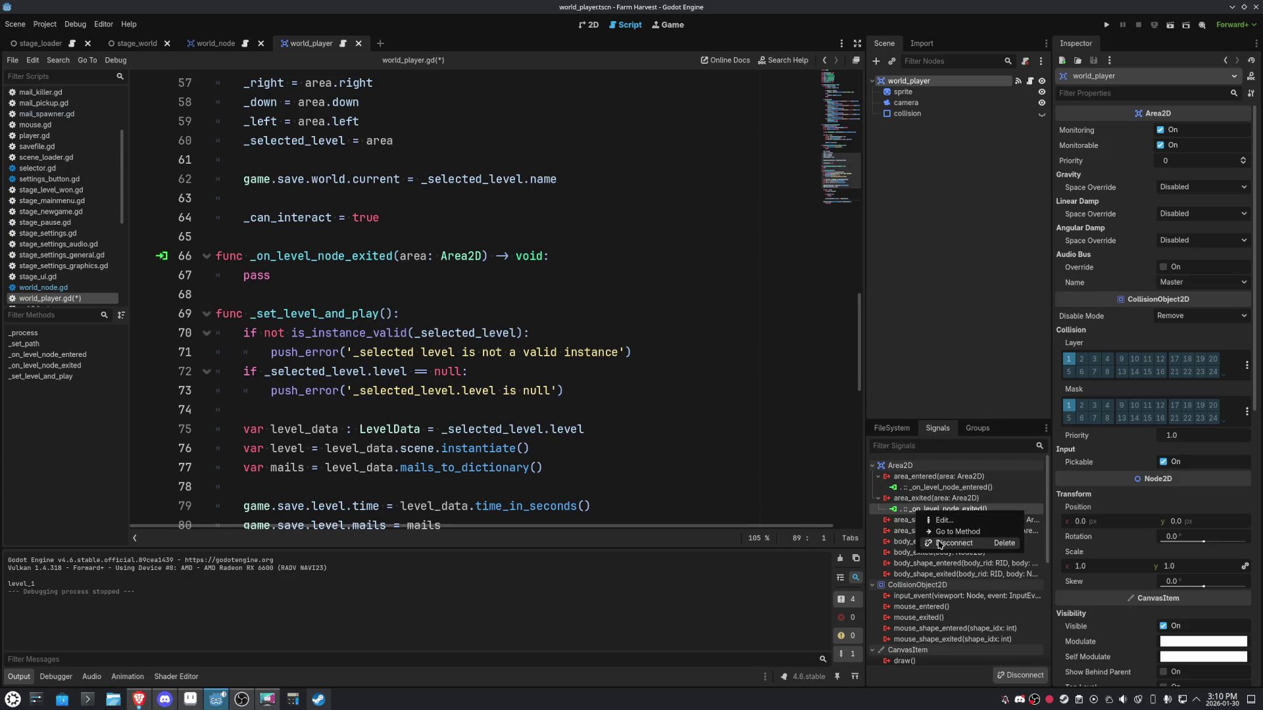
click(939, 543)
click(308, 277)
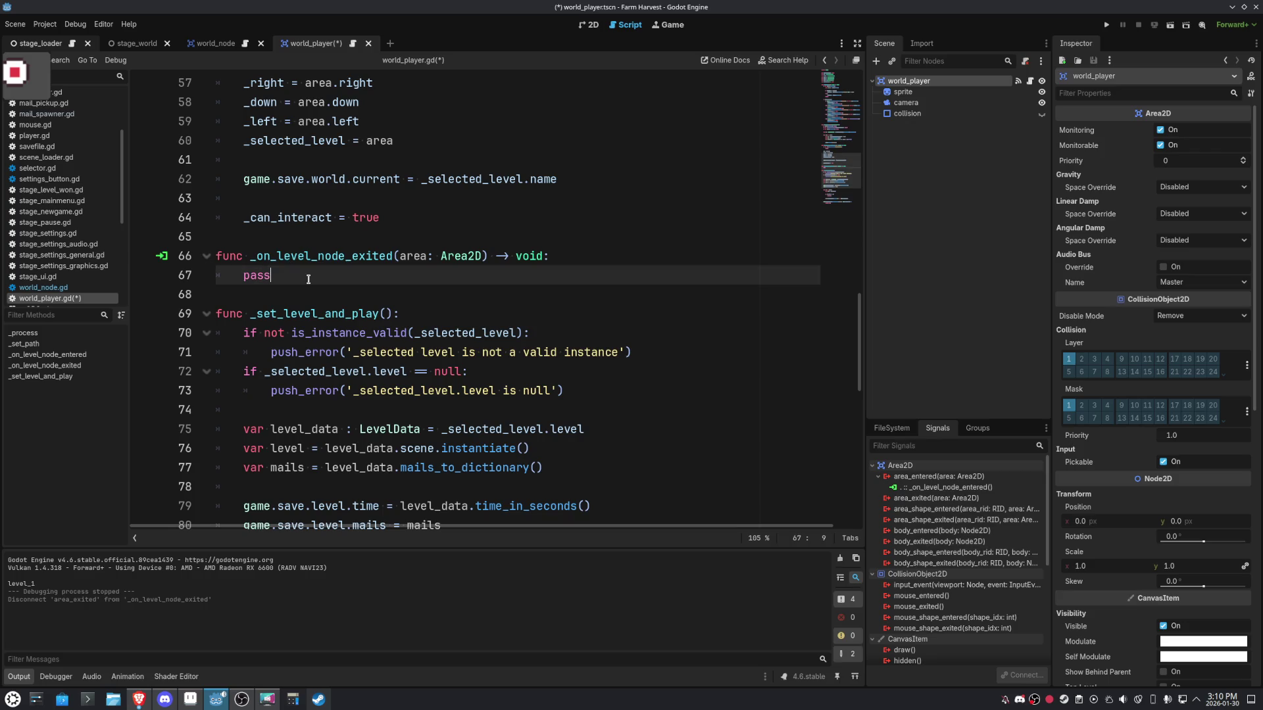
key(ctrl+s)
Delete the now-unused _on_level_node_exited function from world_player.gd.
scroll(317, 279, up, 4)
scroll(300, 321, down, 3)
key(shift+Home)
key(shift+Up)
key(shift+Up)
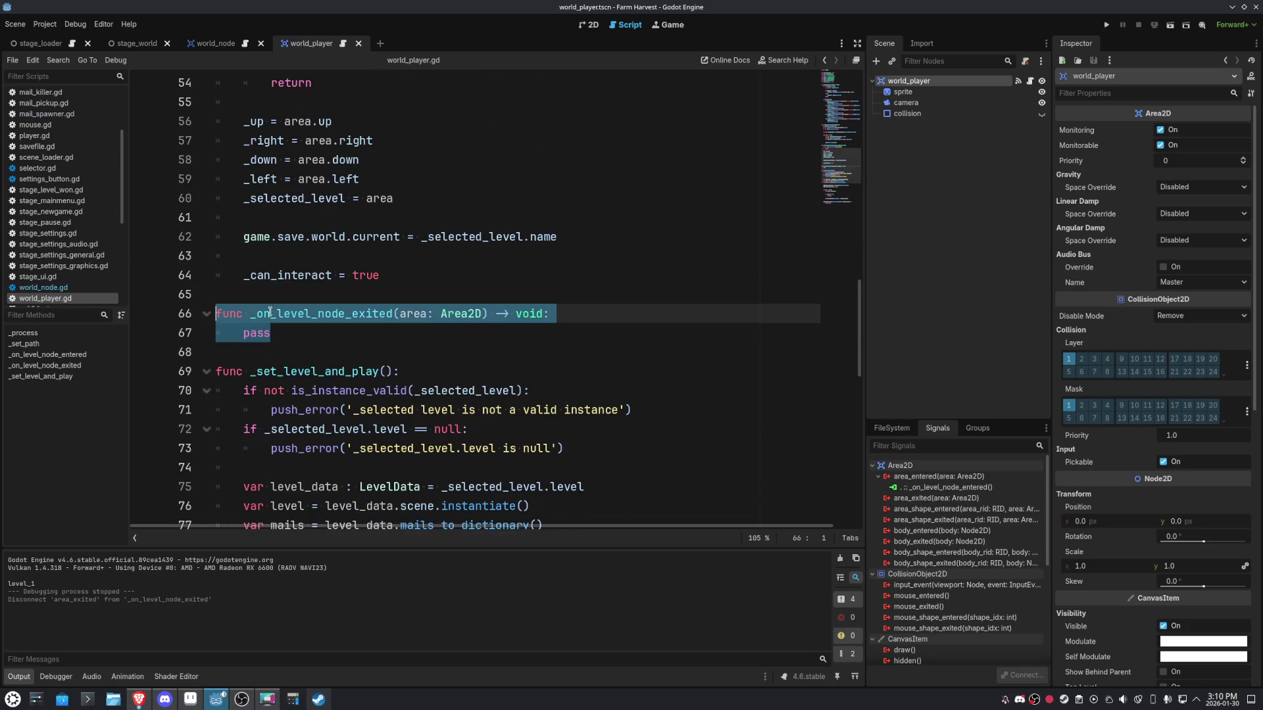
key(BackSpace)
key(BackSpace)
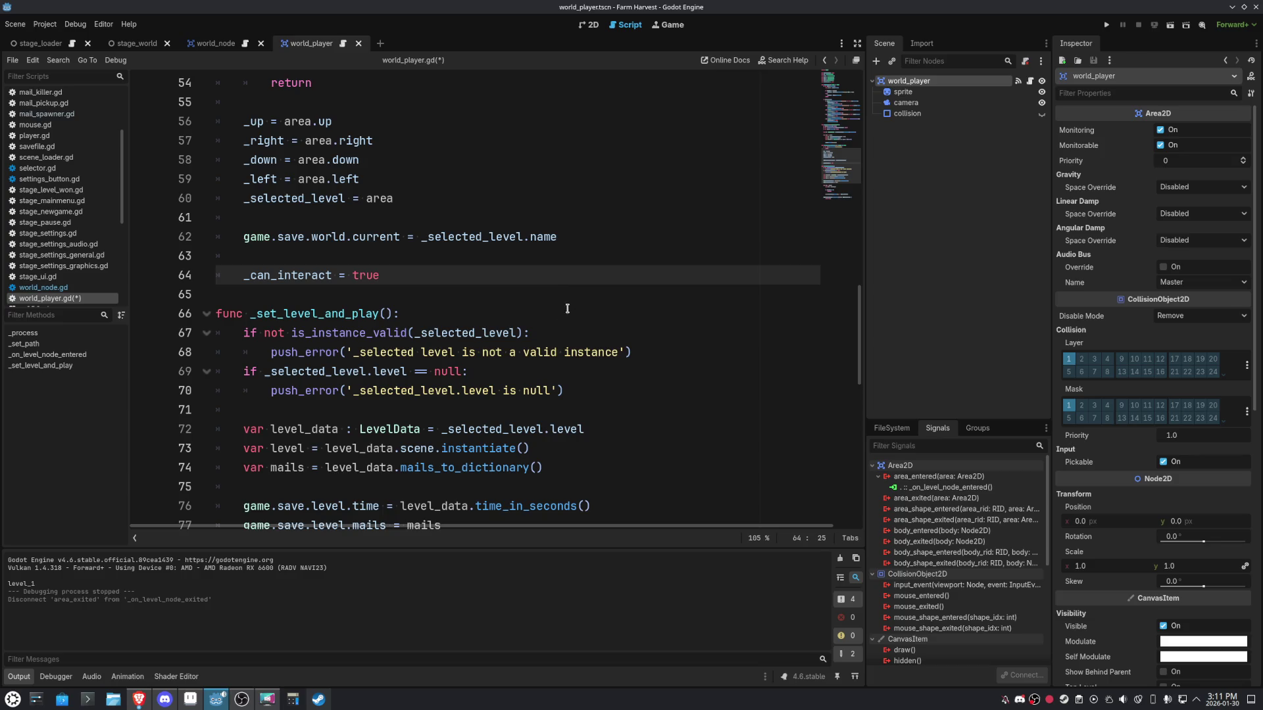
scroll(579, 309, down, 4)
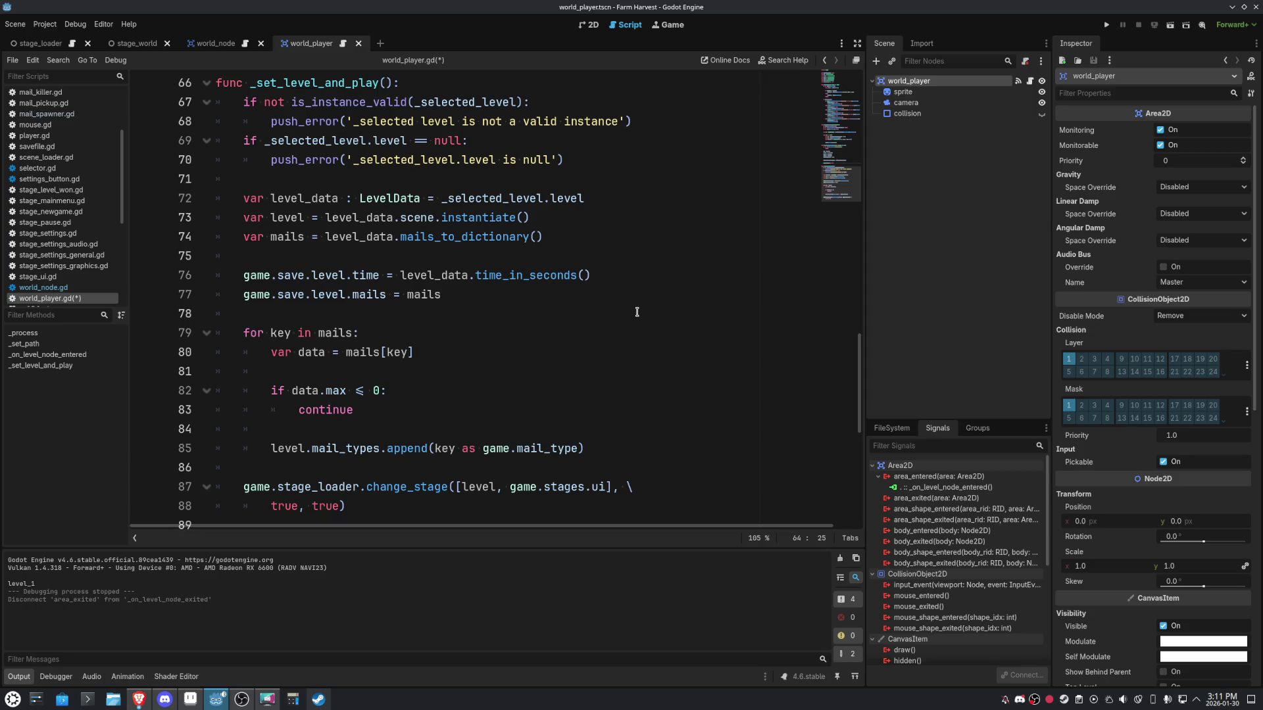
scroll(637, 312, up, 5)
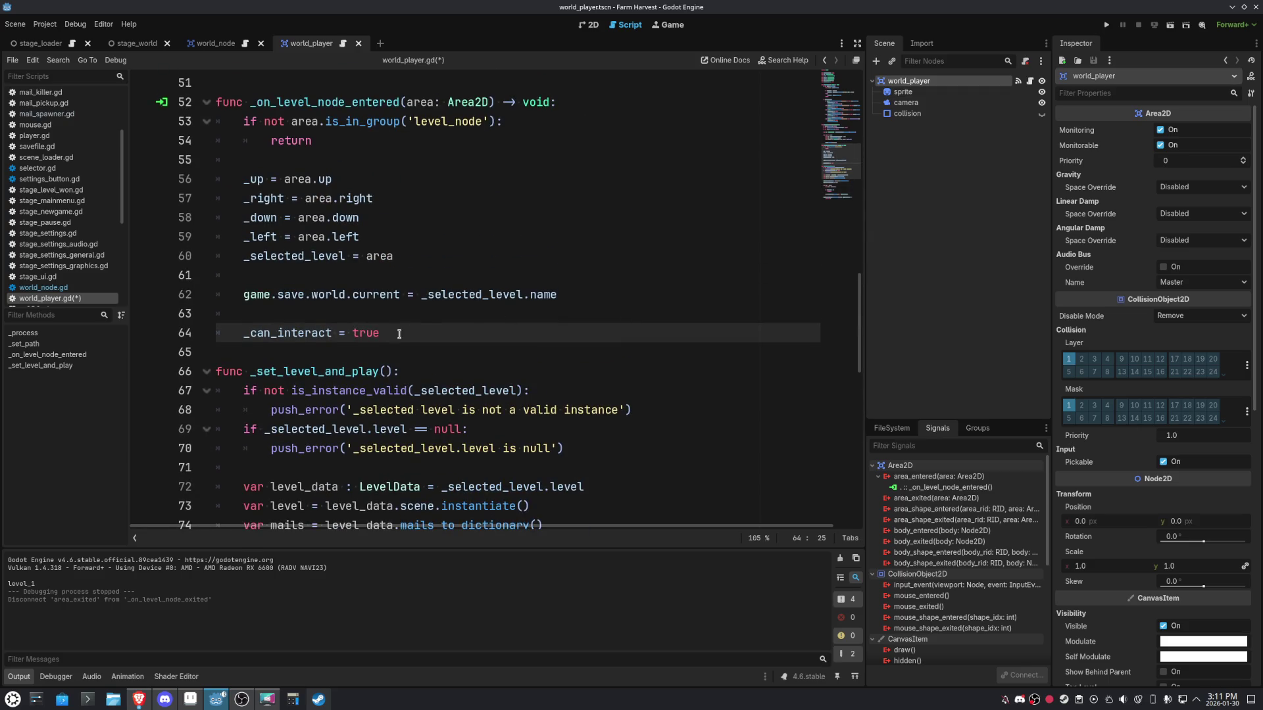
Insert an 'if not _can_interact:' check with 'return' at the top of _set_level_and_play.
double_click(268, 329)
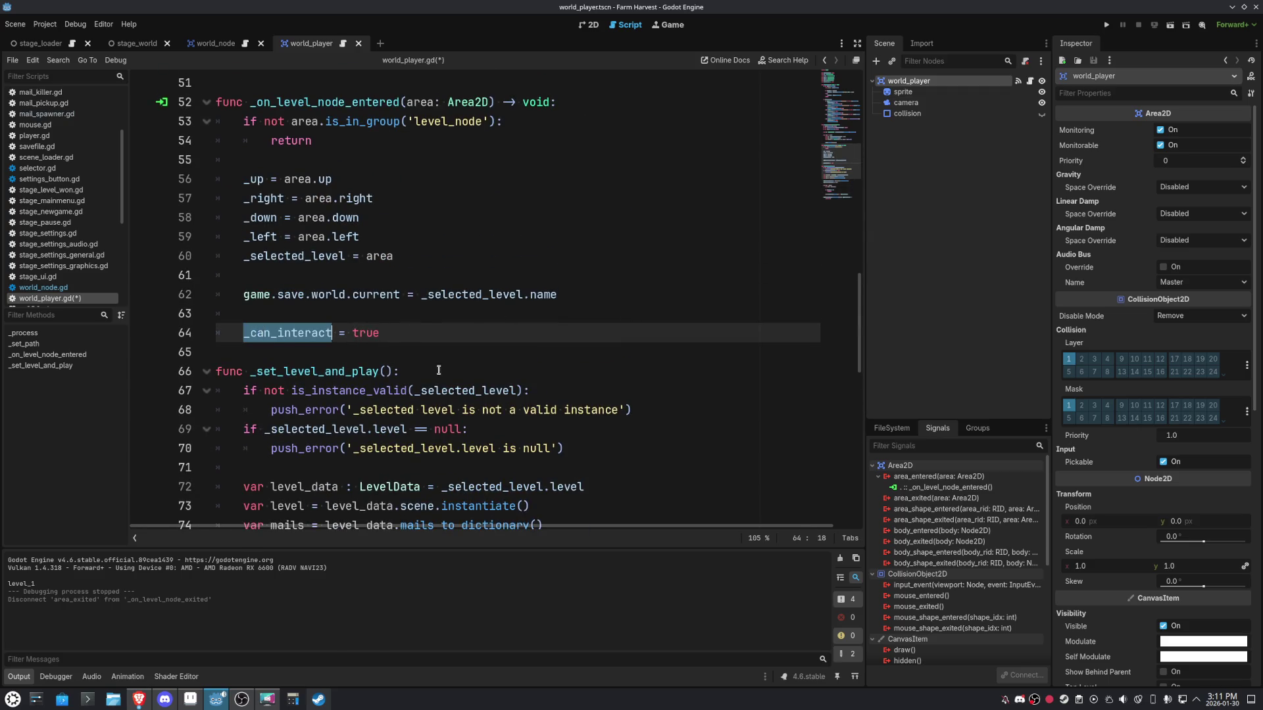
click(442, 369)
key(Return)
key(Return)
key(Up)
text(if not _can_interact:)
key(Return)
text(return)
Join the guard into one line, 'if not _can_interact: return', and delete the blank line.
key(Up)
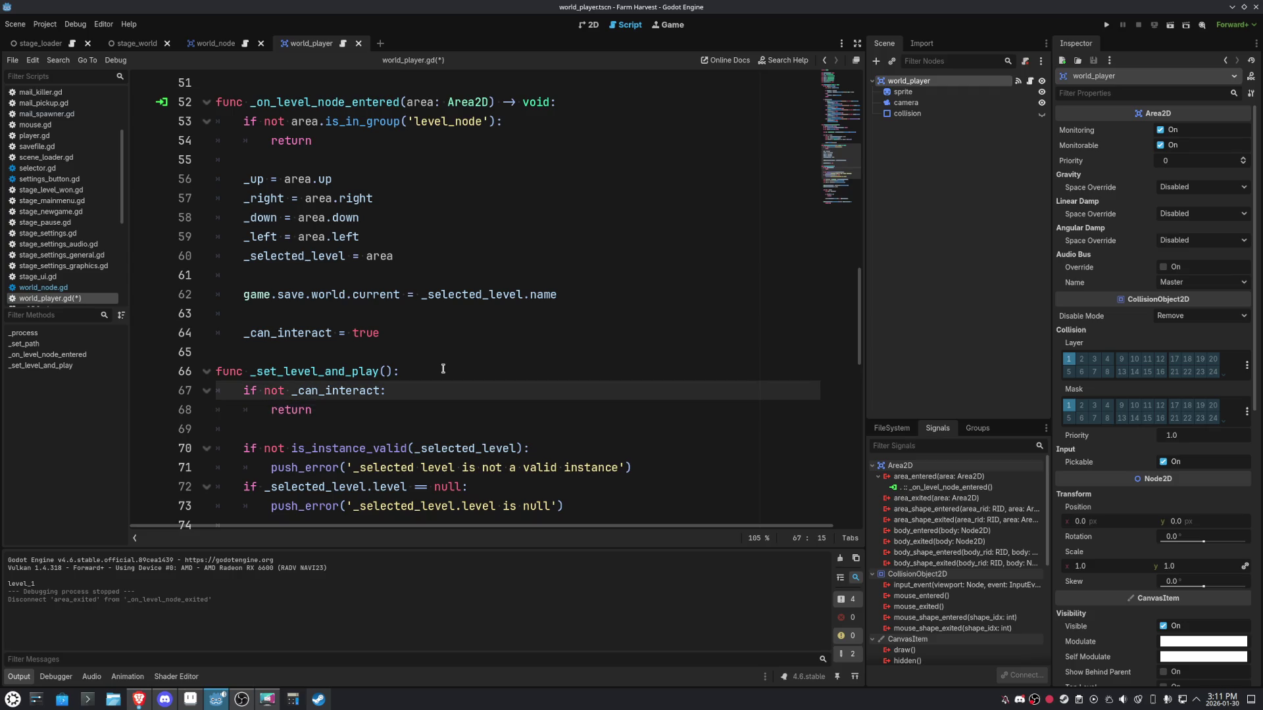
key(Delete)
key(ctrl+s)
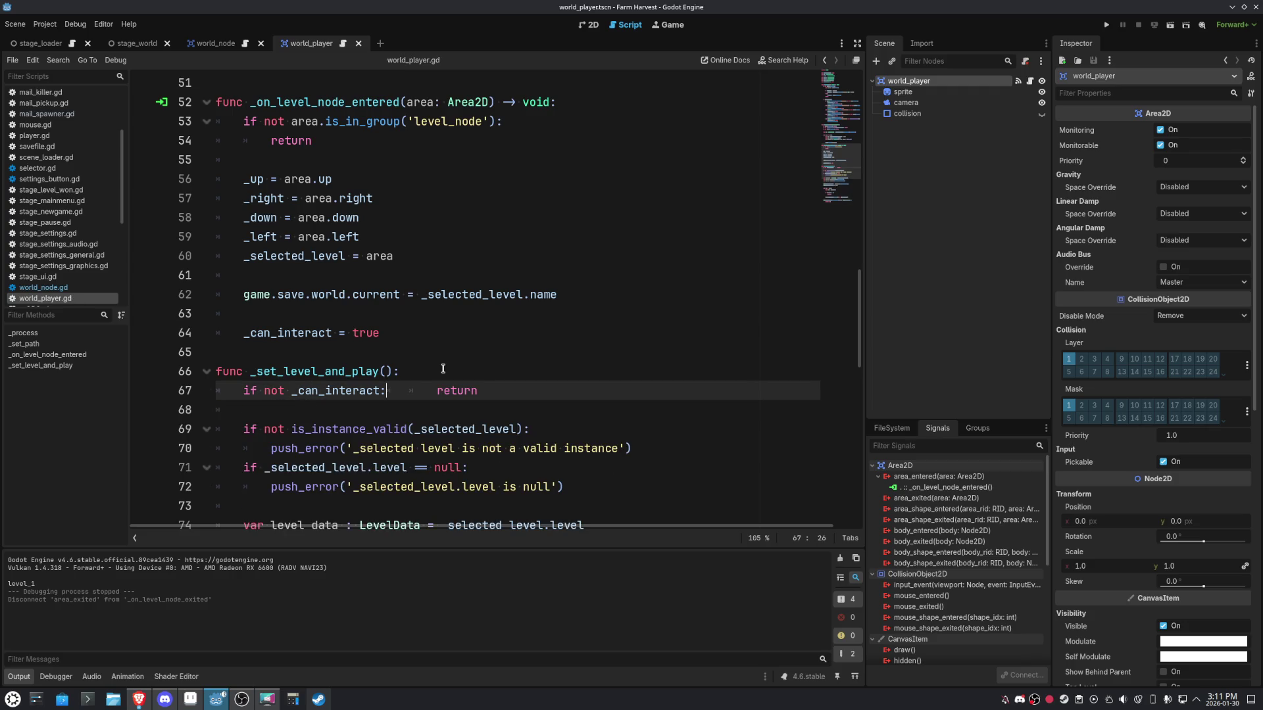
key(shift+End)
key(ctrl+shift+Left)
key(Down)
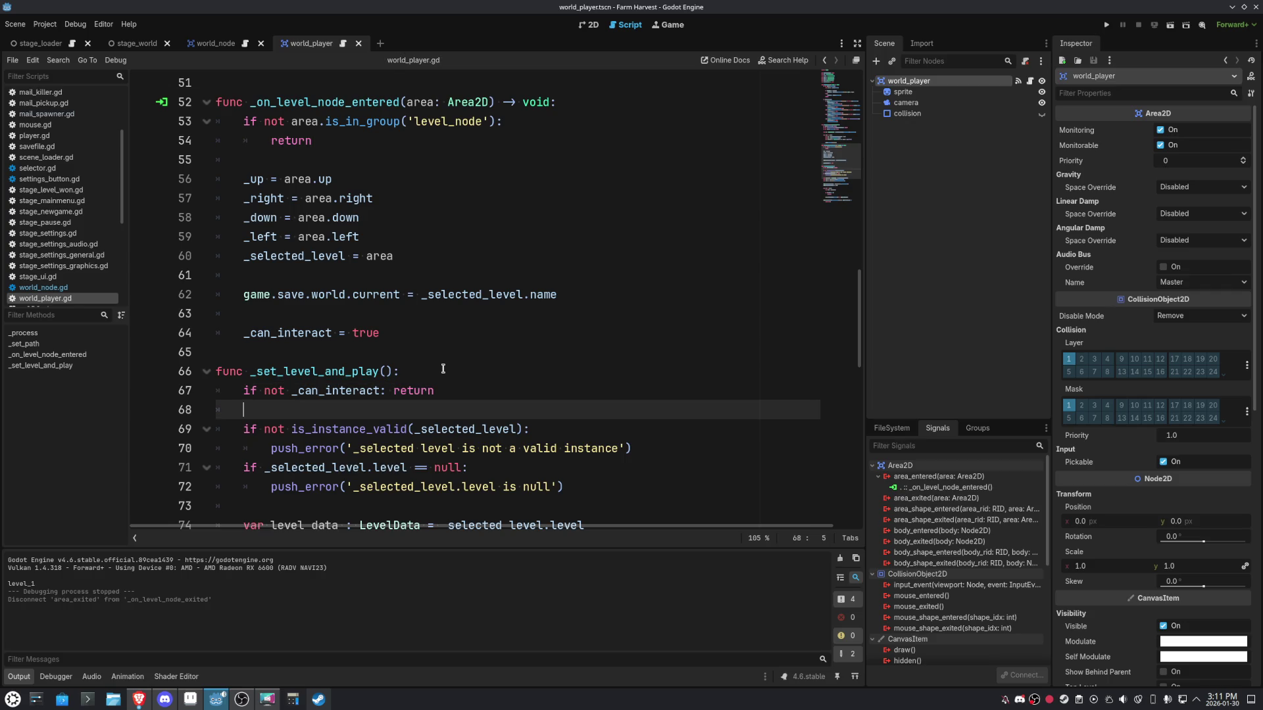
key(ctrl+shift+k)
scroll(553, 326, down, 3)
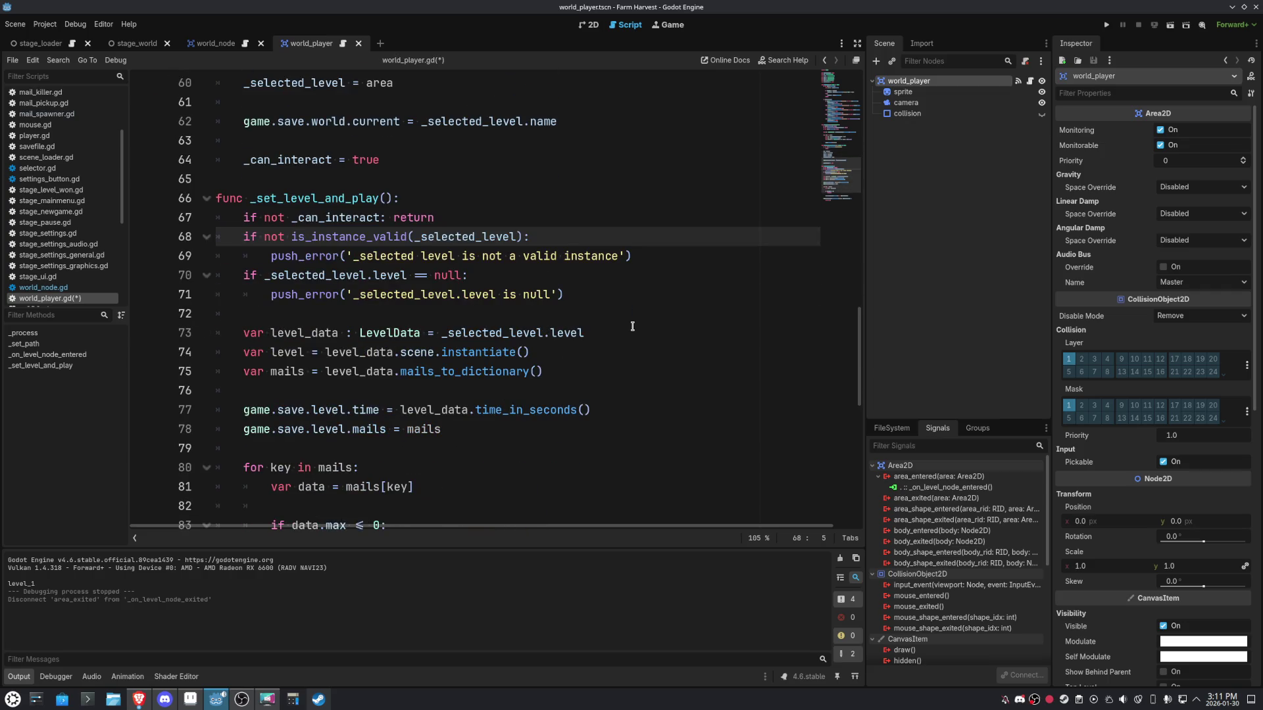
scroll(632, 326, up, 3)
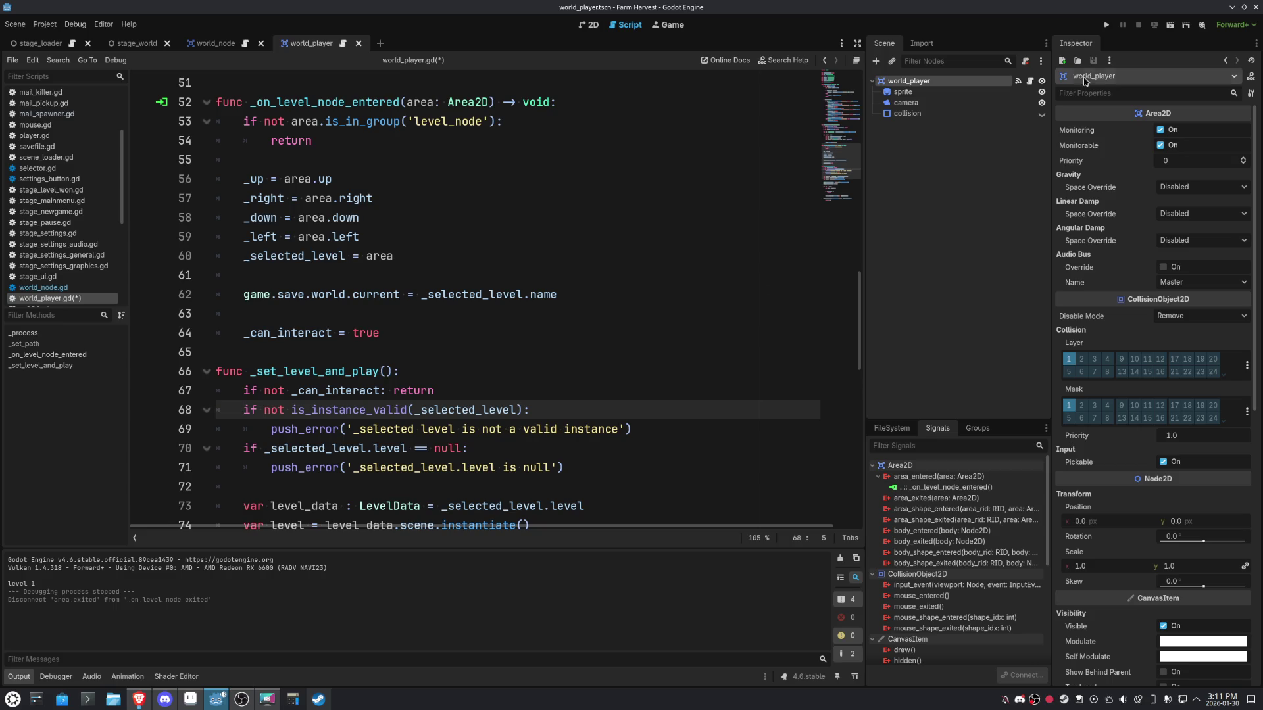
Test-run the game, then put a breakpoint on line 67 of world_player.gd and relaunch it.
click(1107, 24)
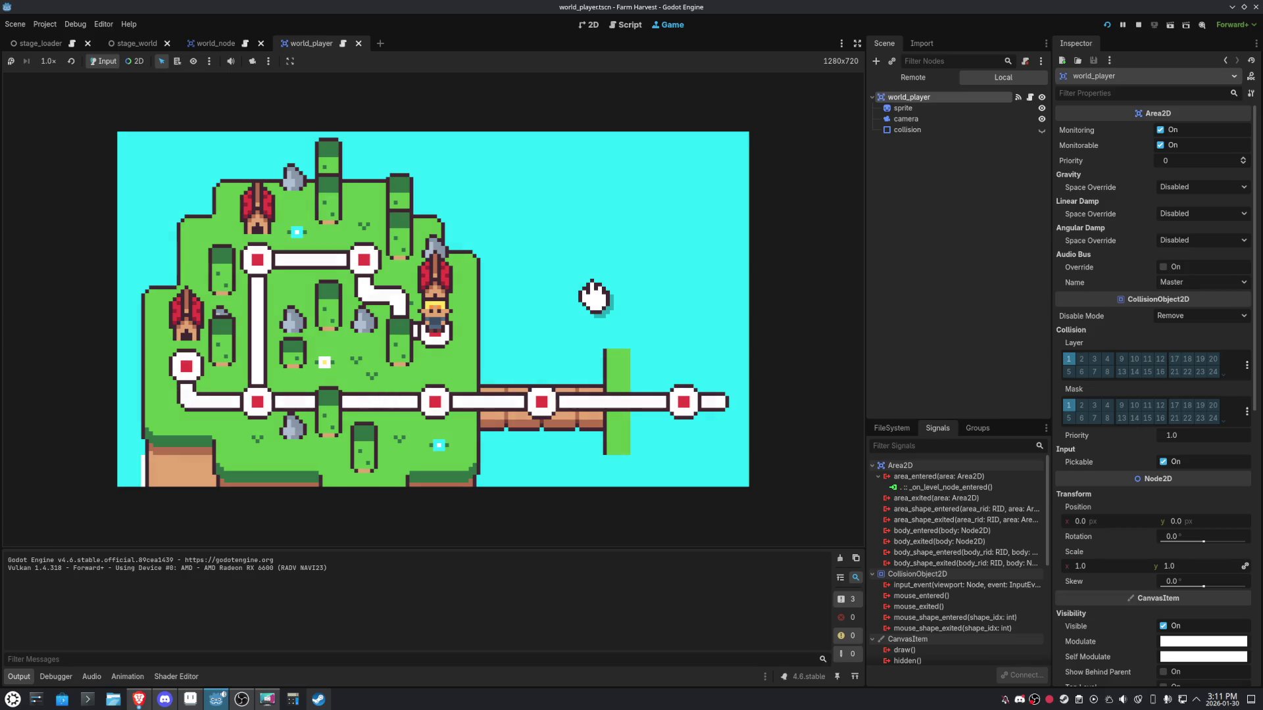
click(1138, 24)
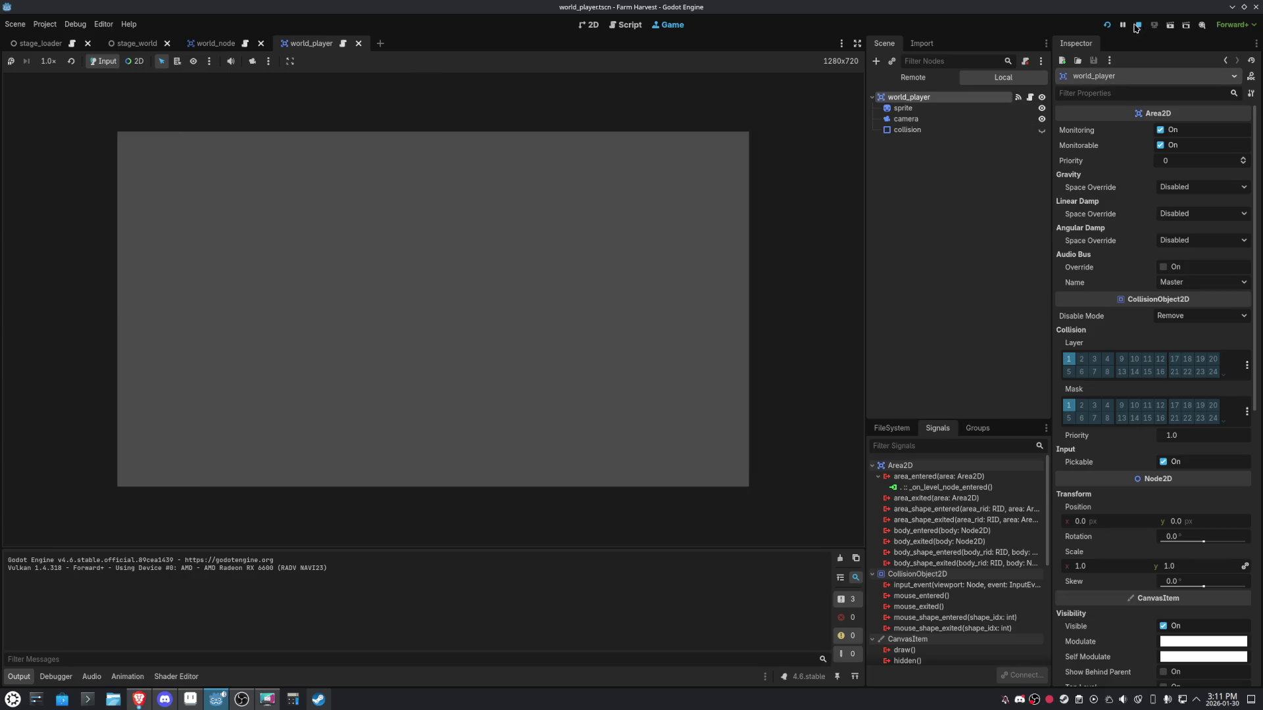
double_click(296, 333)
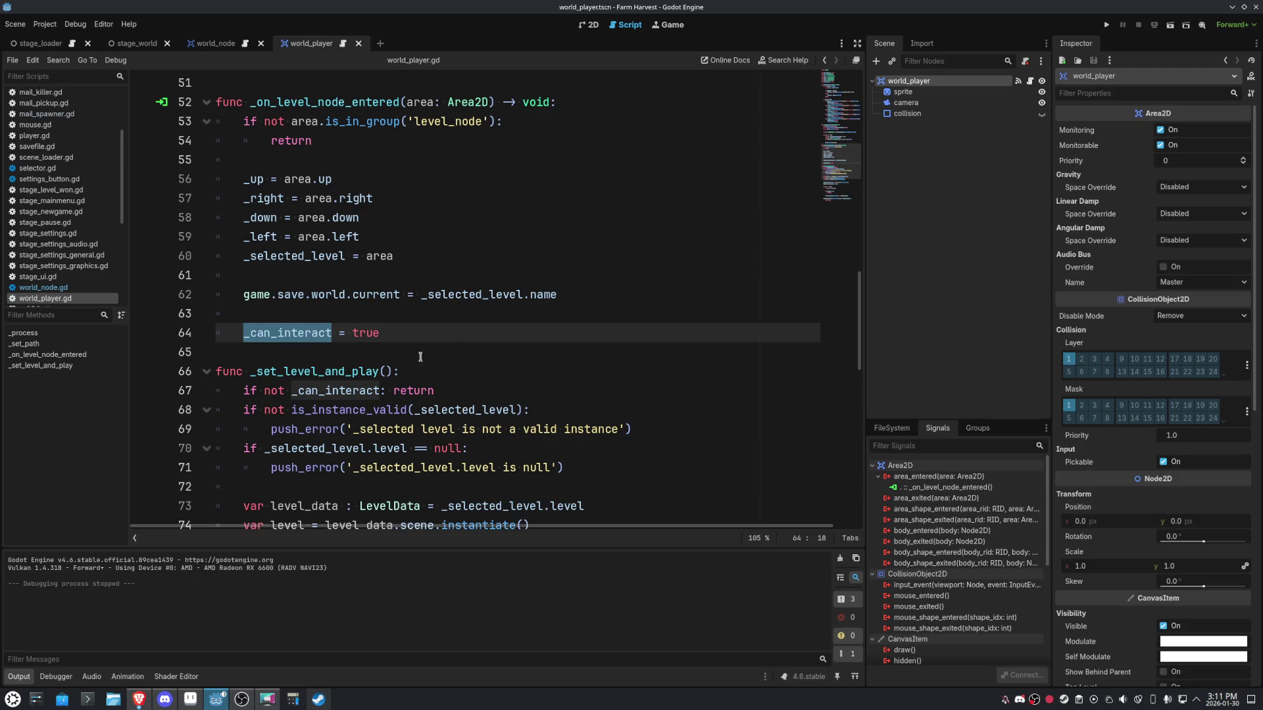
click(142, 391)
click(1106, 25)
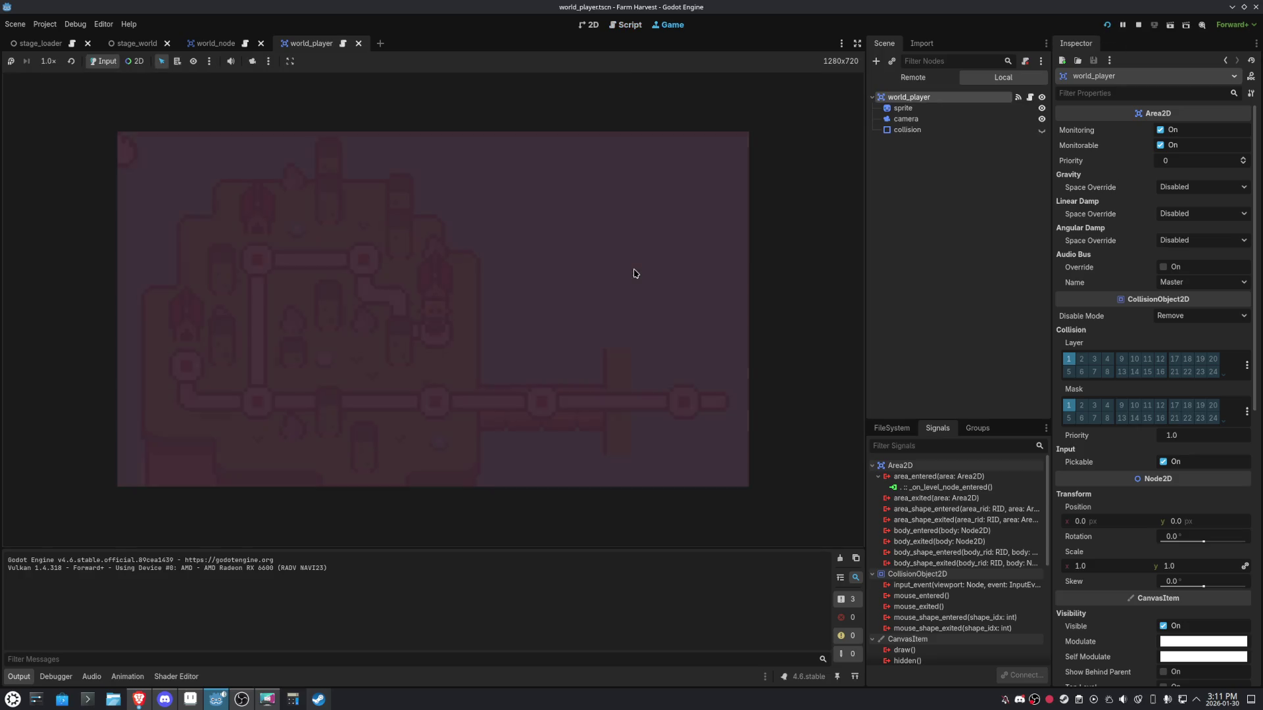
Add a breakpoint on line 64 where _can_interact is set true and restart the game.
key(Return)
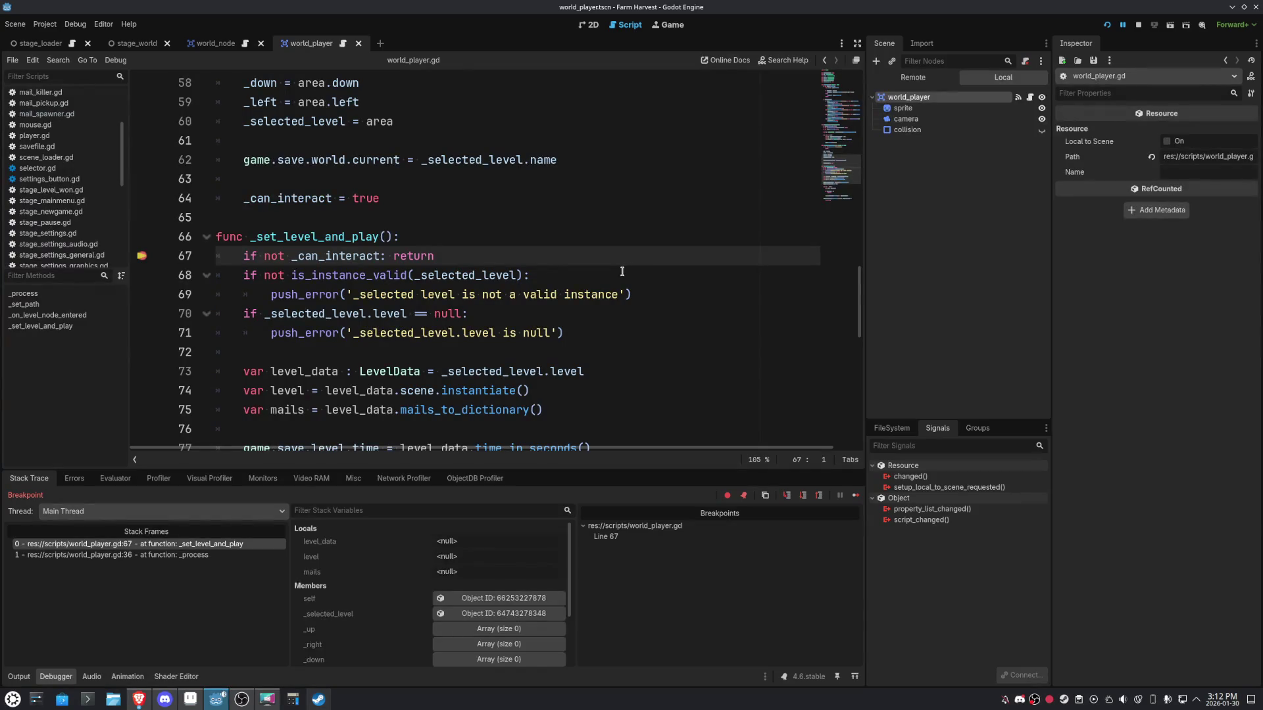
scroll(598, 272, up, 2)
mouse_move(515, 276)
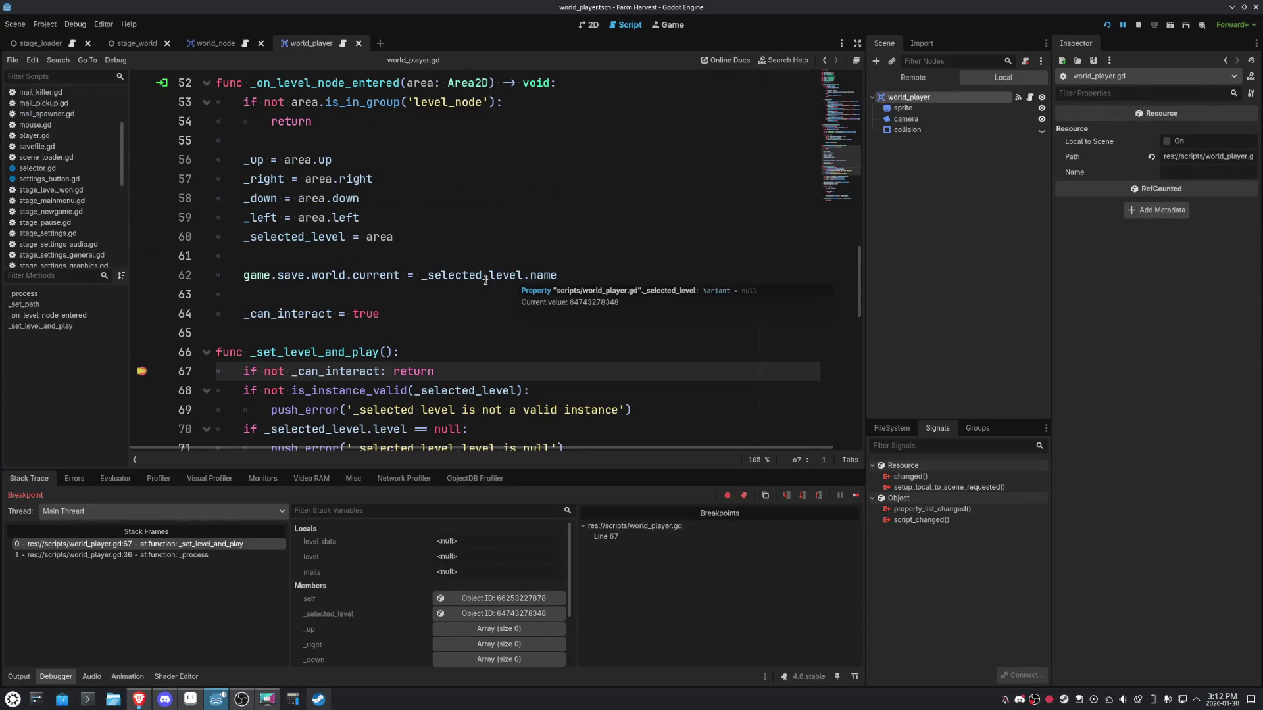
double_click(287, 313)
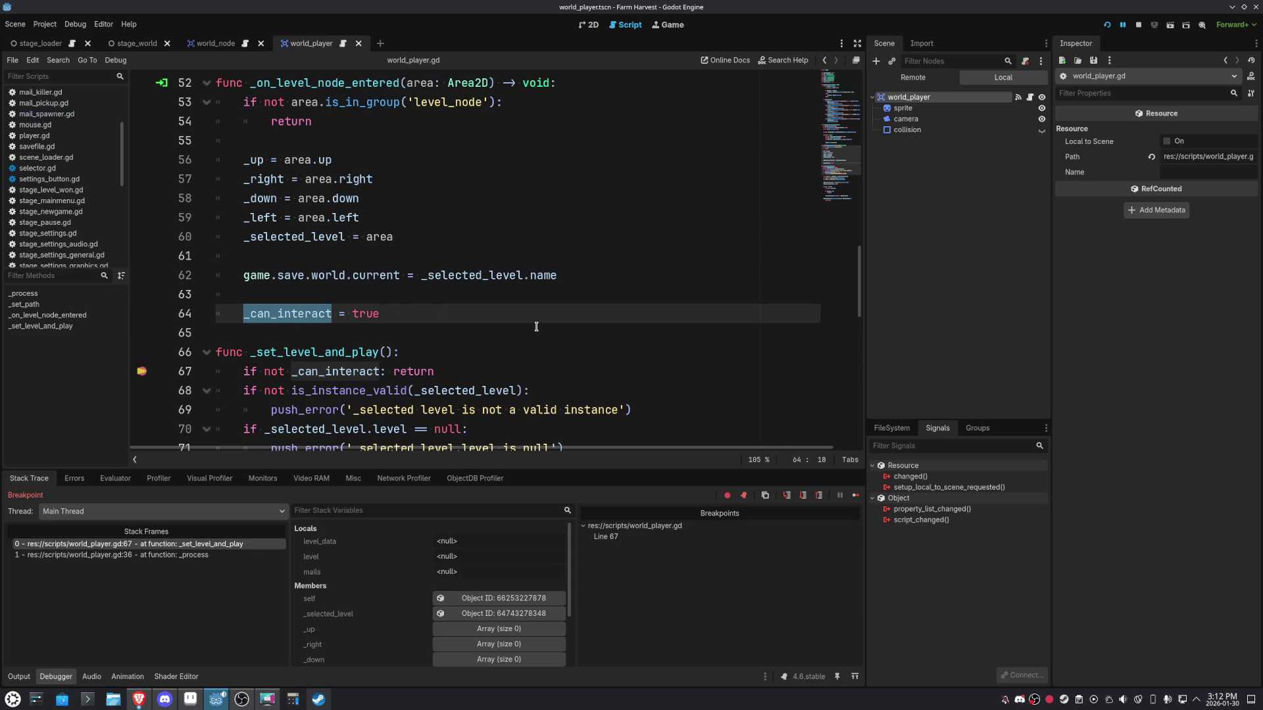
scroll(536, 323, up, 4)
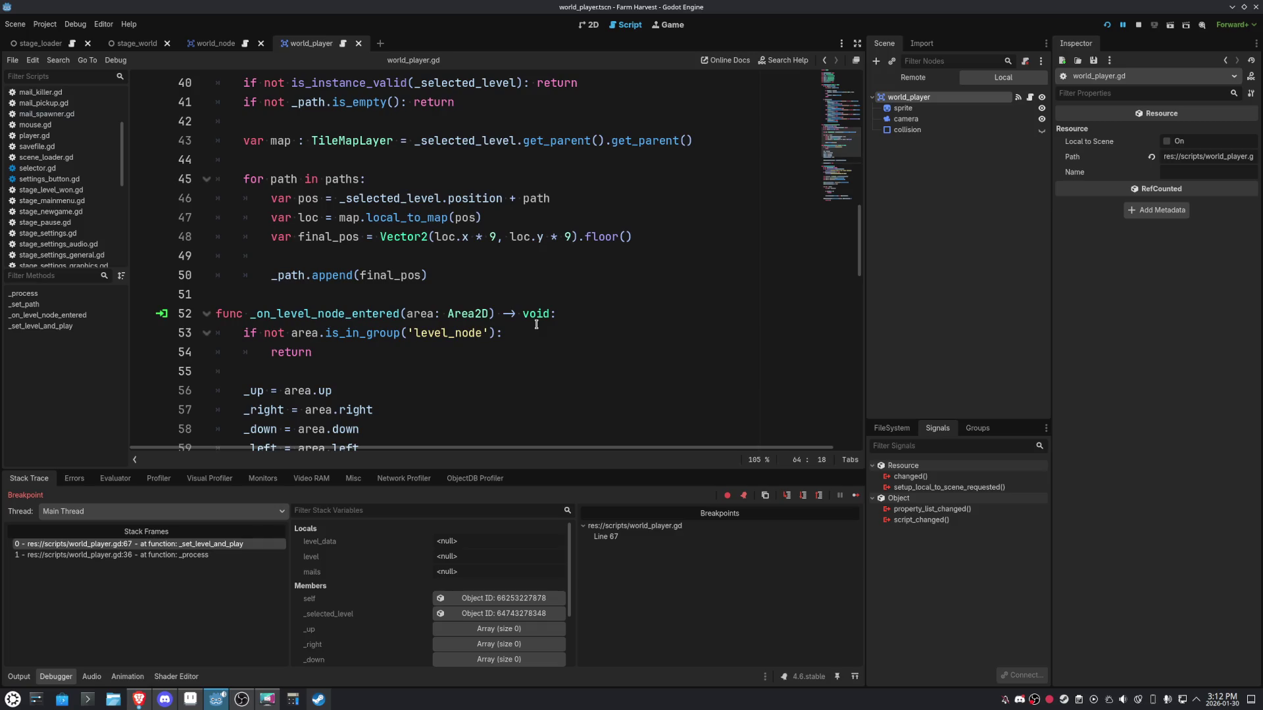
scroll(536, 323, down, 5)
click(142, 257)
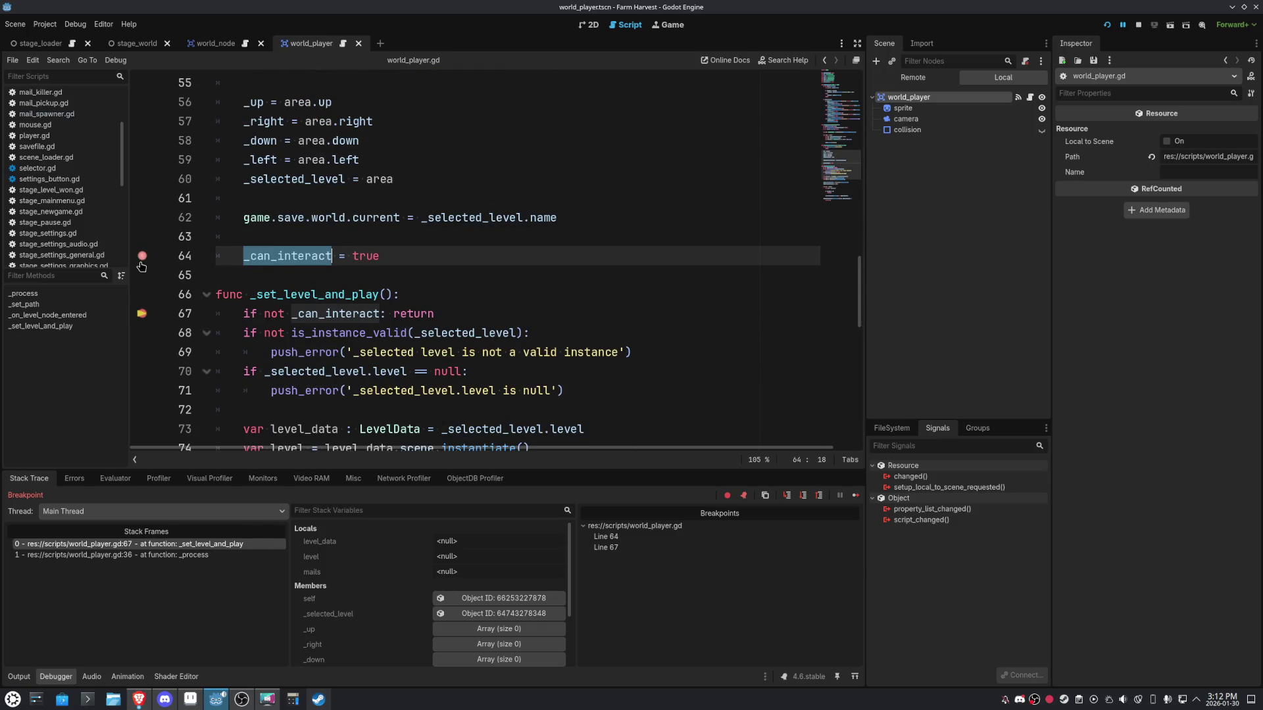
click(1106, 25)
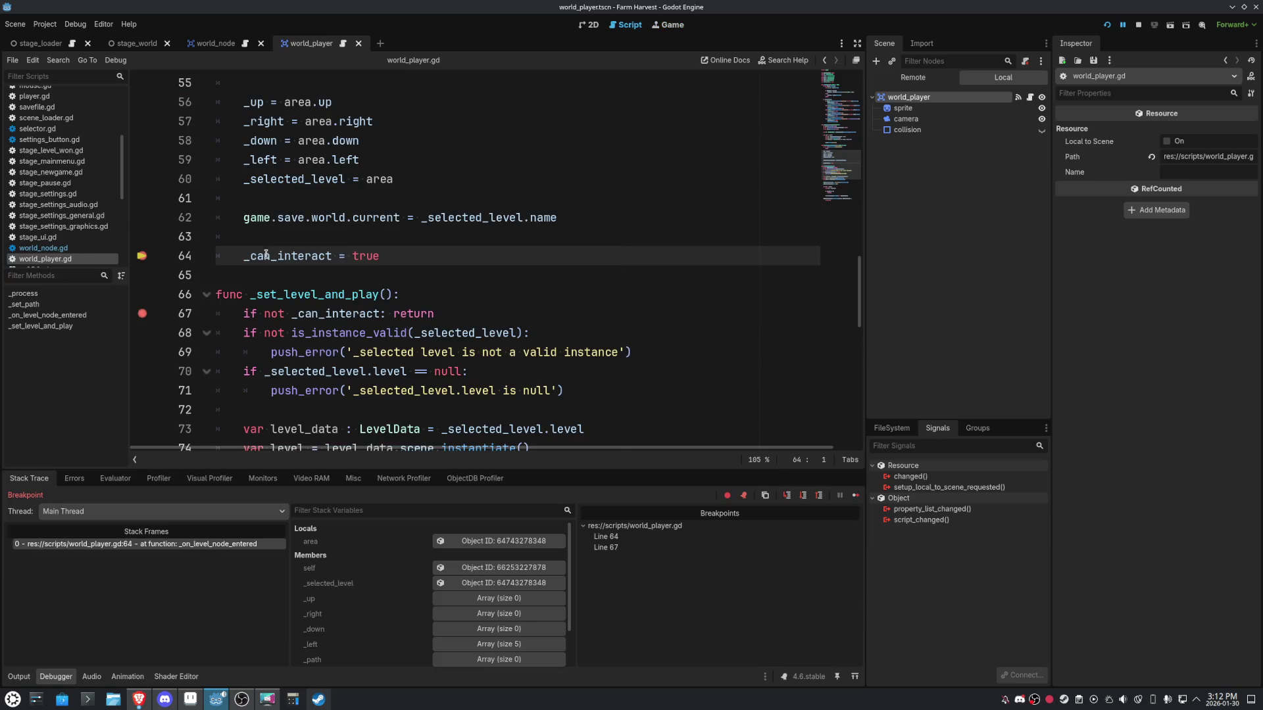
Search world_player.gd for _can_interact and review its other occurrences.
double_click(267, 256)
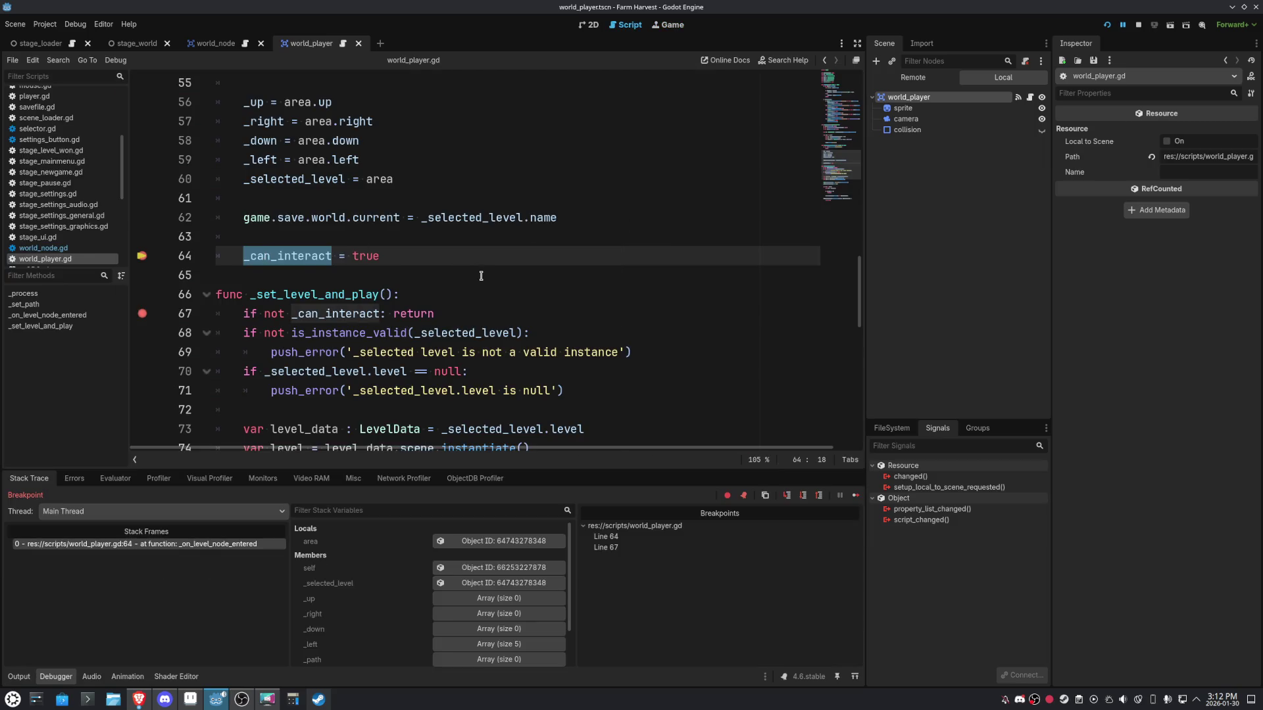
key(ctrl+f)
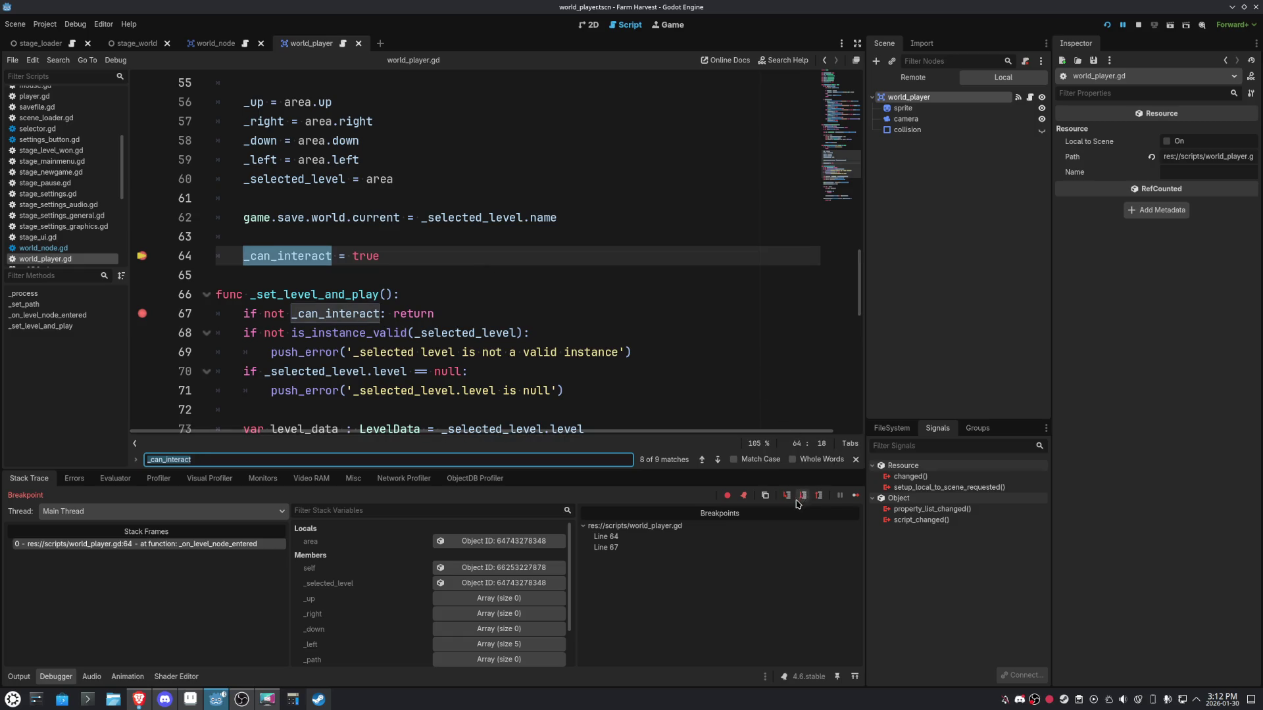
click(702, 460)
scroll(678, 353, up, 3)
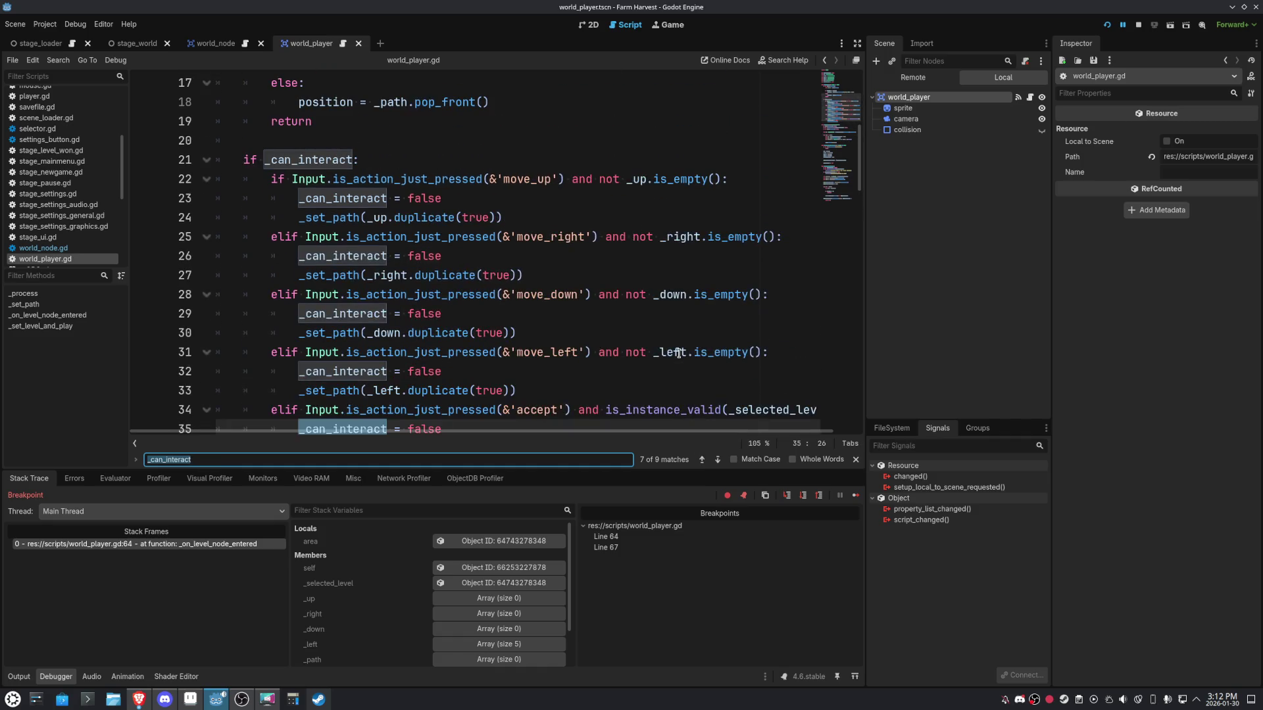
scroll(678, 354, up, 3)
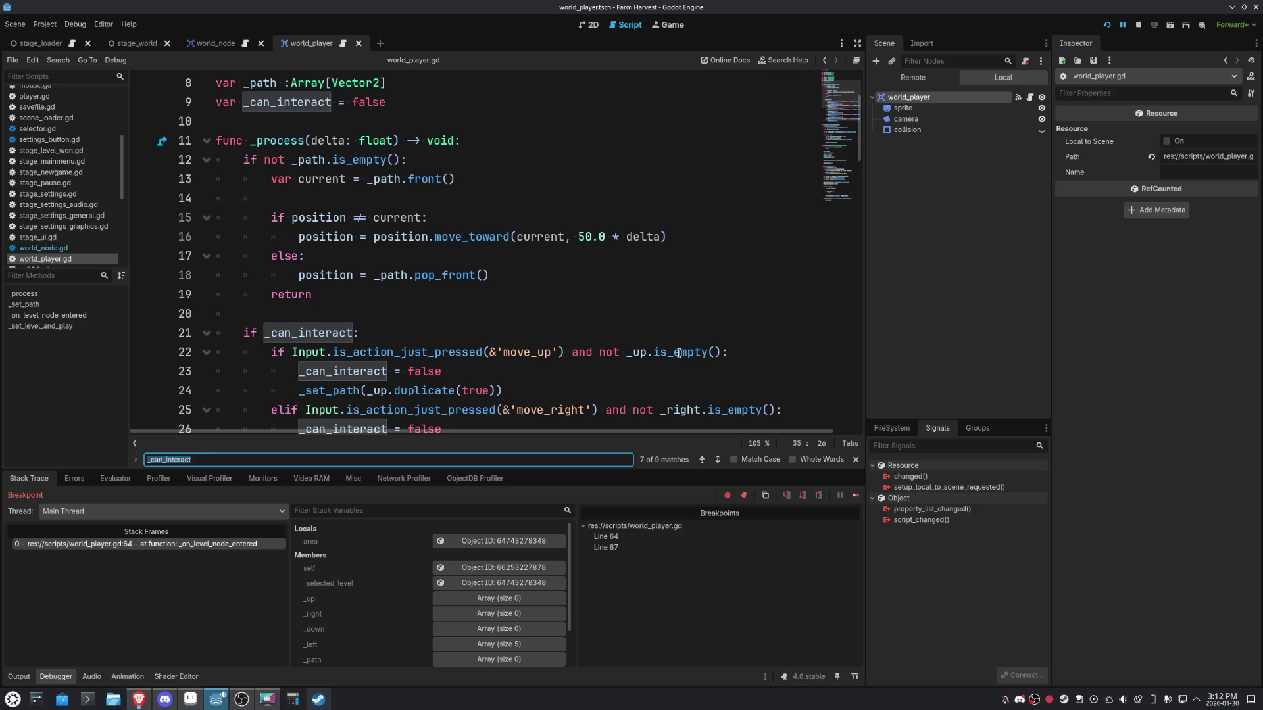
scroll(678, 354, up, 3)
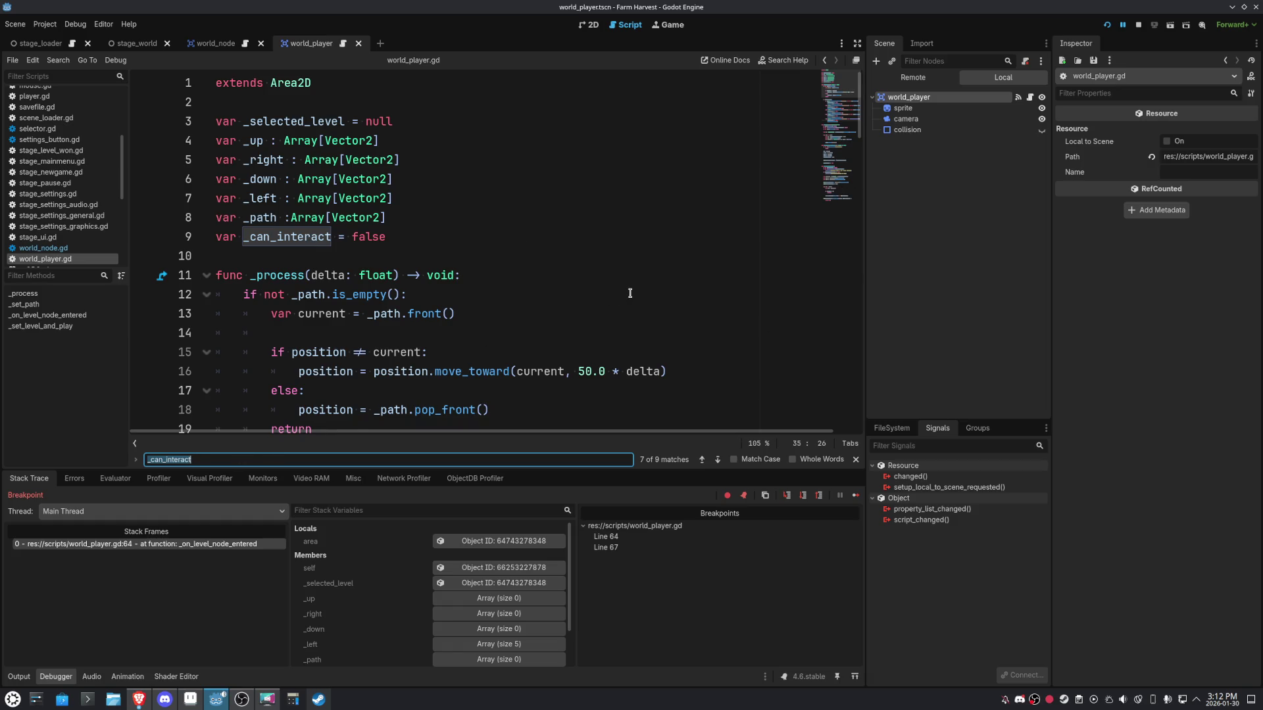
scroll(628, 292, down, 15)
scroll(630, 293, down, 4)
scroll(629, 293, up, 4)
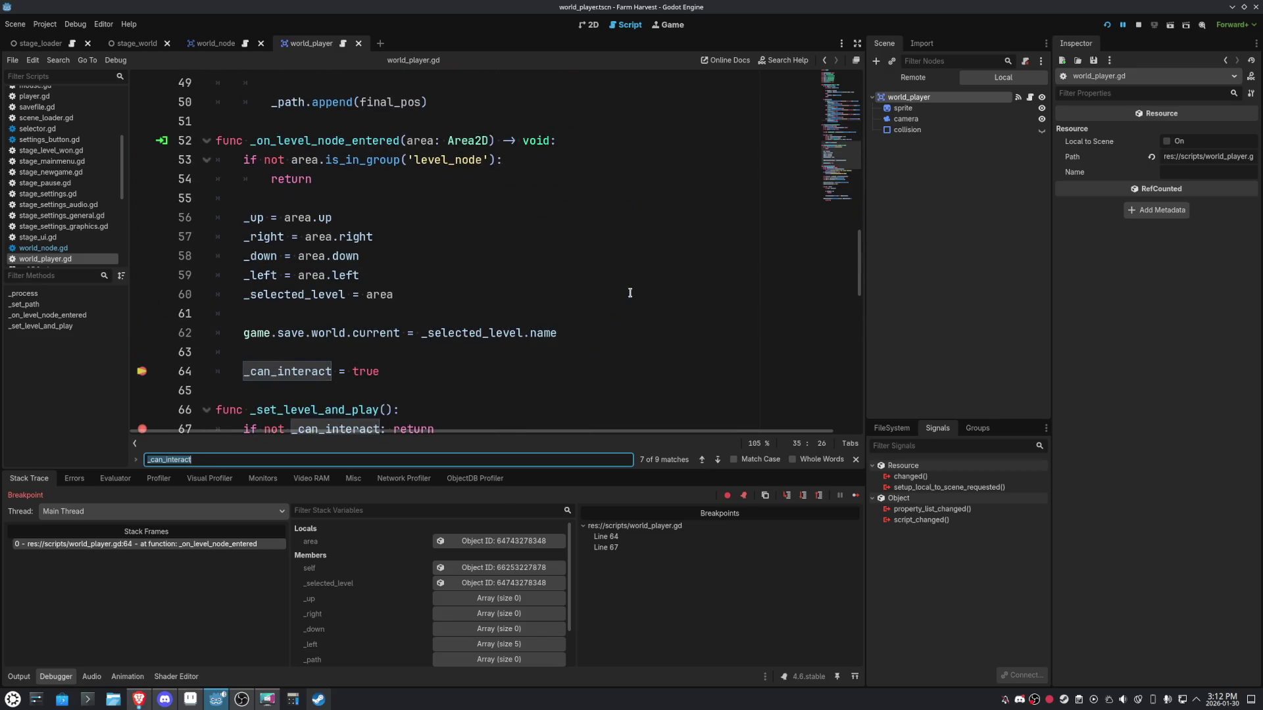
scroll(305, 278, down, 3)
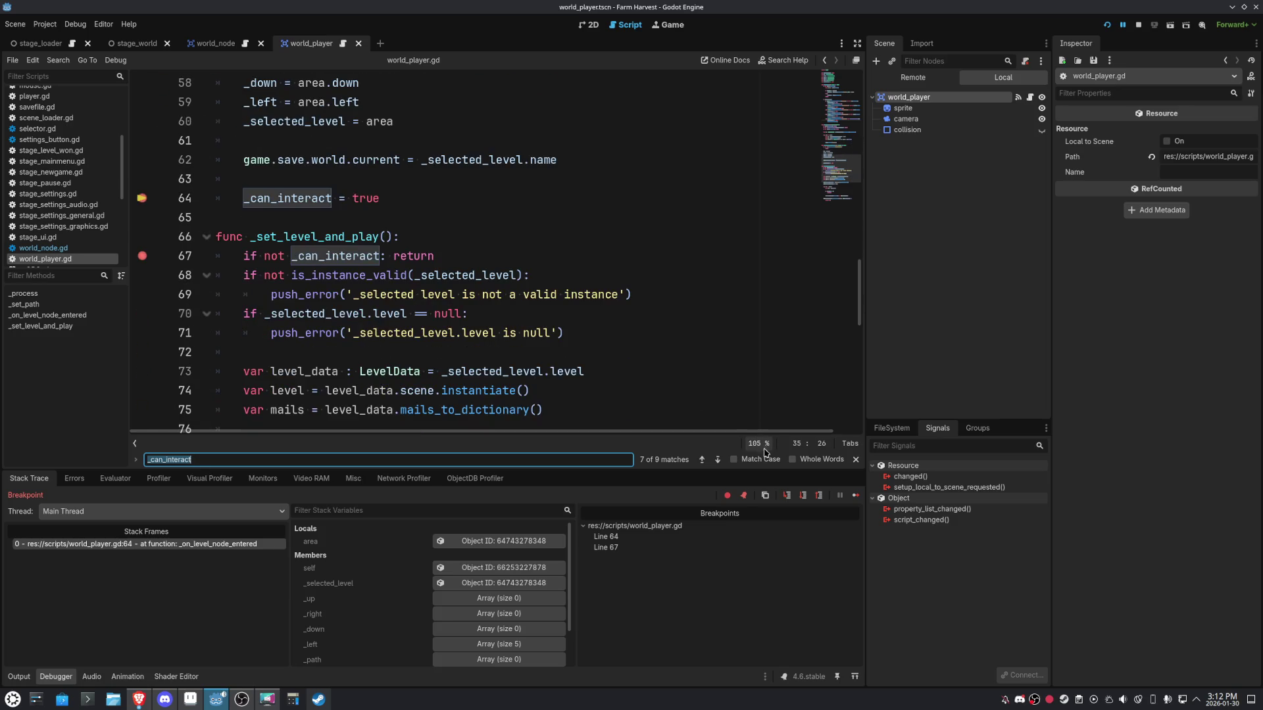
Resume past the breakpoint, check _can_interact on line 67, and show the player scene in 2D.
click(854, 496)
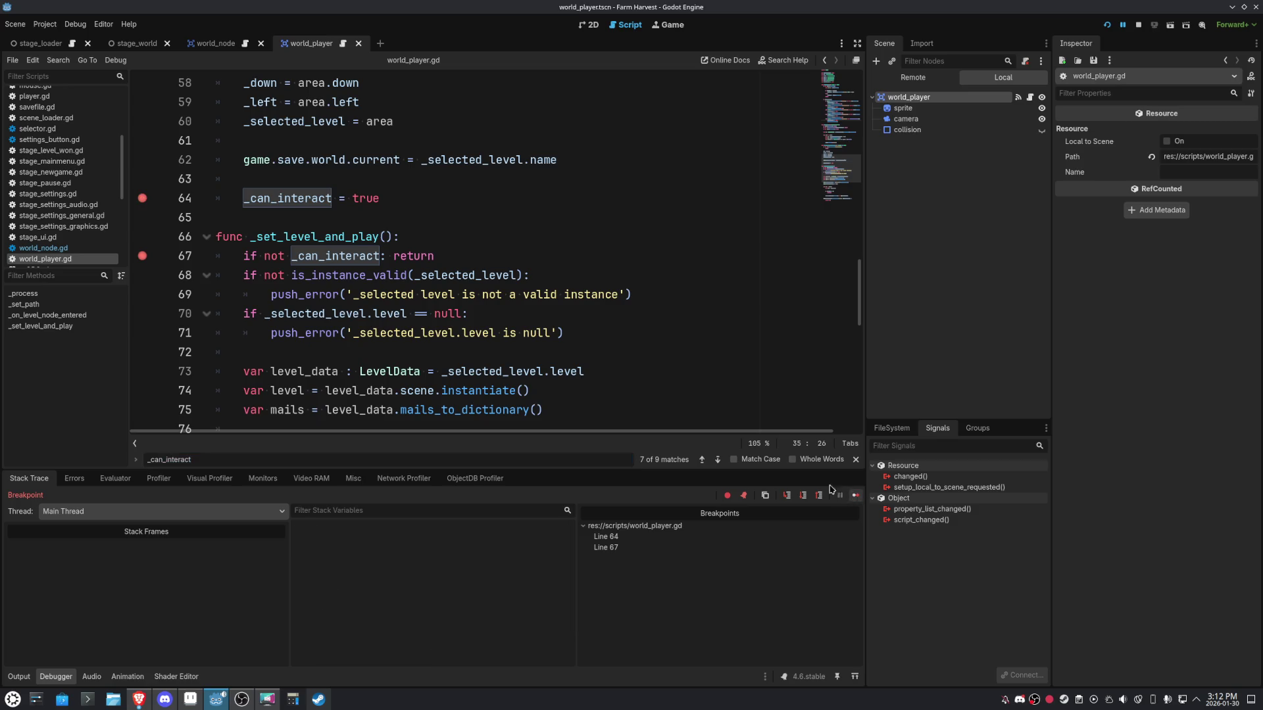
scroll(560, 310, down, 4)
scroll(560, 311, down, 4)
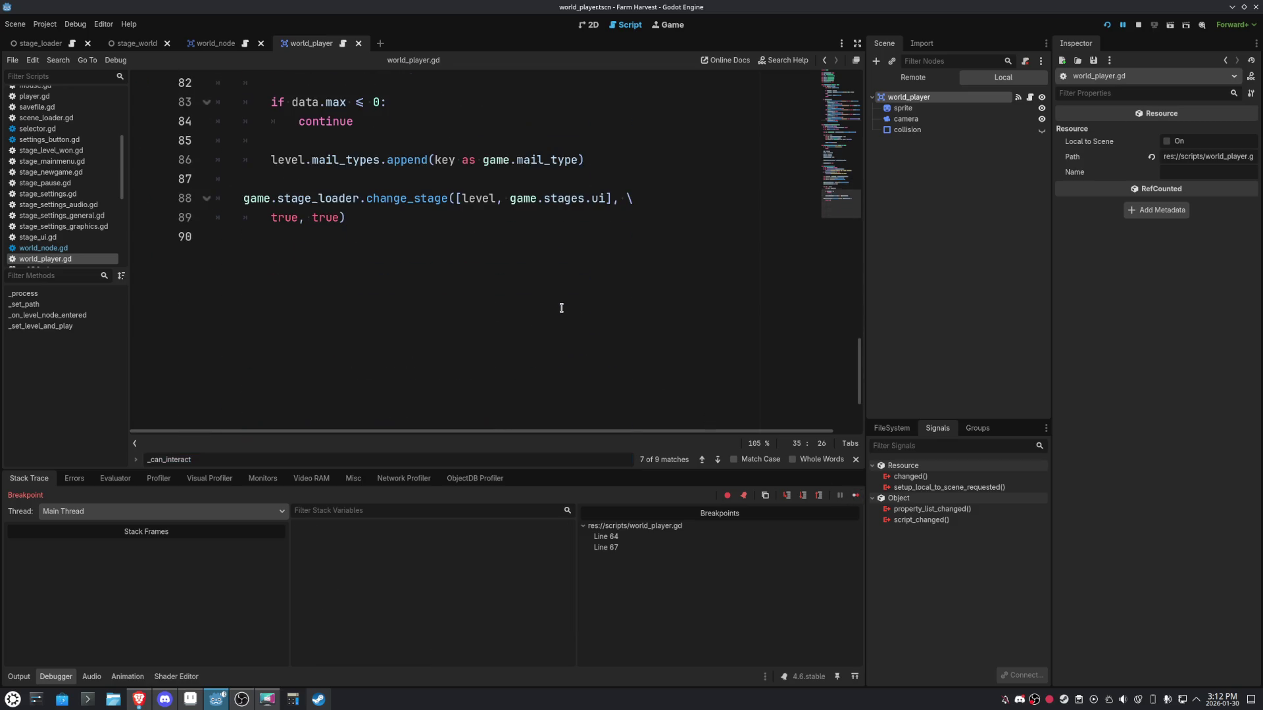
scroll(561, 310, up, 7)
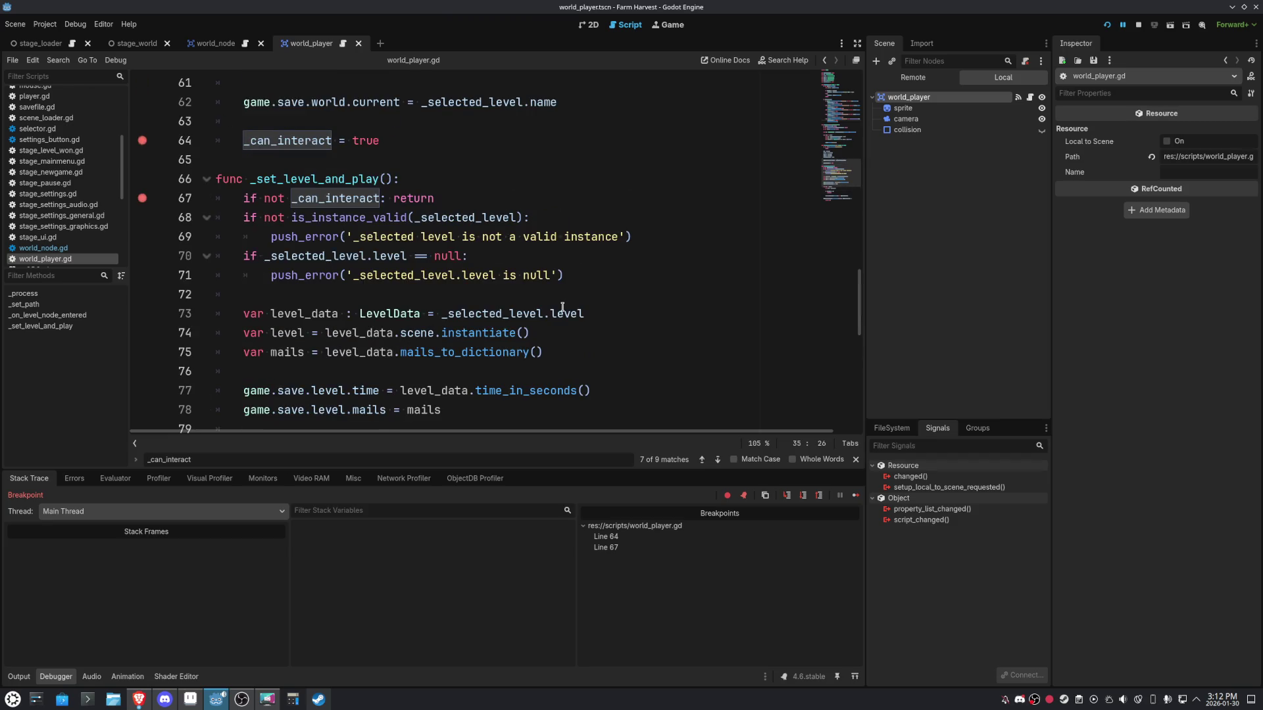
double_click(292, 198)
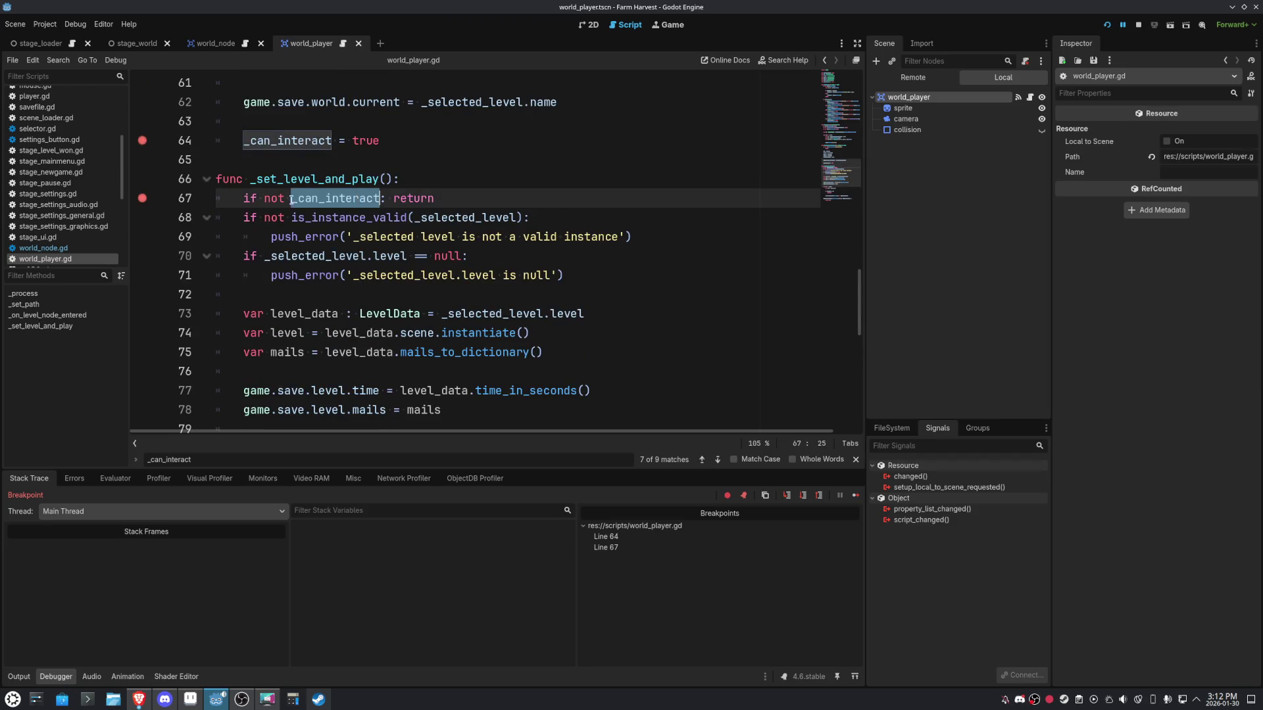
scroll(332, 244, up, 3)
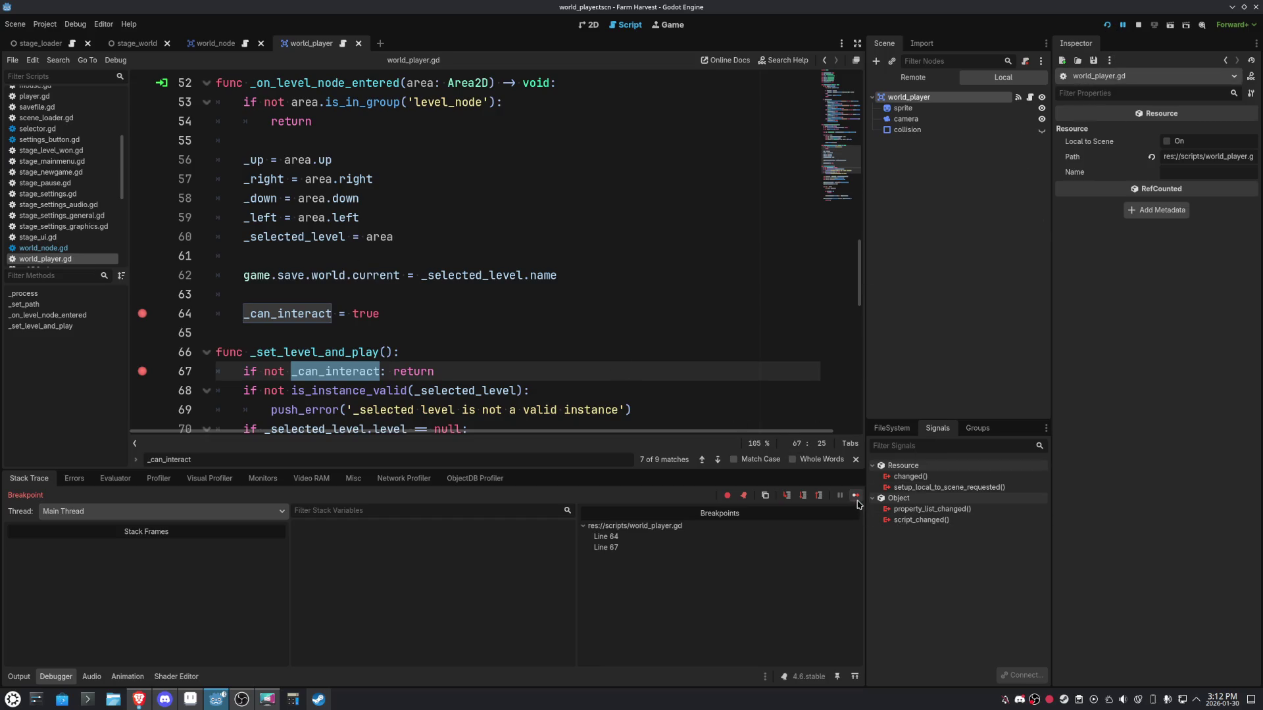
click(589, 24)
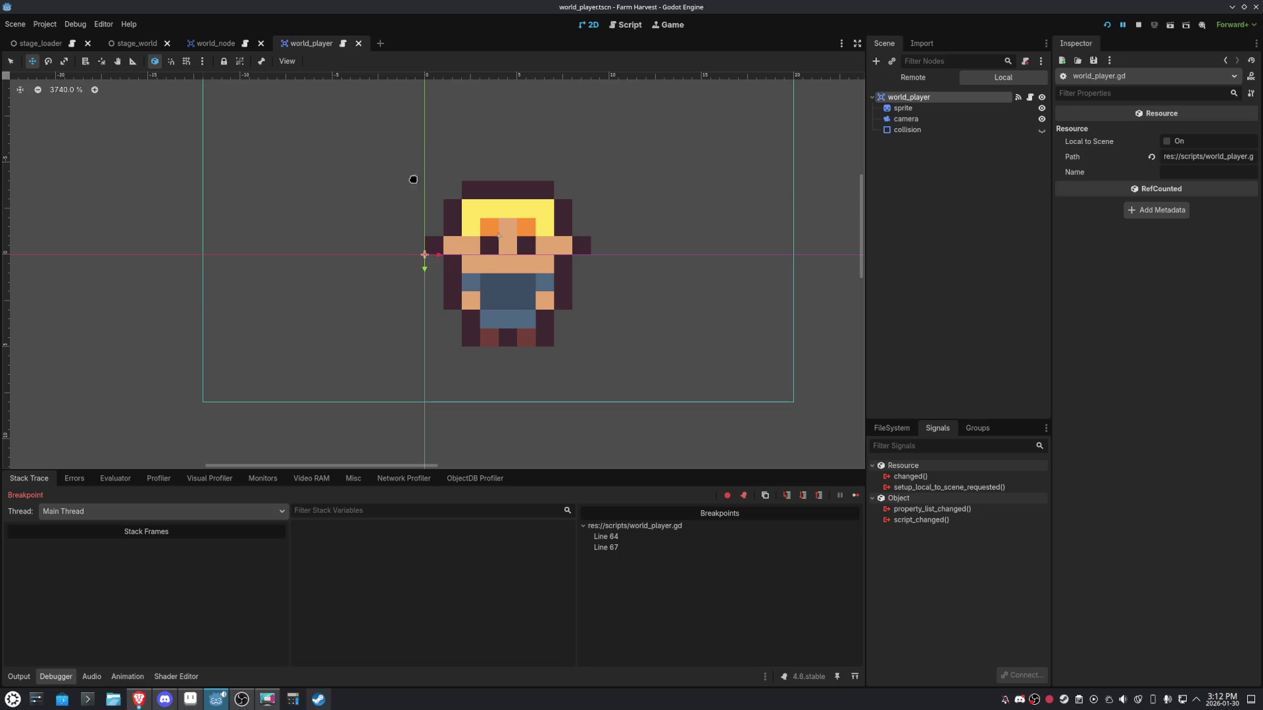
Move the player in the running game, remove the line 64 breakpoint, and continue execution.
click(670, 25)
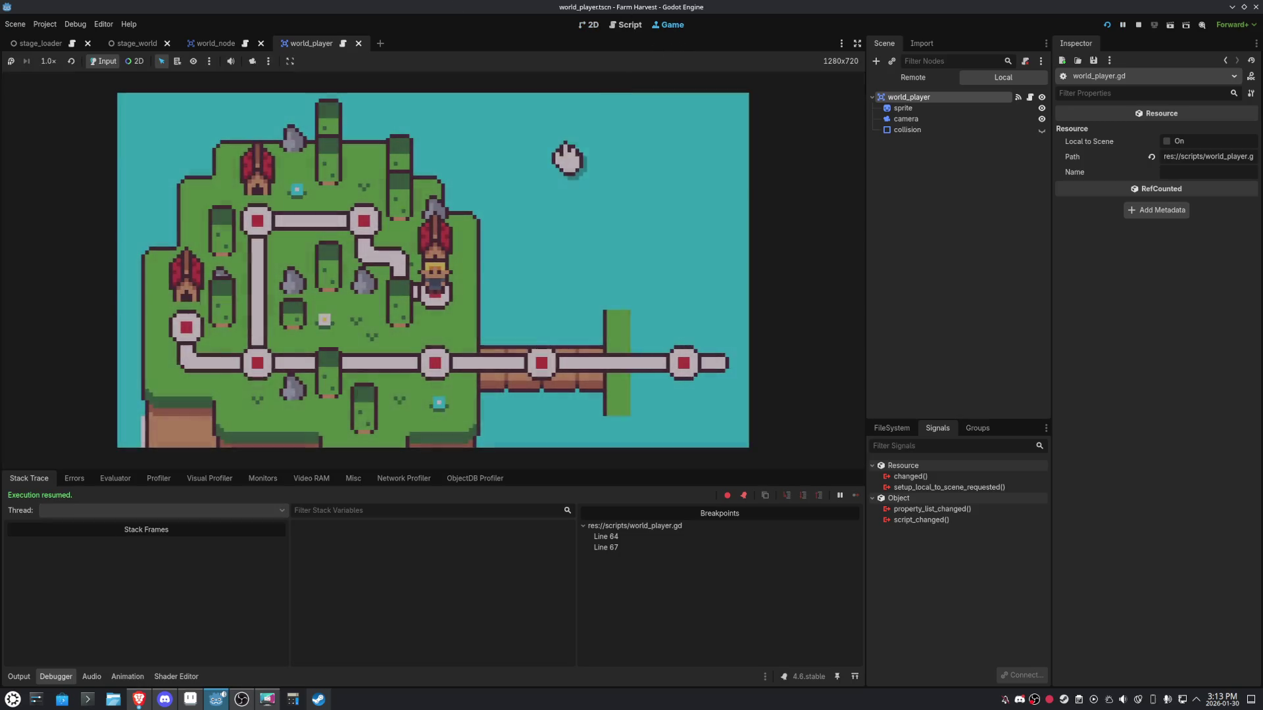
key(Left)
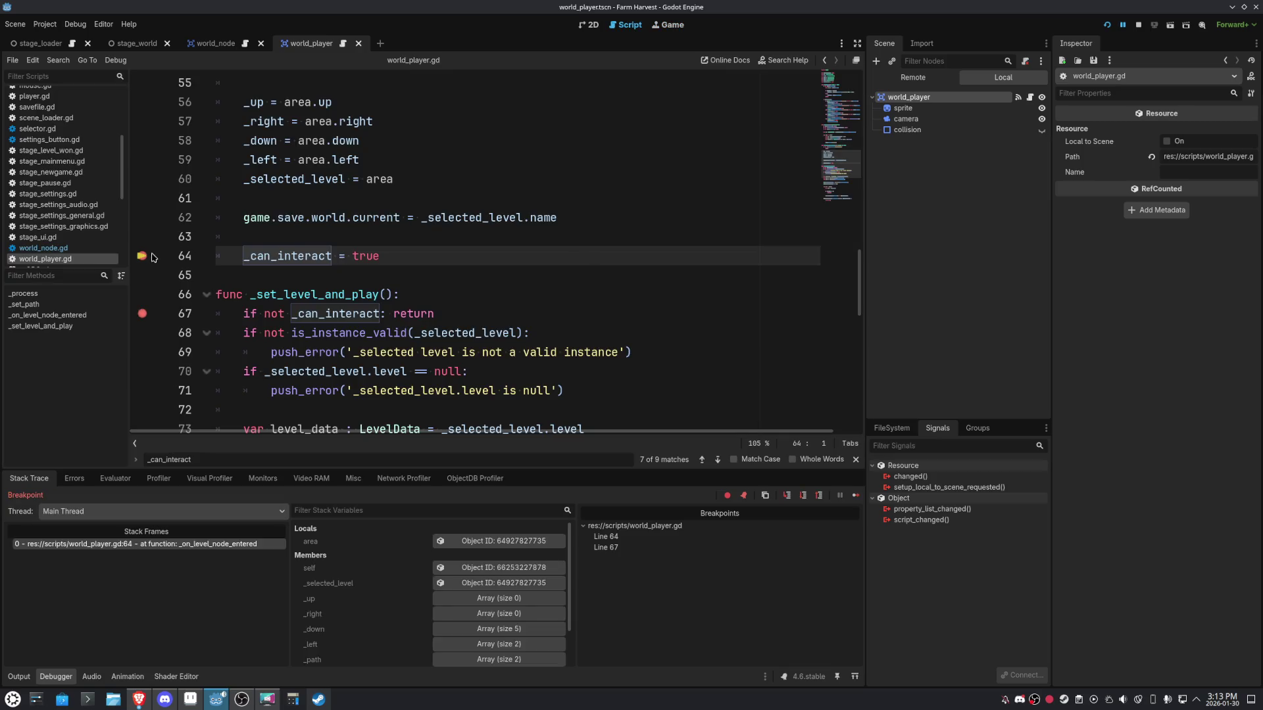
click(141, 256)
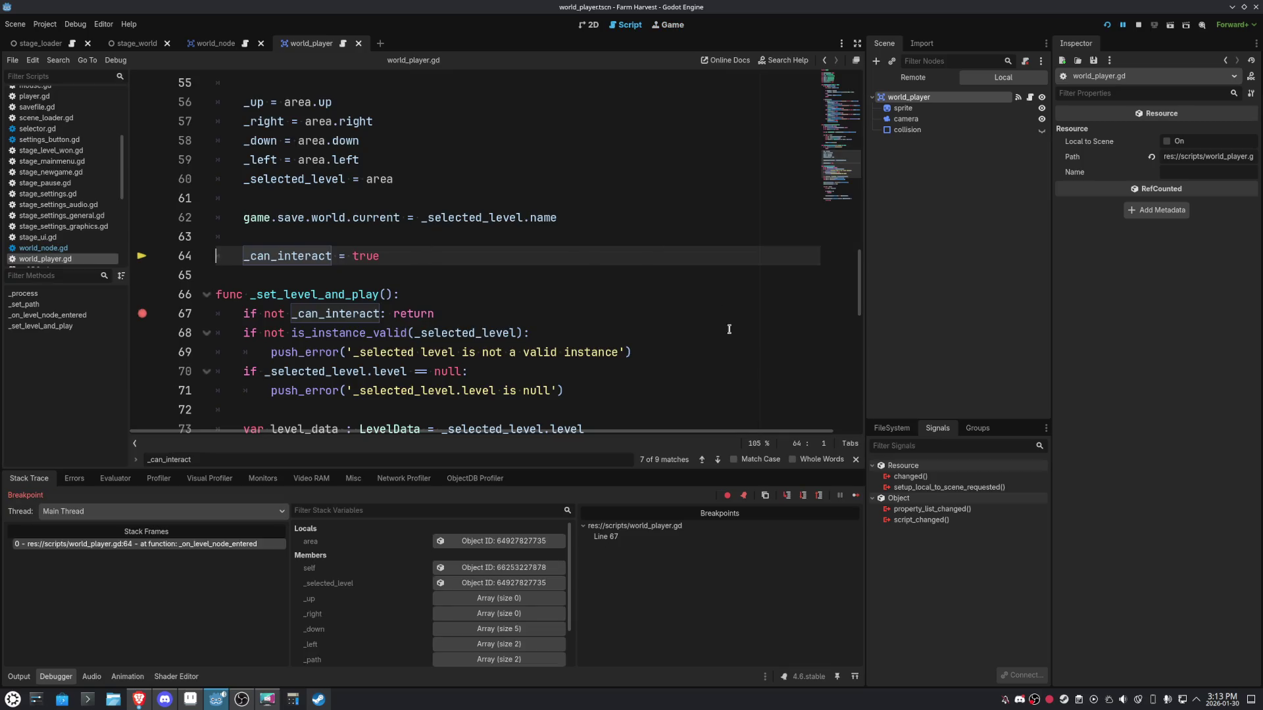
click(855, 498)
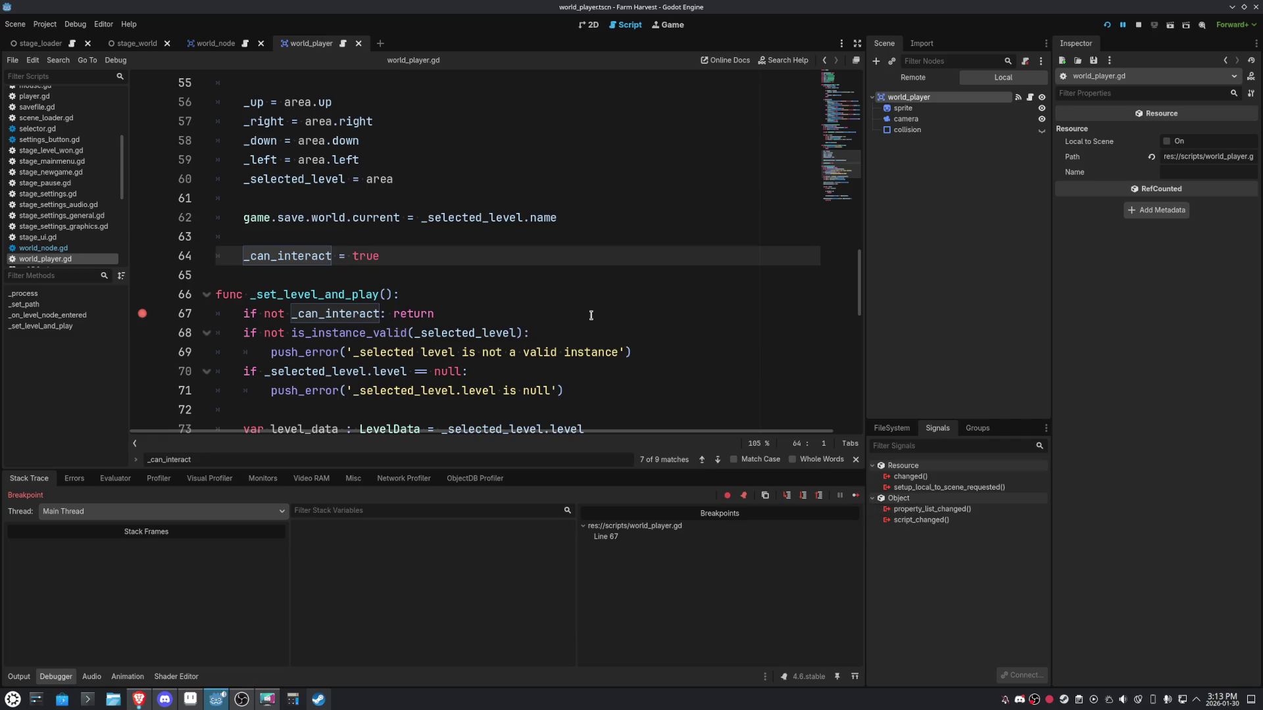
Copy line 39's empty paths check and select the _can_interact check on line 67.
scroll(591, 315, up, 1)
scroll(483, 293, down, 2)
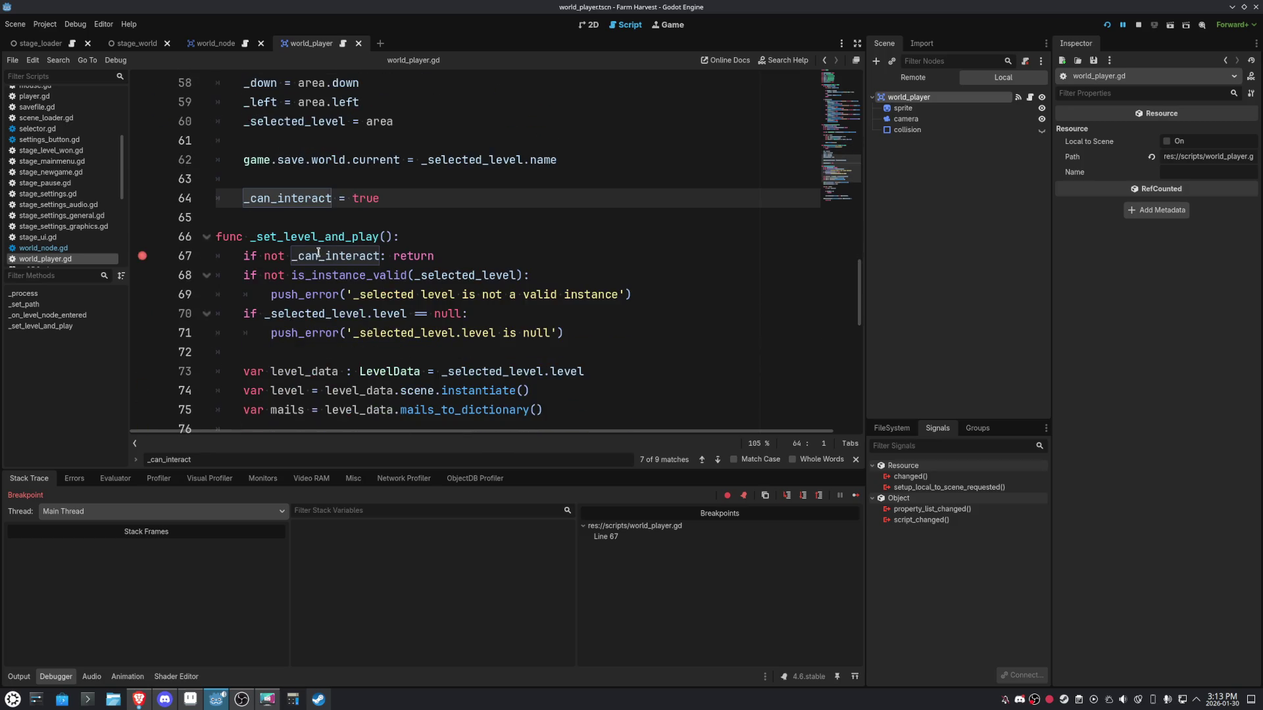
scroll(458, 283, up, 7)
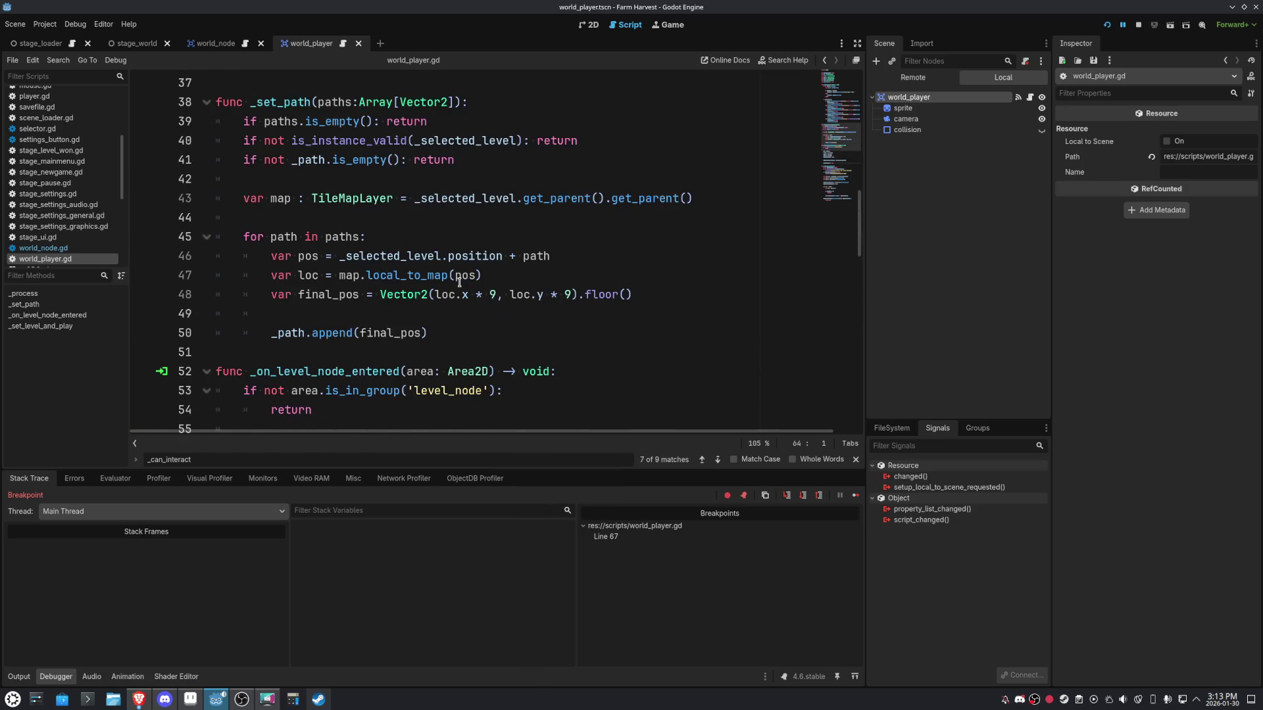
drag(434, 121, 238, 125)
key(ctrl+c)
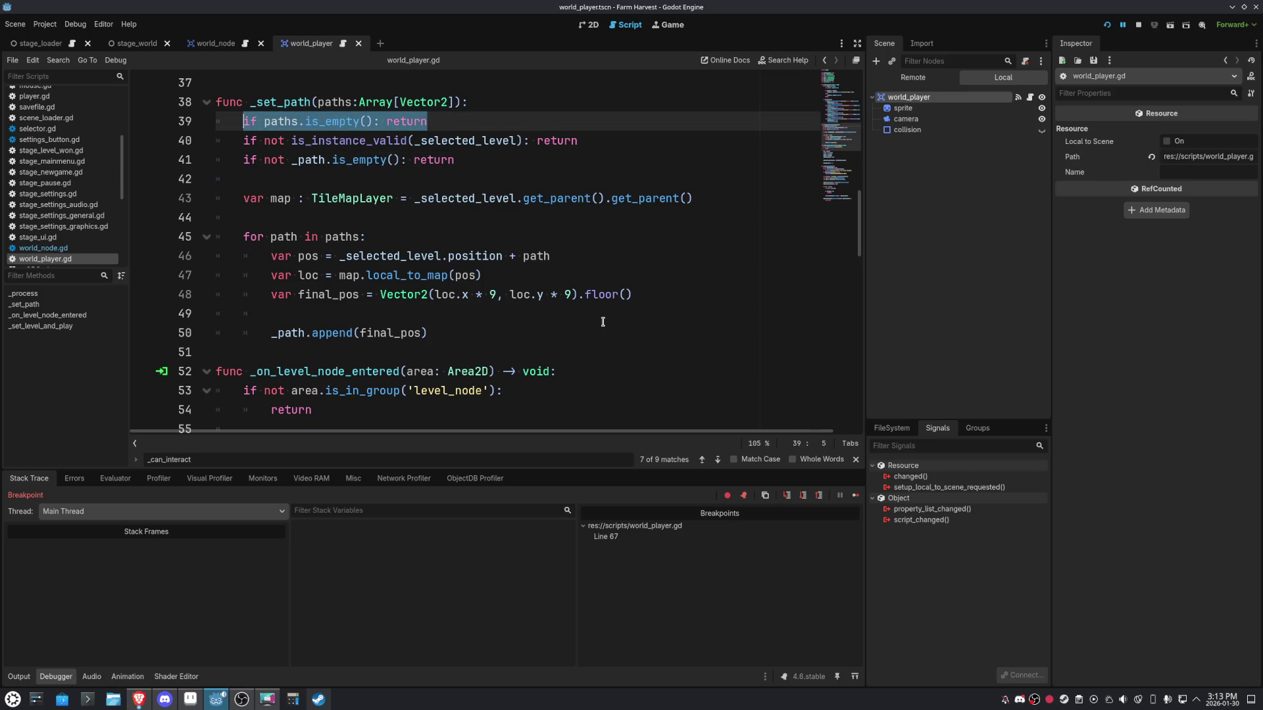
scroll(602, 321, down, 7)
drag(434, 256, 242, 255)
Paste the paths check over line 67, remove its breakpoint, and prefix it with 'not'.
key(ctrl+v)
click(142, 257)
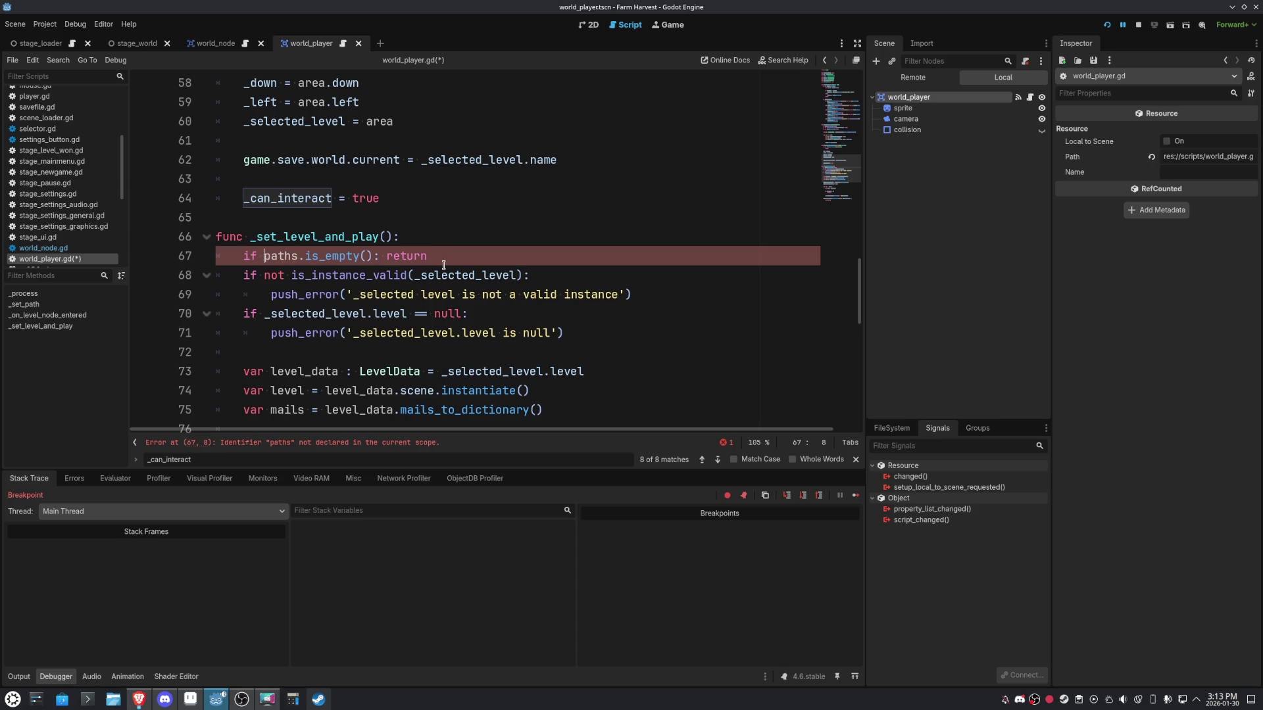
text(not)
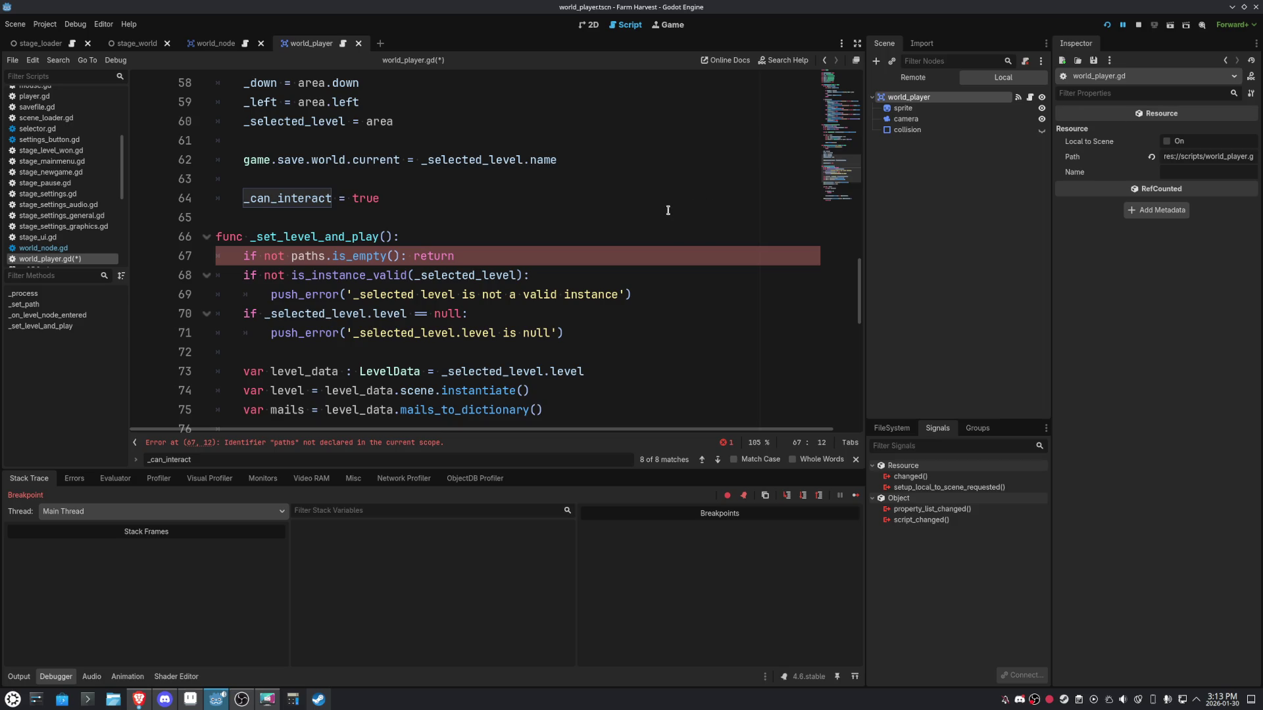
scroll(668, 211, up, 9)
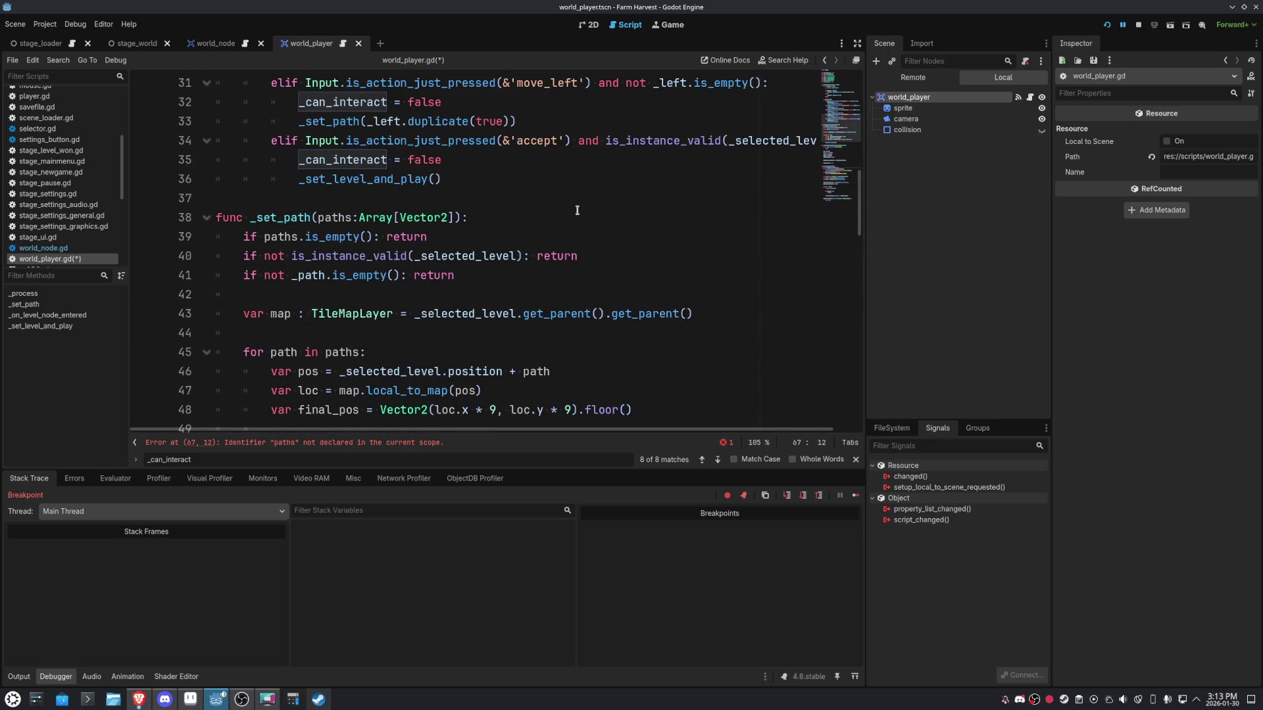
Replace the undeclared 'paths' with '_path' from line 41 and rerun the game.
double_click(313, 275)
scroll(313, 275, down, 12)
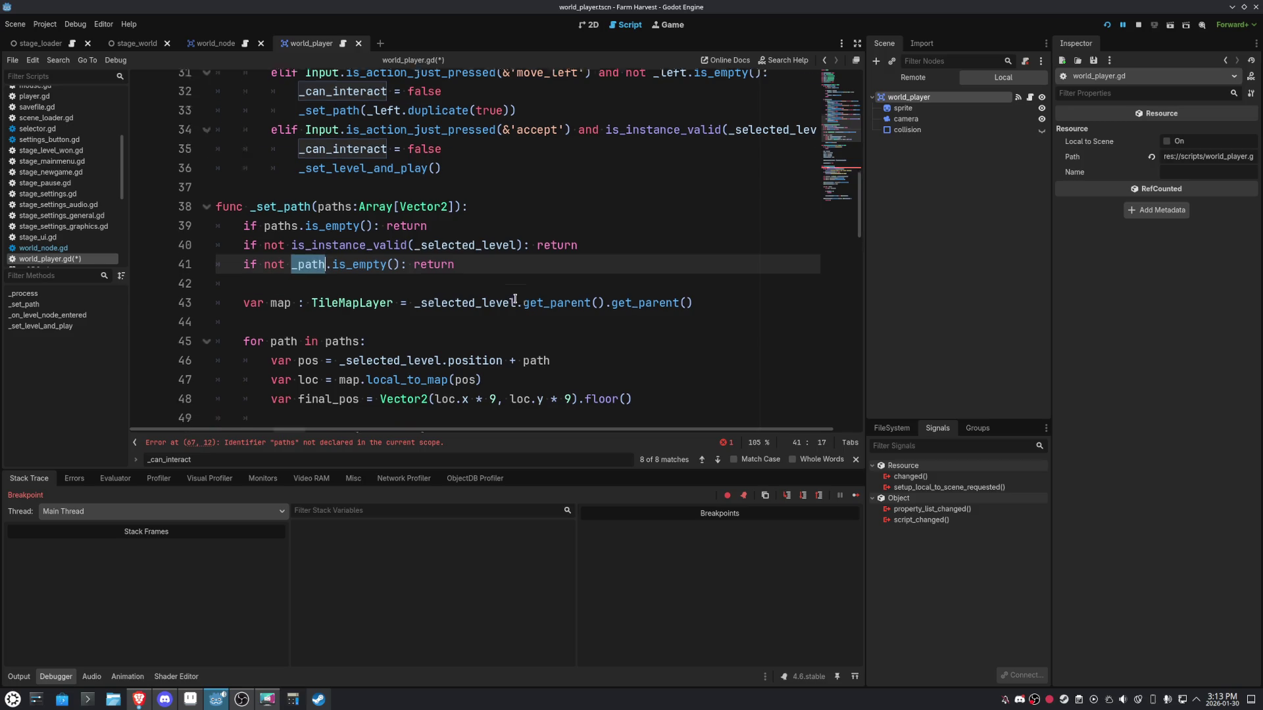
double_click(303, 87)
text(_path)
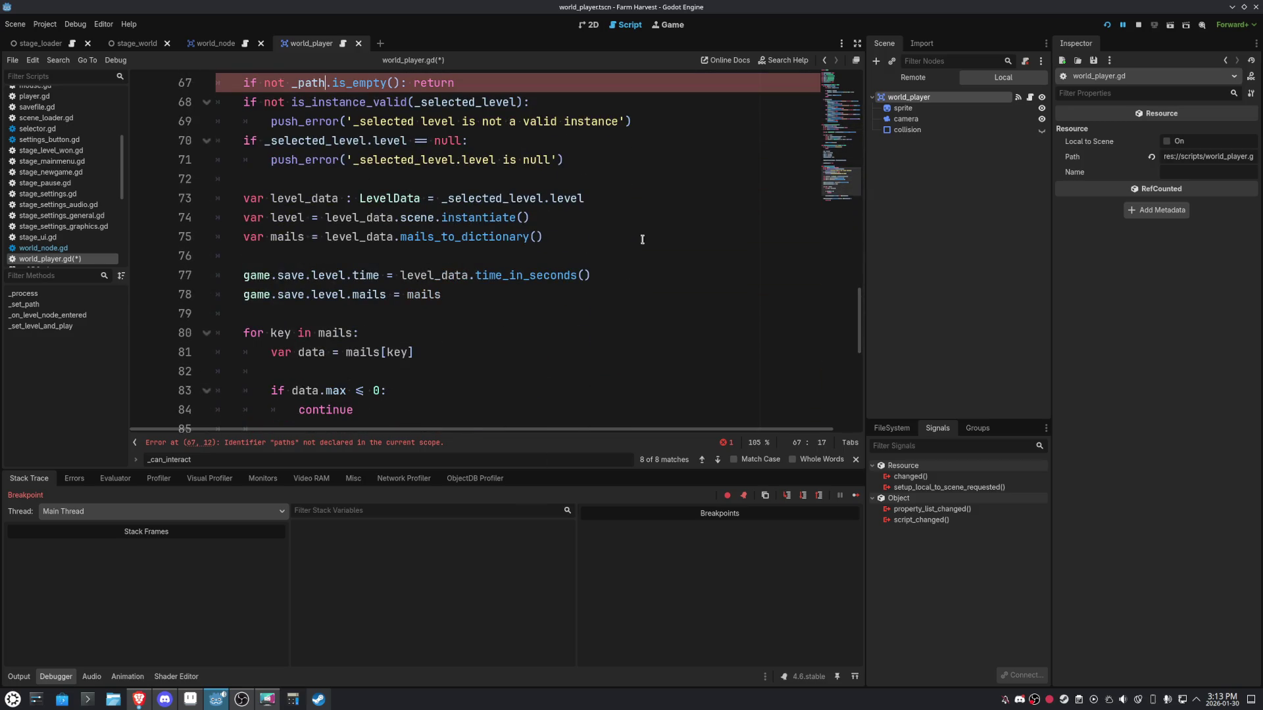
scroll(667, 248, up, 1)
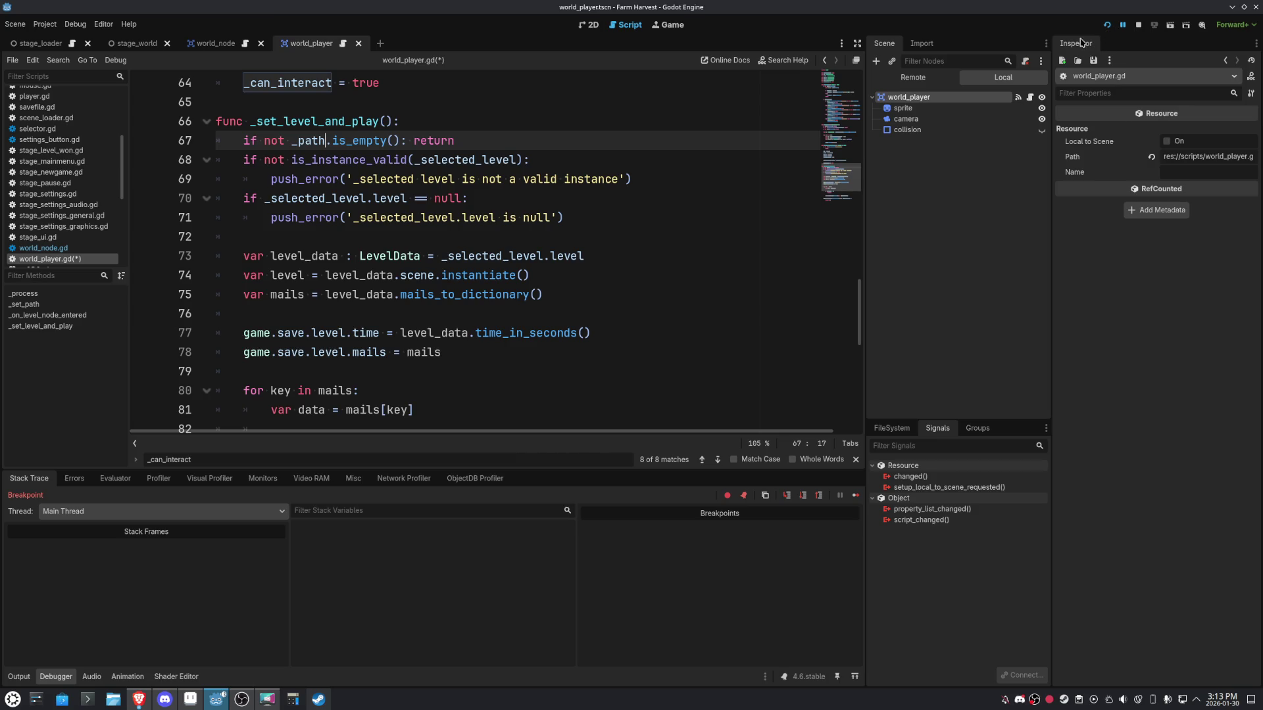
click(1109, 27)
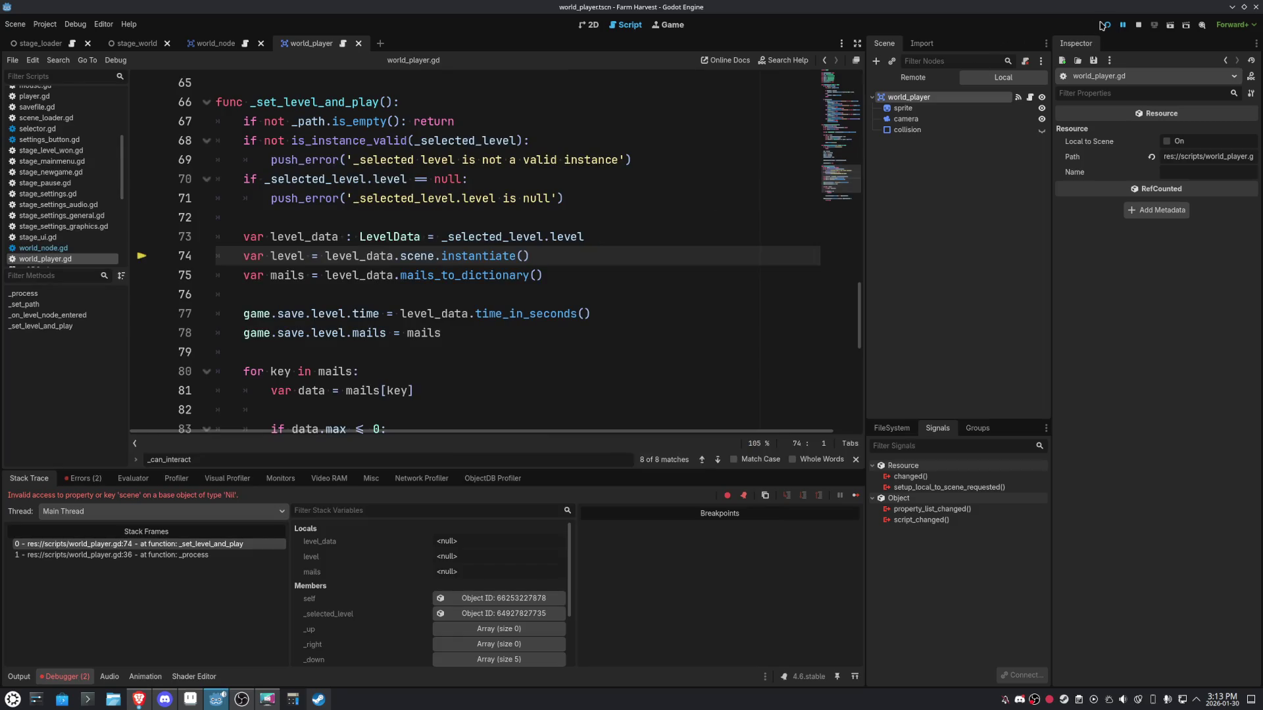
Restart the game, walk the player right, left and up, then stop it.
click(1104, 25)
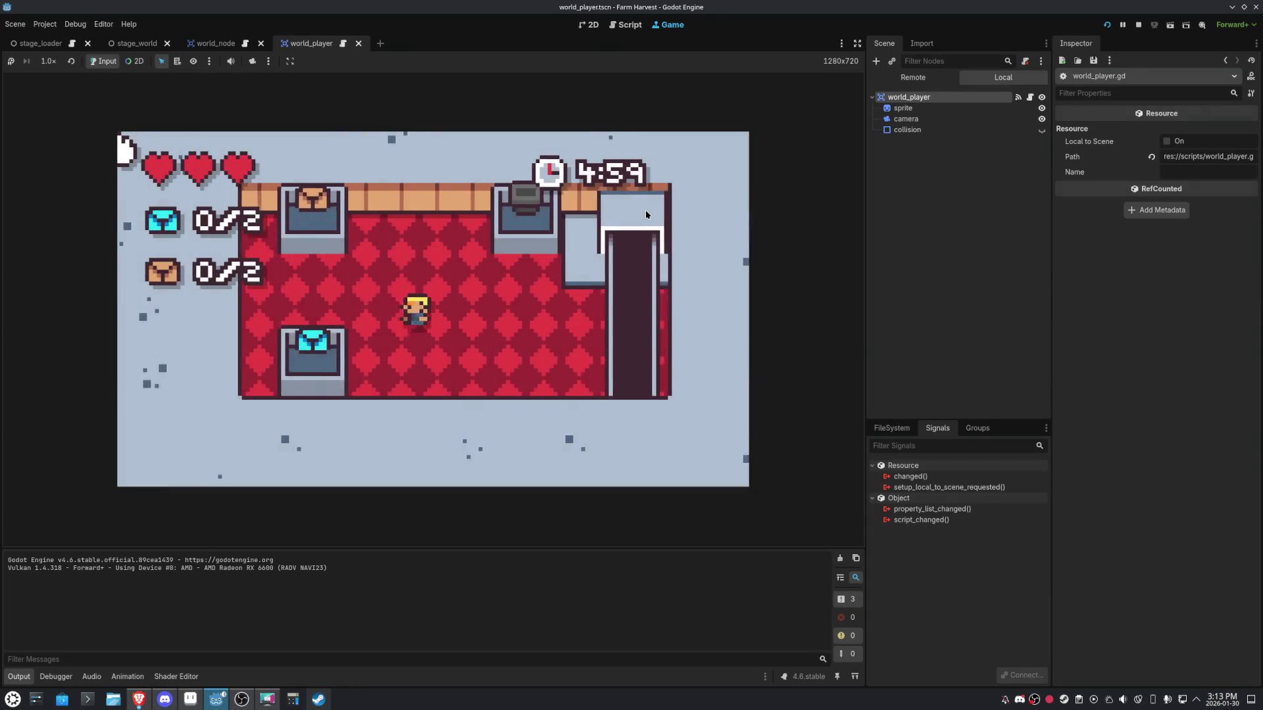
key(Right)
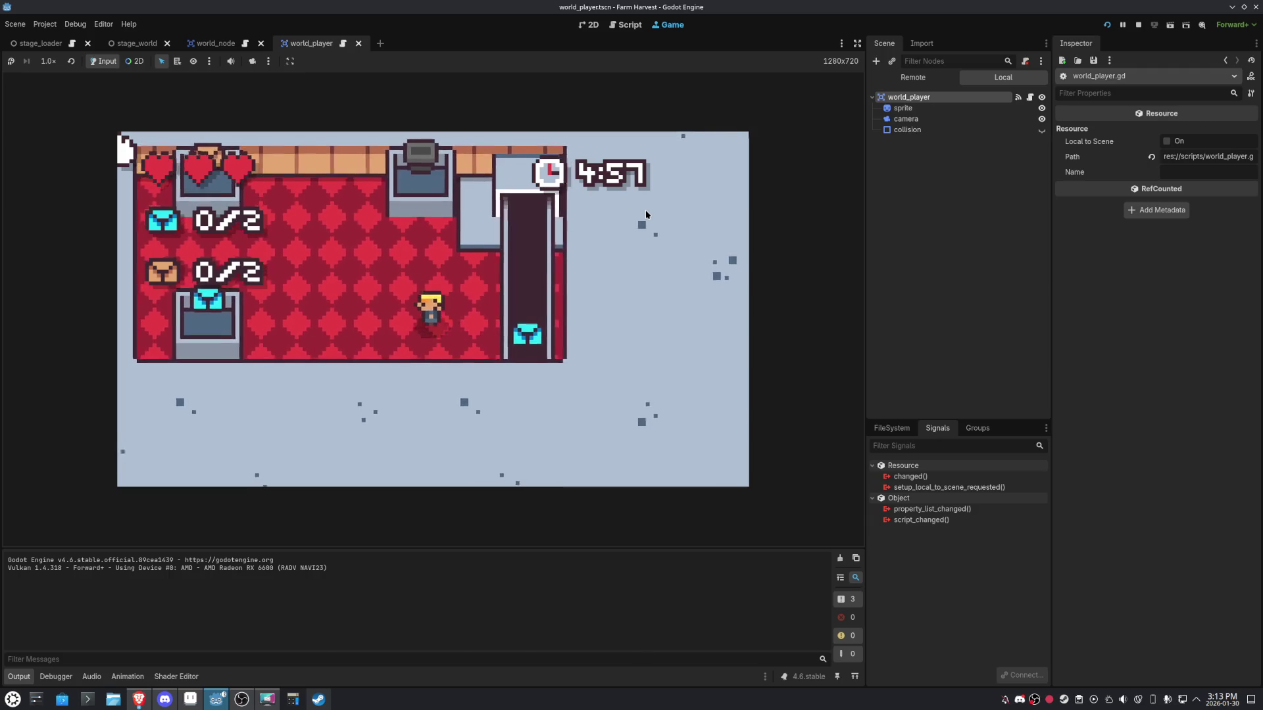
key(Left)
key(Up)
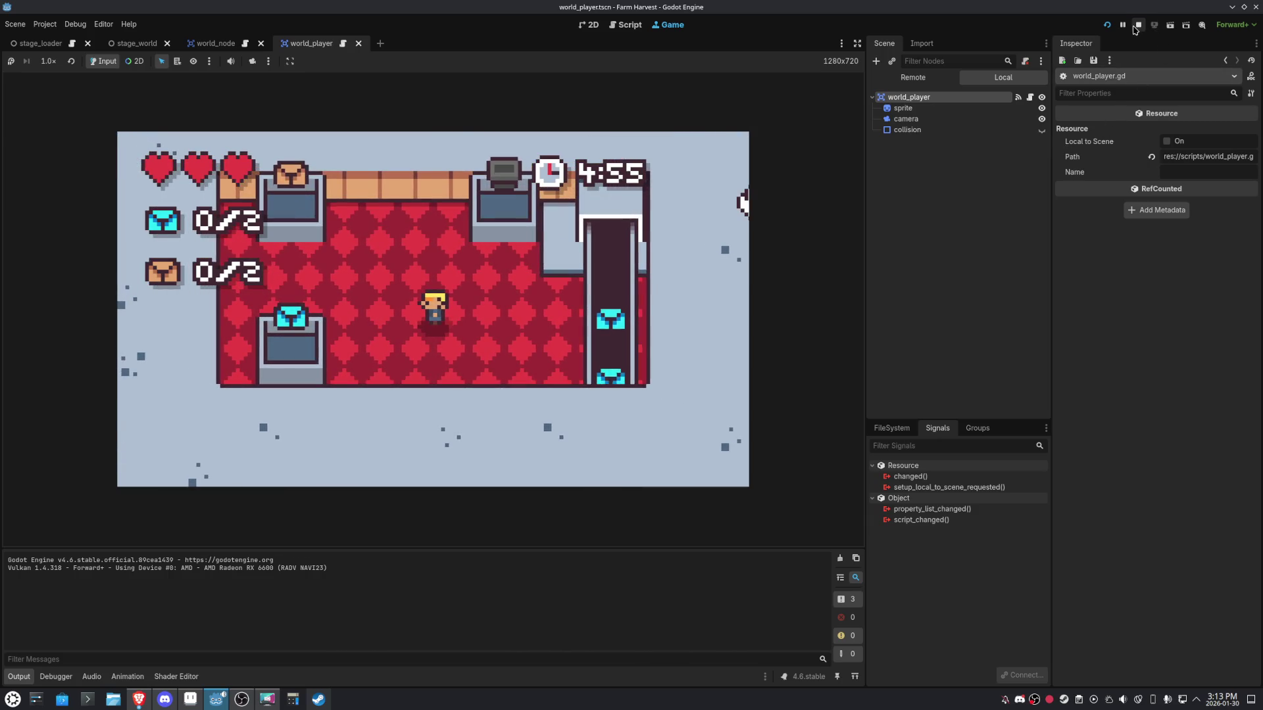
click(1136, 26)
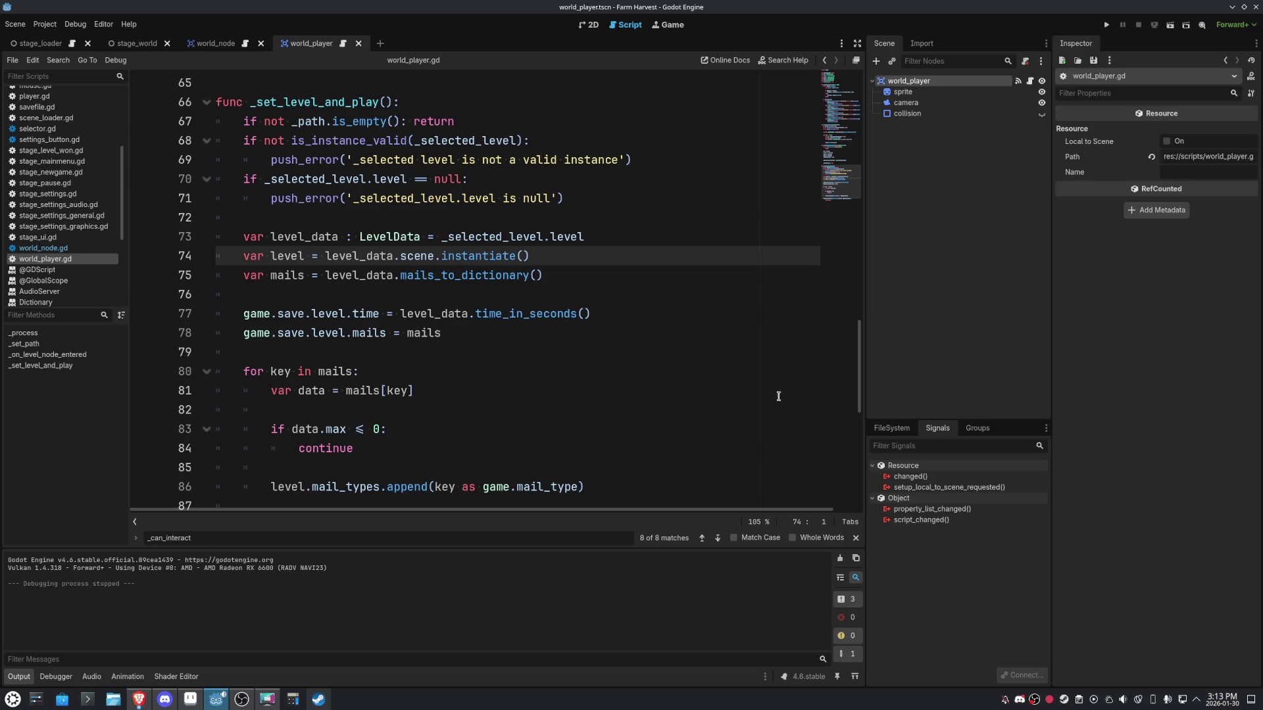
Close all open documentation pages with File > Close Docs.
click(13, 59)
click(46, 309)
scroll(61, 169, up, 3)
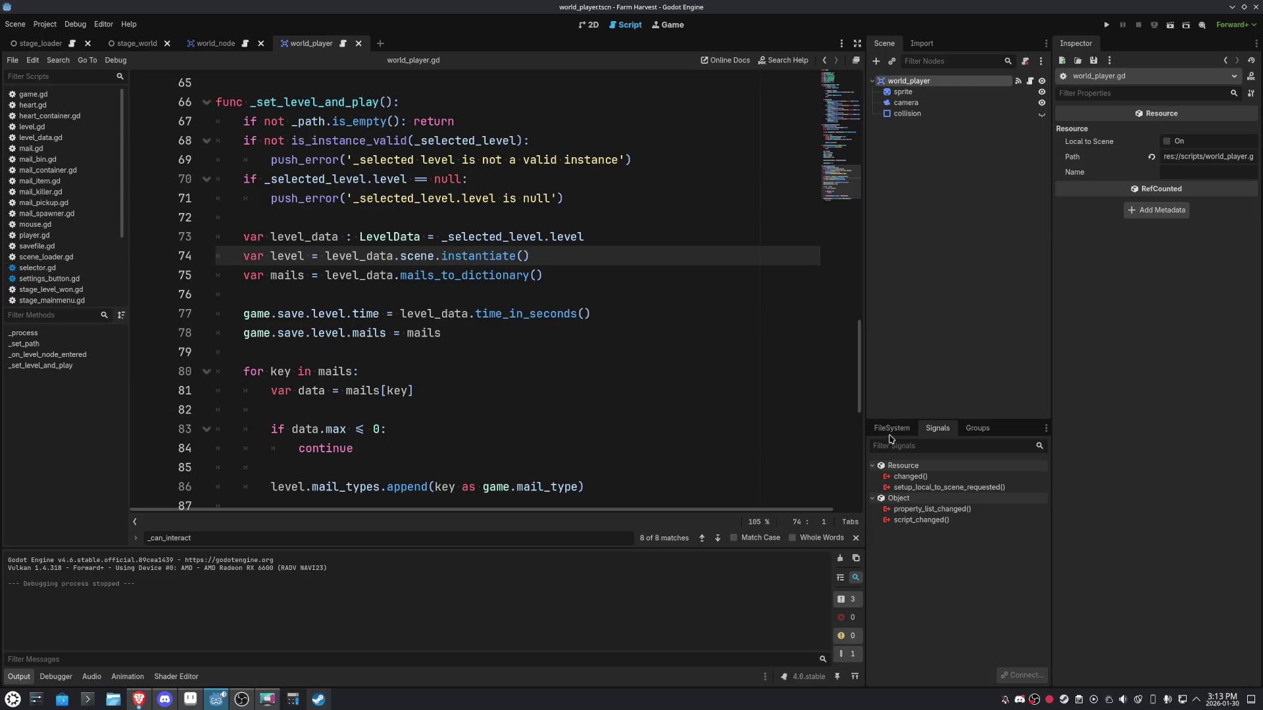
Collapse the levels, scenes, data and scripts folders in FileSystem to reveal the stages scenes.
click(890, 428)
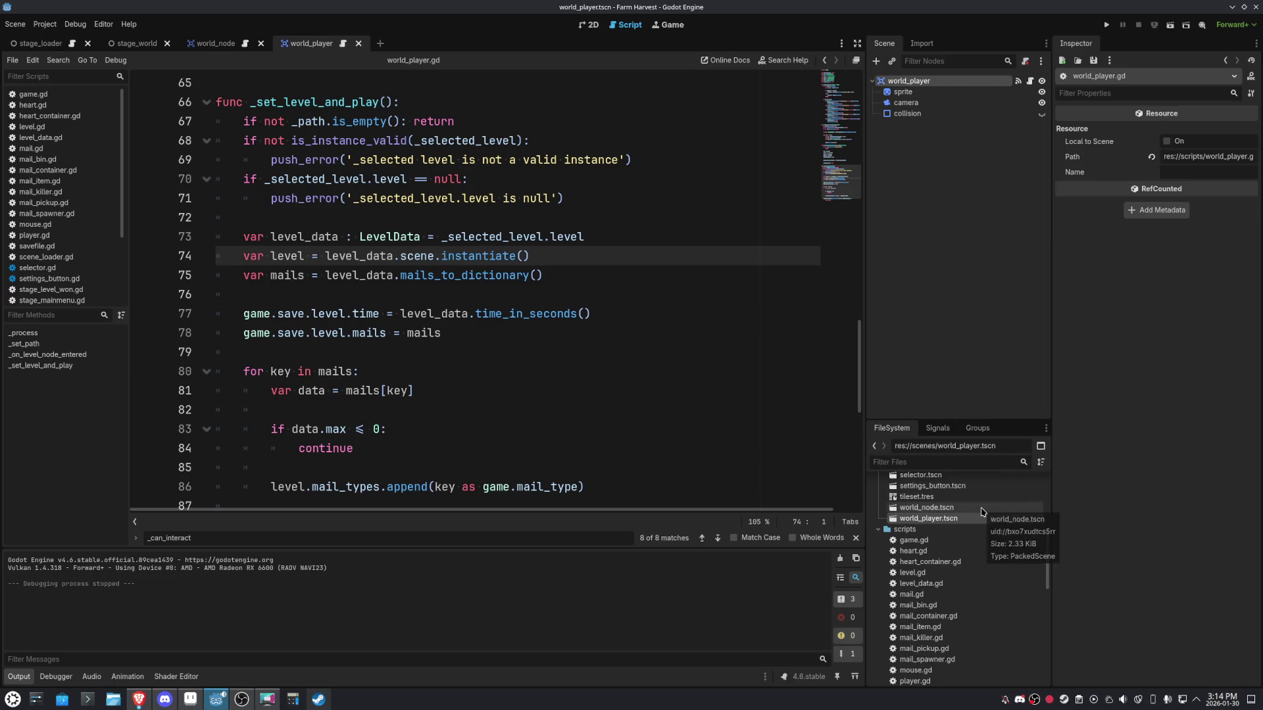
scroll(996, 520, up, 3)
scroll(996, 521, up, 1)
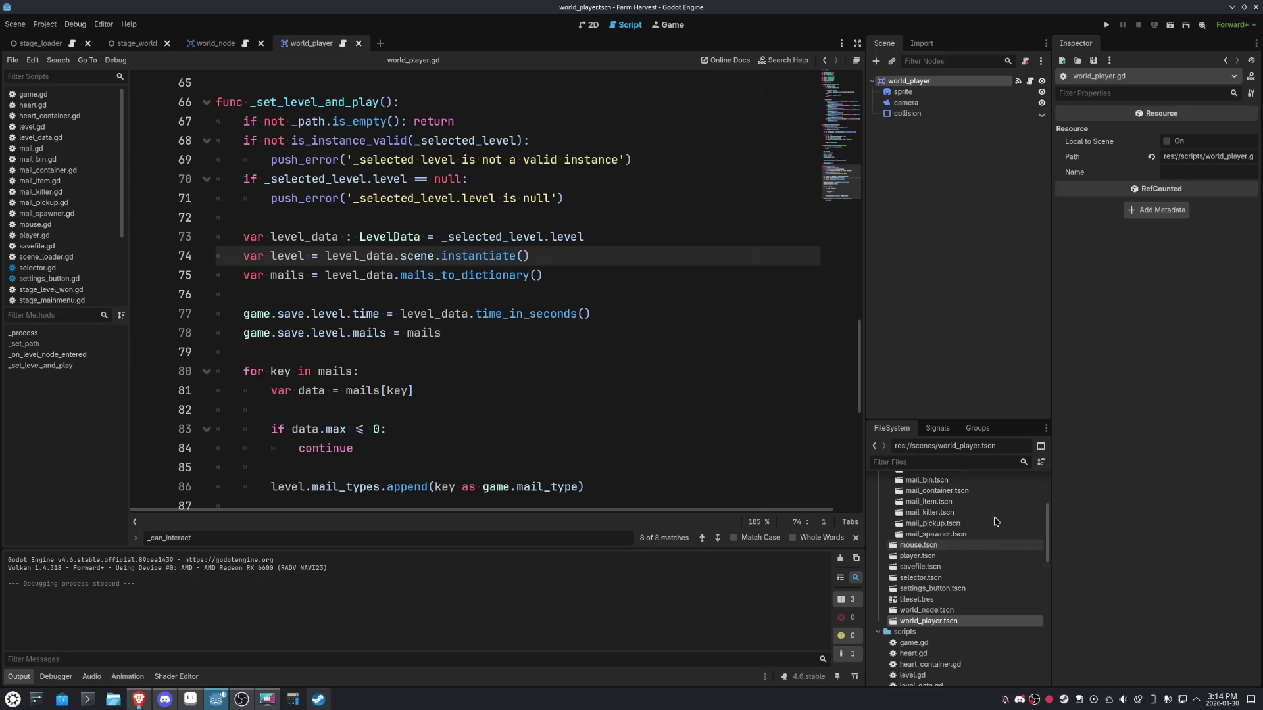
scroll(995, 521, down, 5)
scroll(996, 521, down, 2)
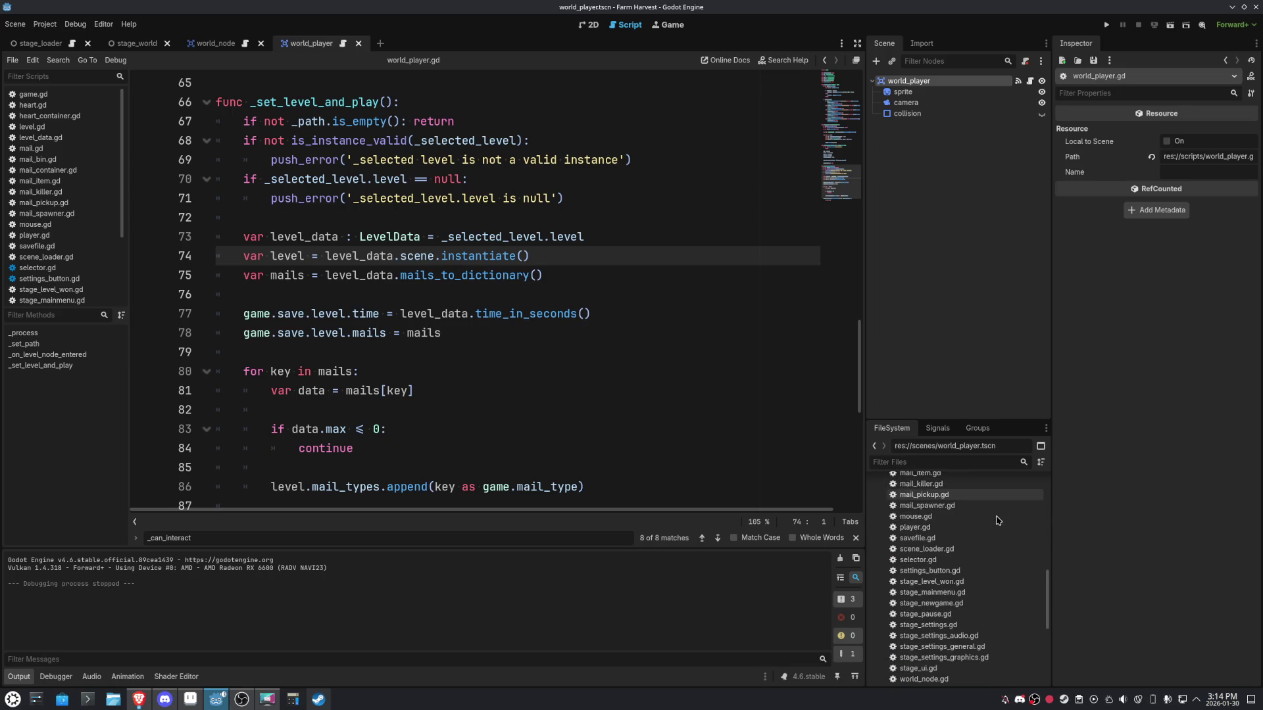
scroll(997, 520, down, 1)
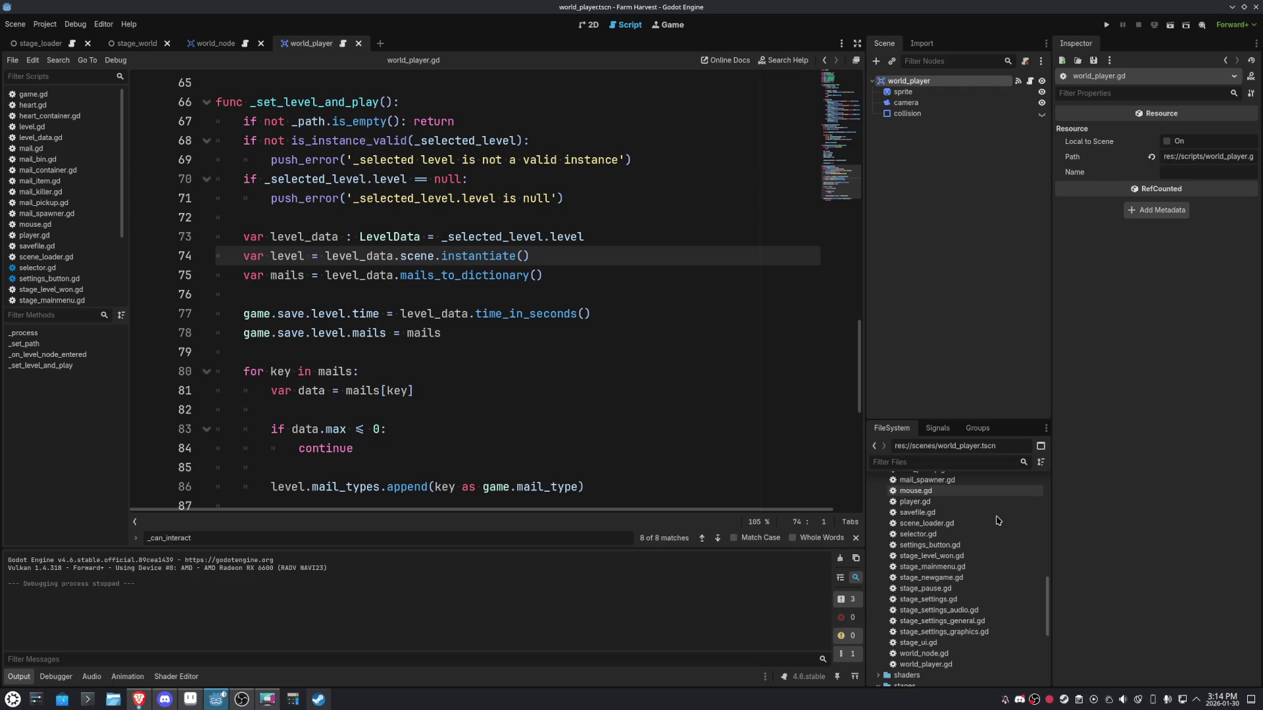
scroll(979, 565, up, 5)
scroll(975, 563, up, 10)
scroll(975, 563, up, 3)
scroll(975, 562, down, 5)
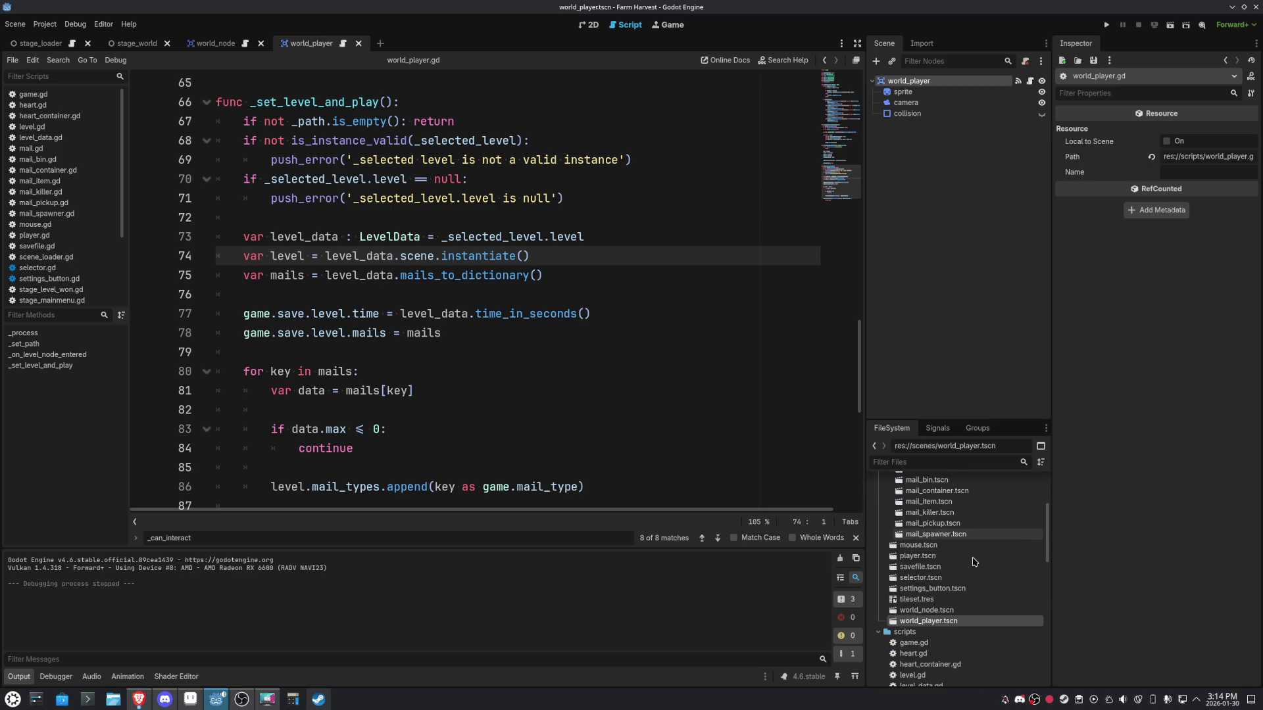
scroll(974, 562, up, 3)
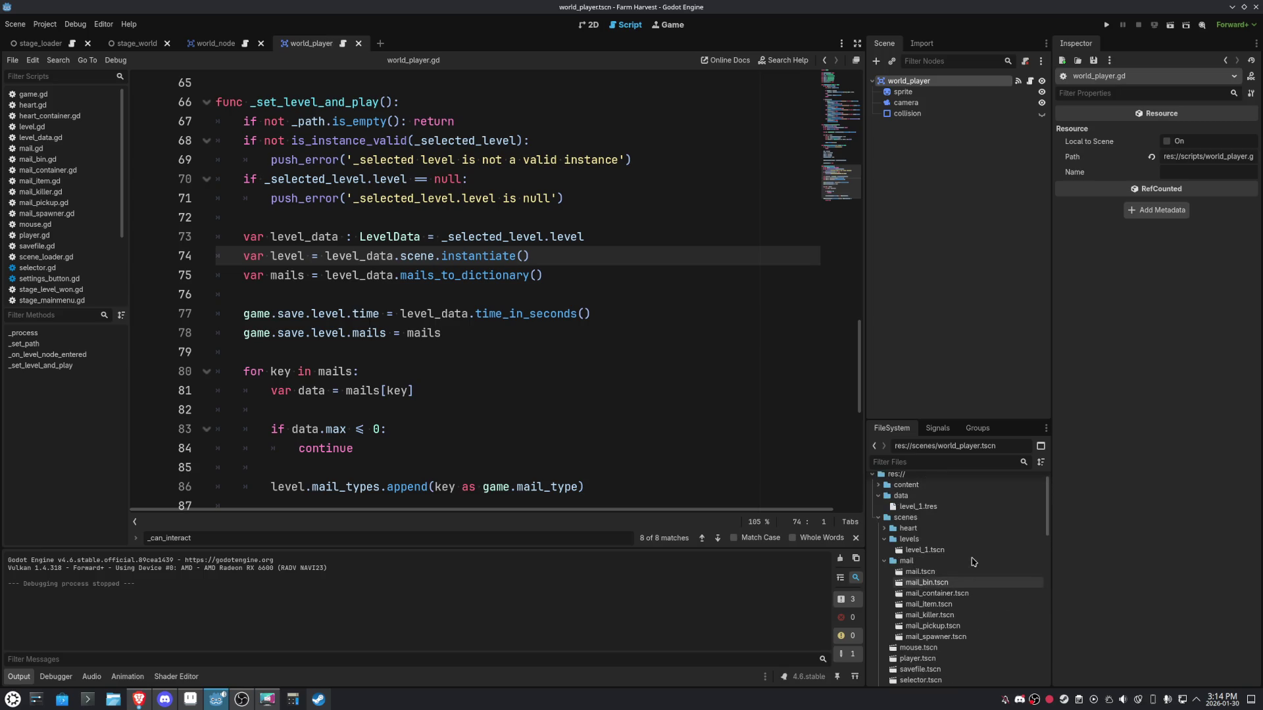
click(883, 540)
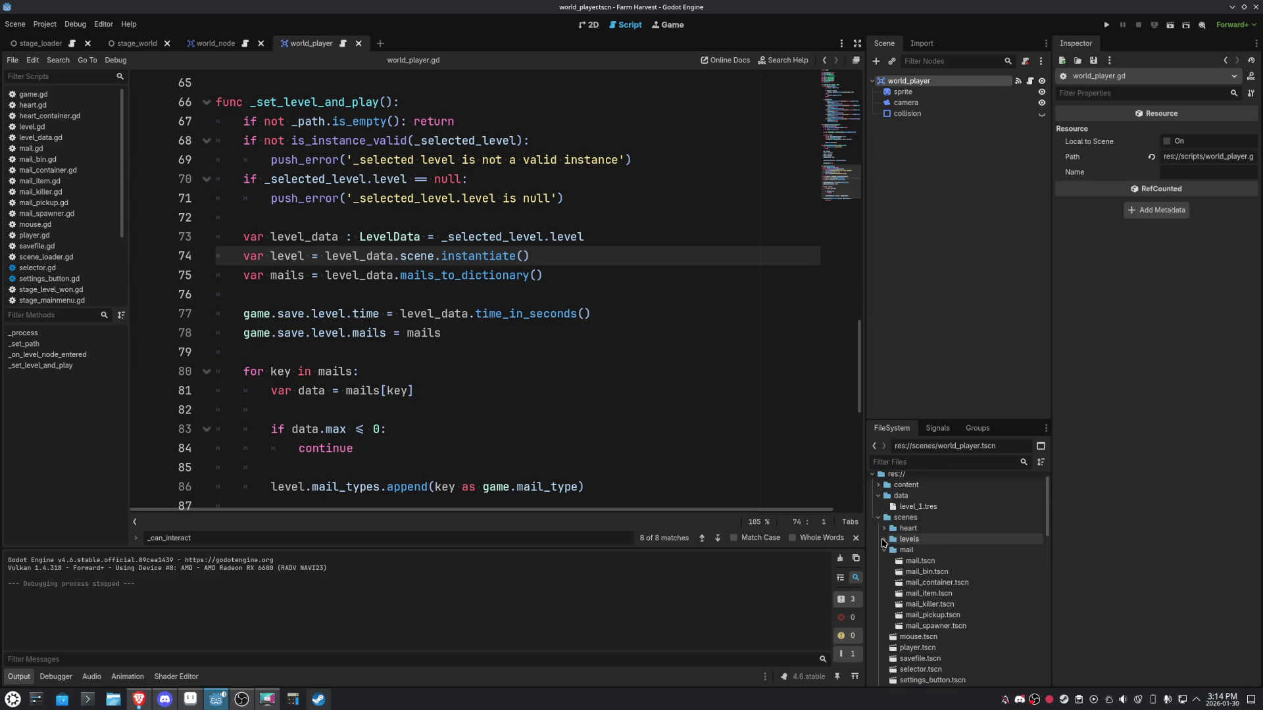
click(878, 517)
click(876, 497)
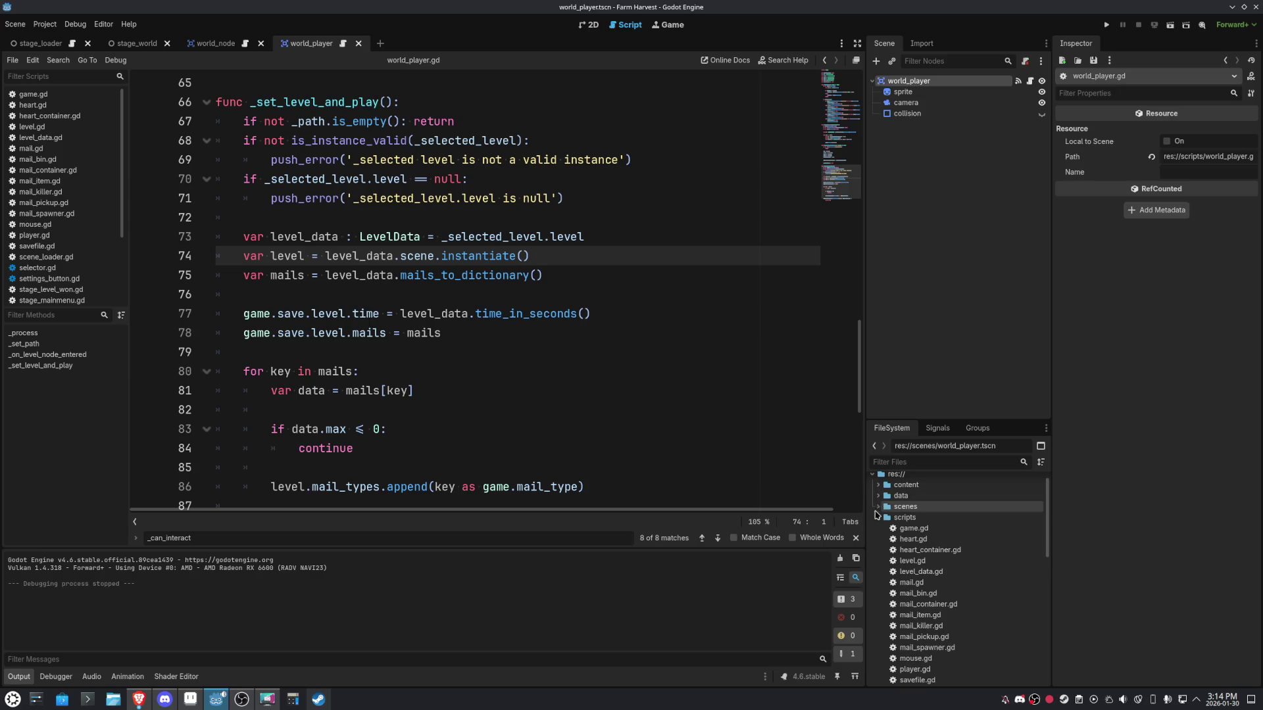
click(878, 518)
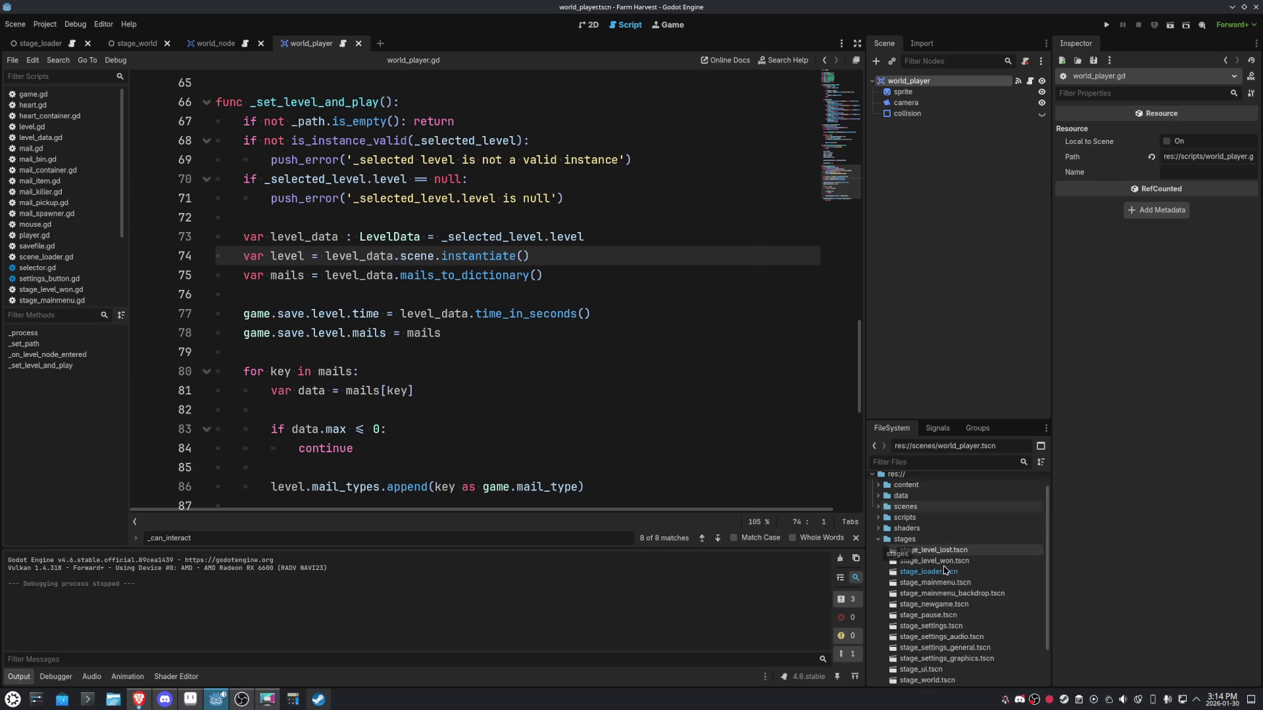
scroll(991, 582, down, 2)
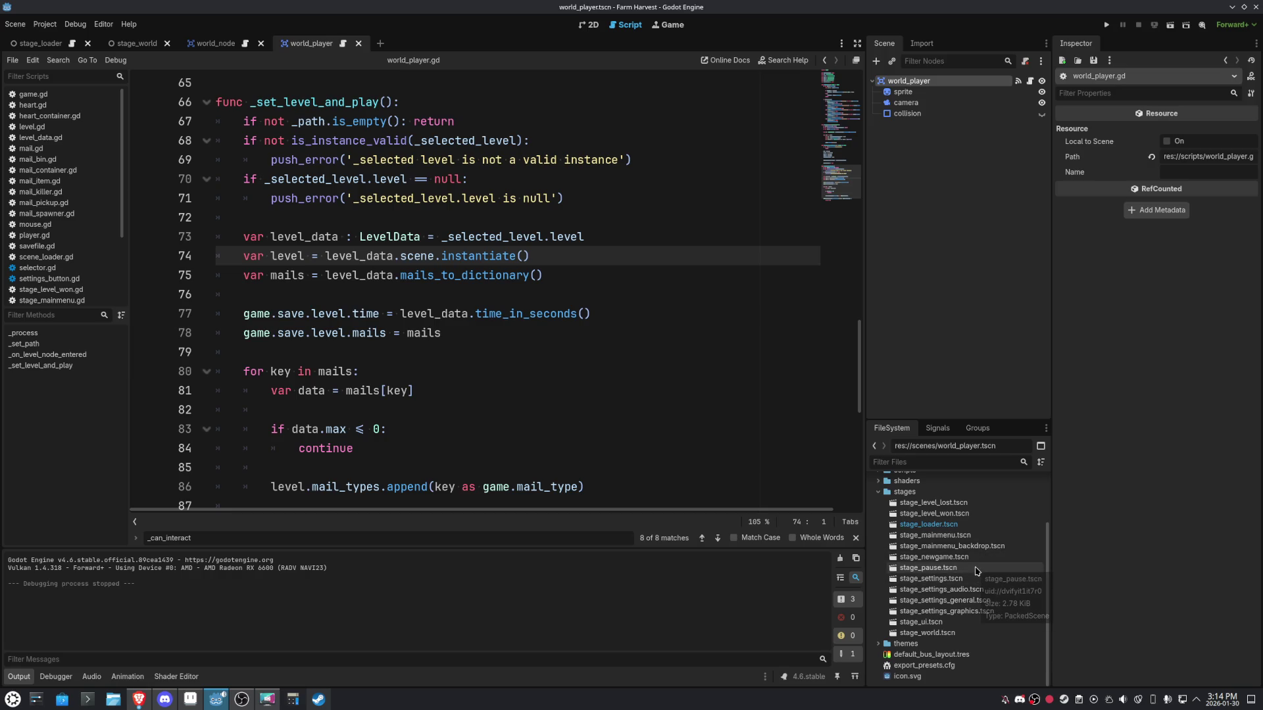
Open stage_level_won.tscn in 2D and inspect its button_container and title label.
double_click(978, 517)
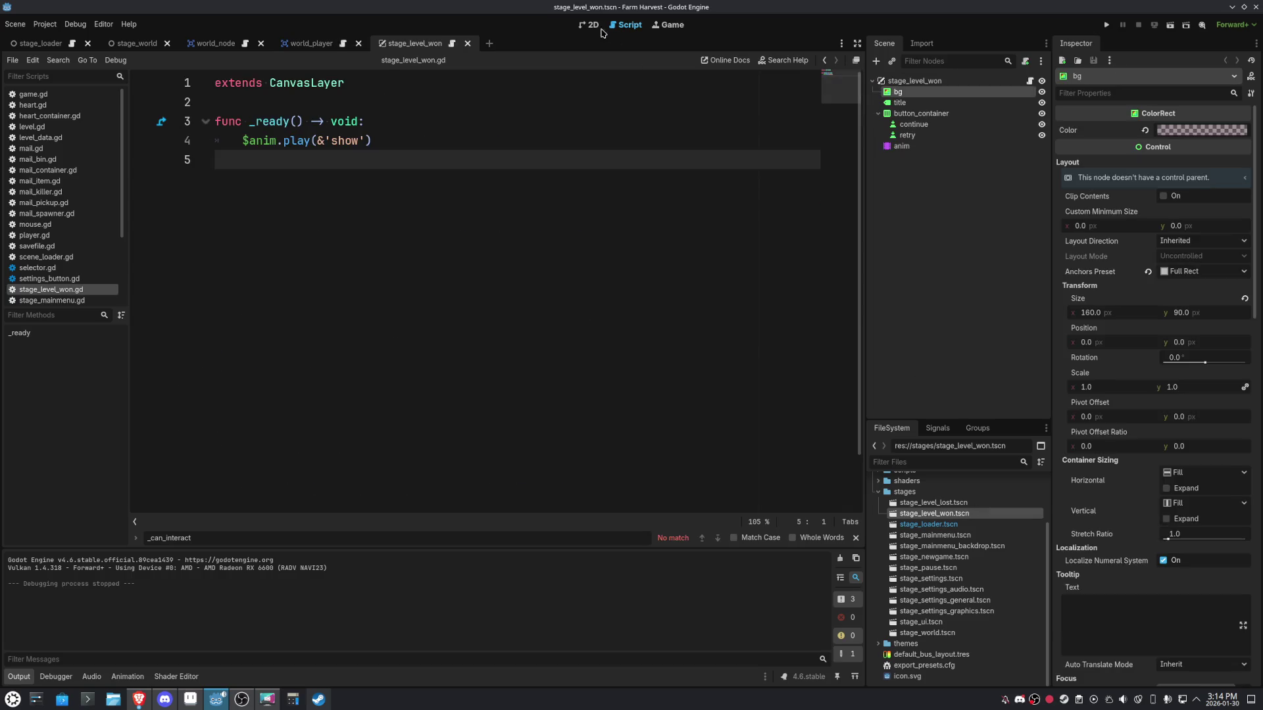
click(597, 27)
scroll(360, 303, up, 4)
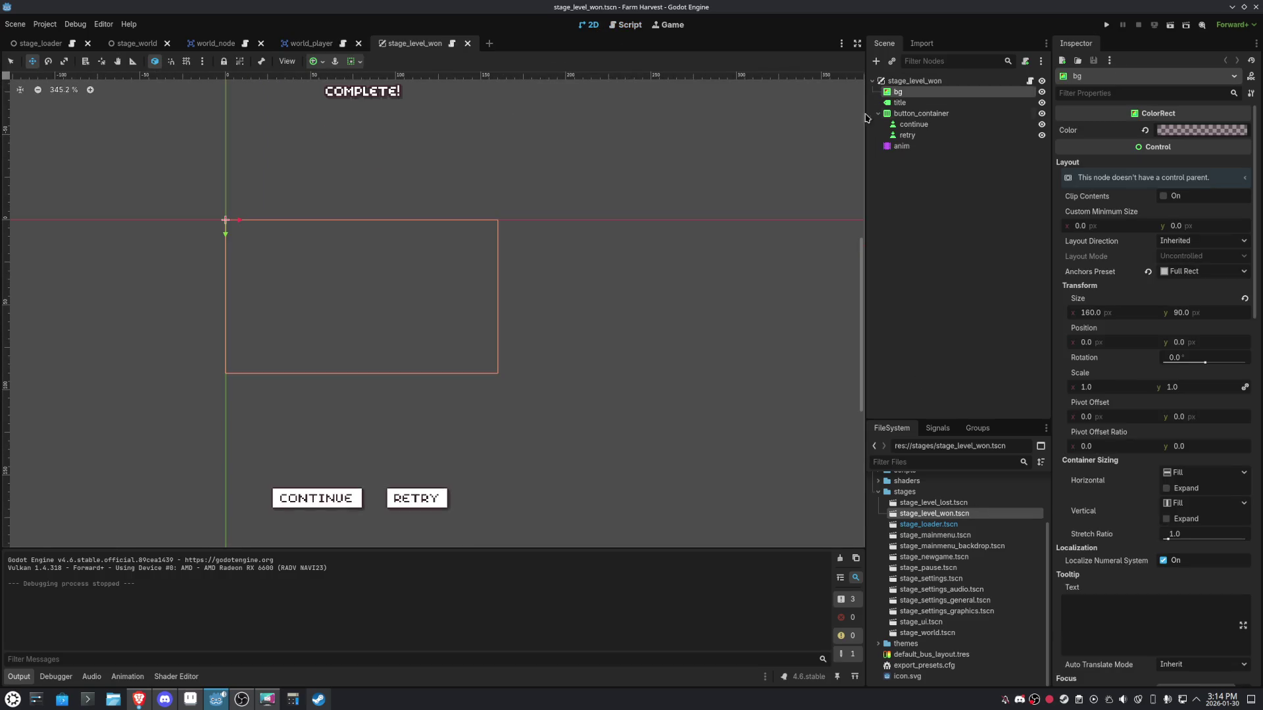
click(919, 113)
click(902, 103)
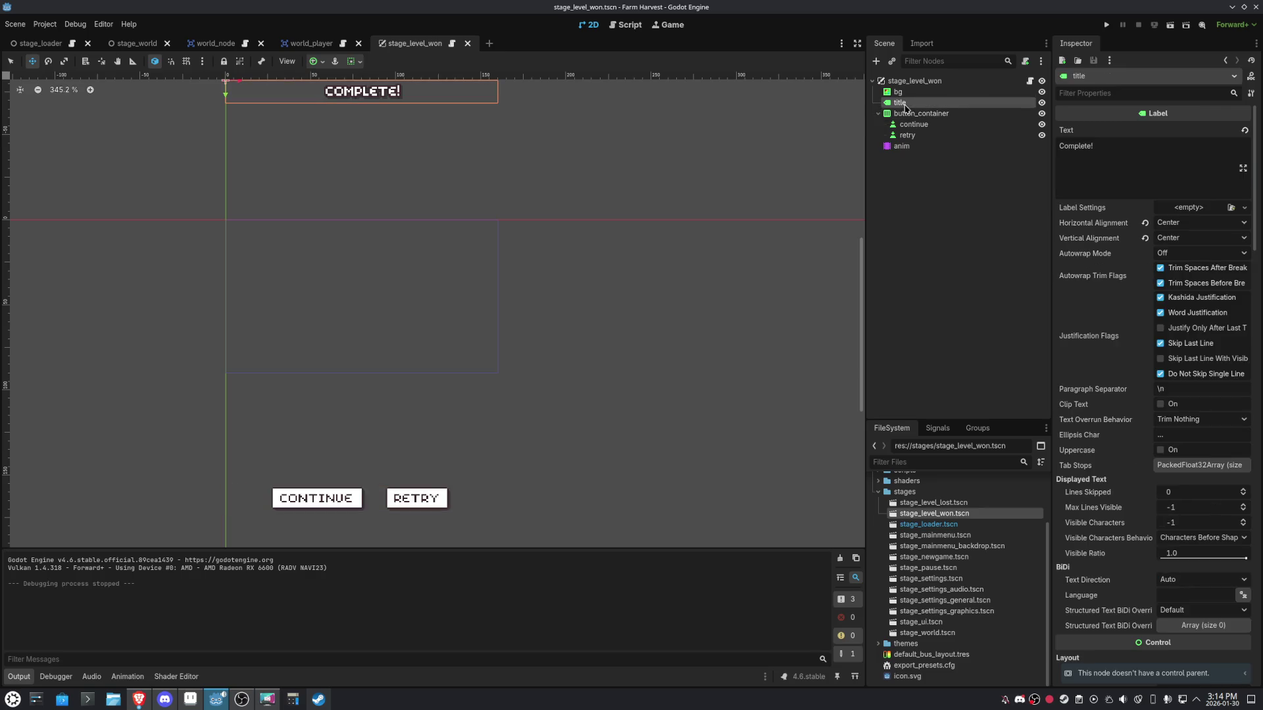
Preview the anim node's show animation at 0.5 s, fold button_container, and select the root.
click(901, 146)
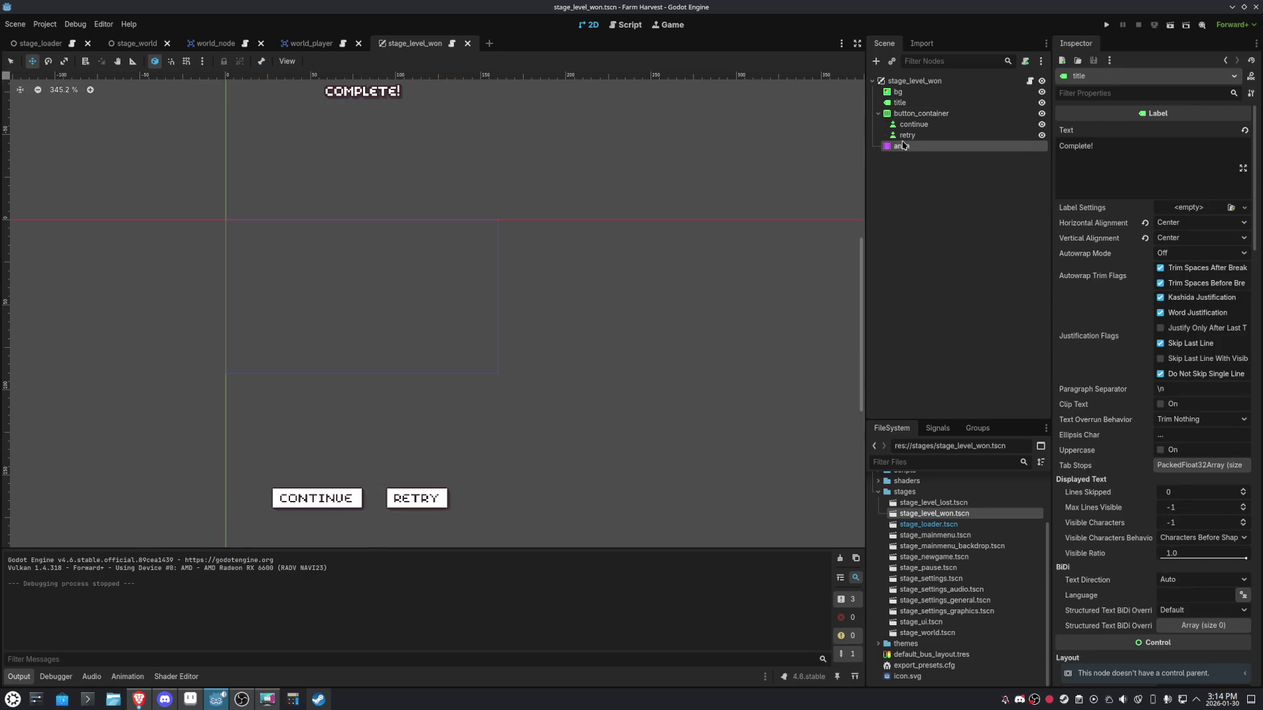
click(132, 534)
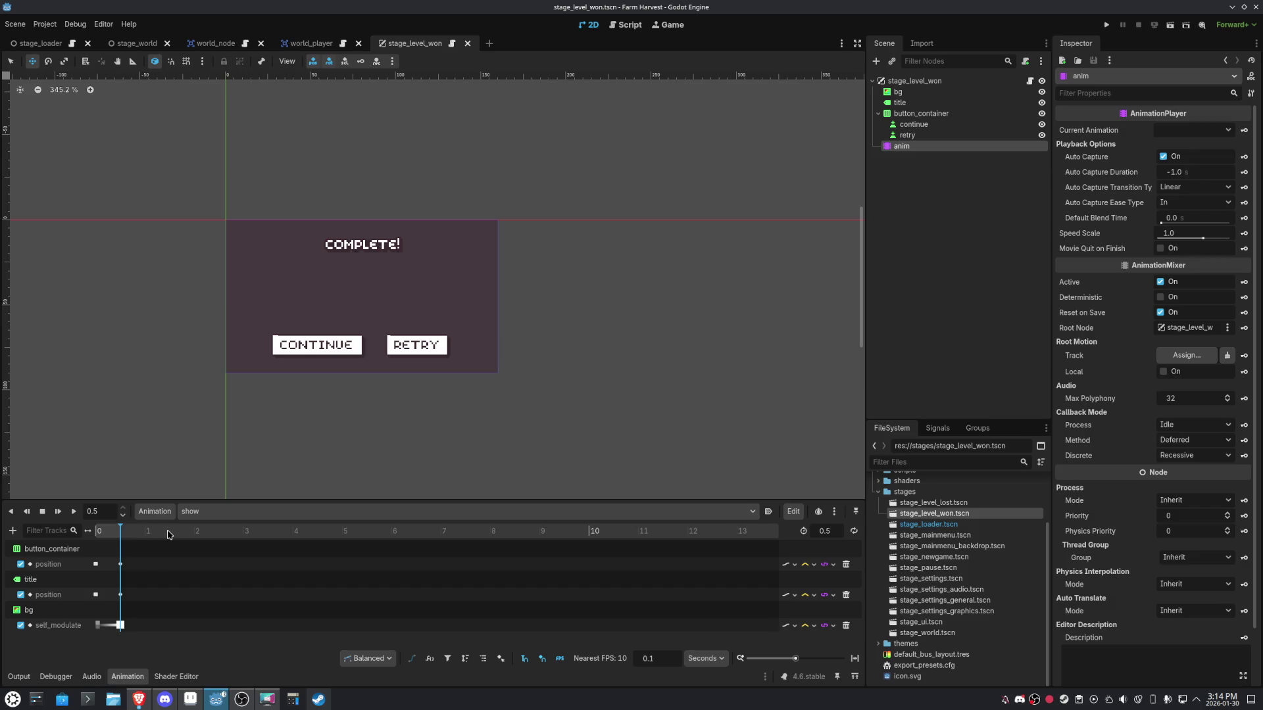
scroll(356, 315, up, 5)
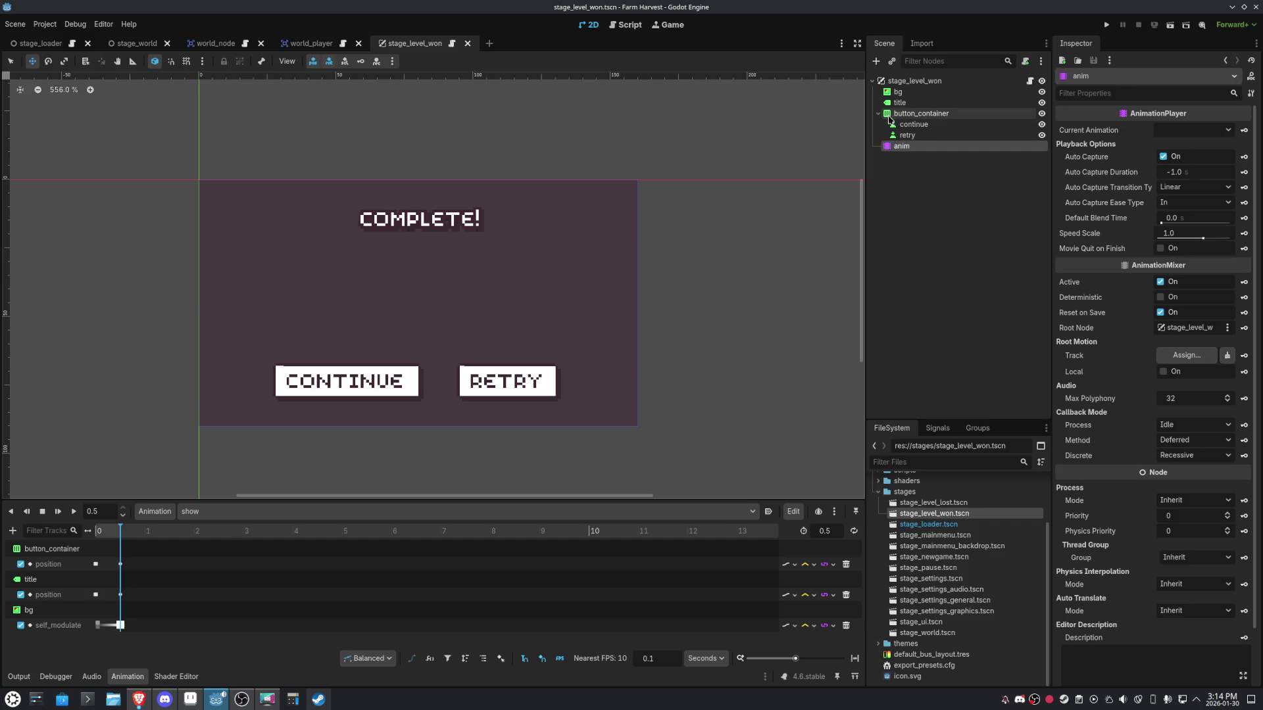
click(878, 113)
click(905, 80)
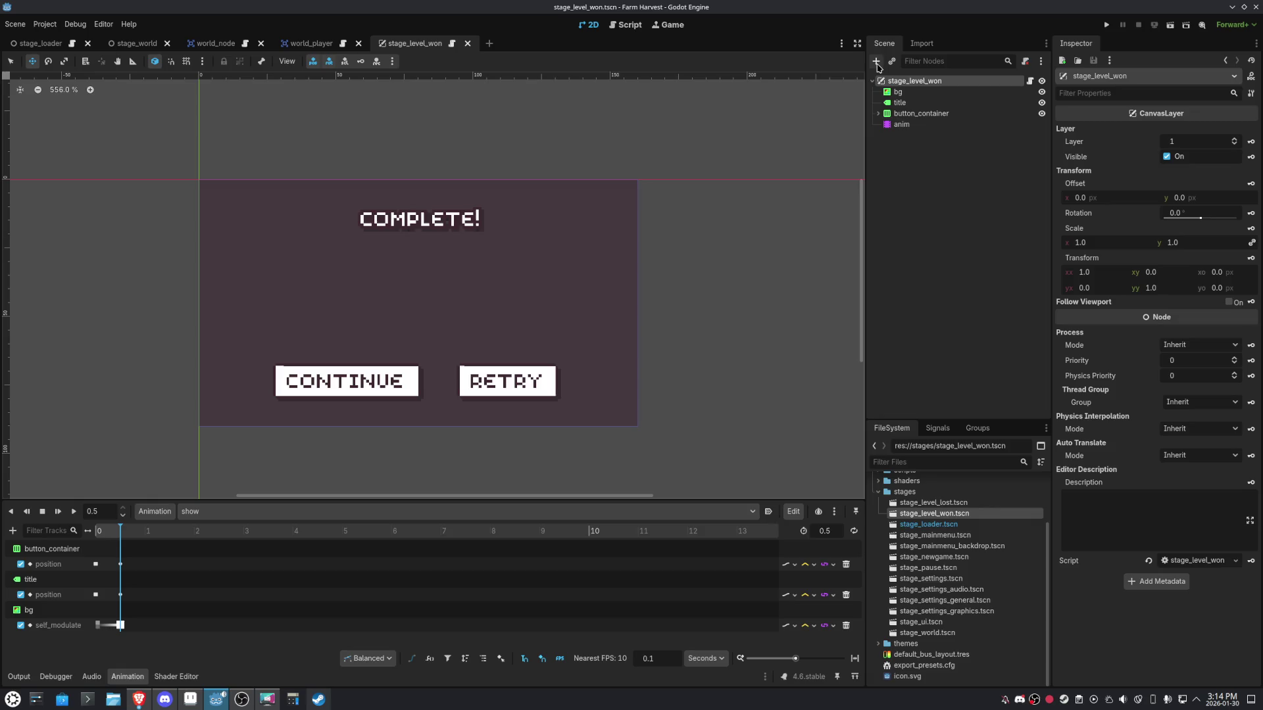
Add a VBoxContainer below the COMPLETE! title and widen it across the panel.
click(876, 60)
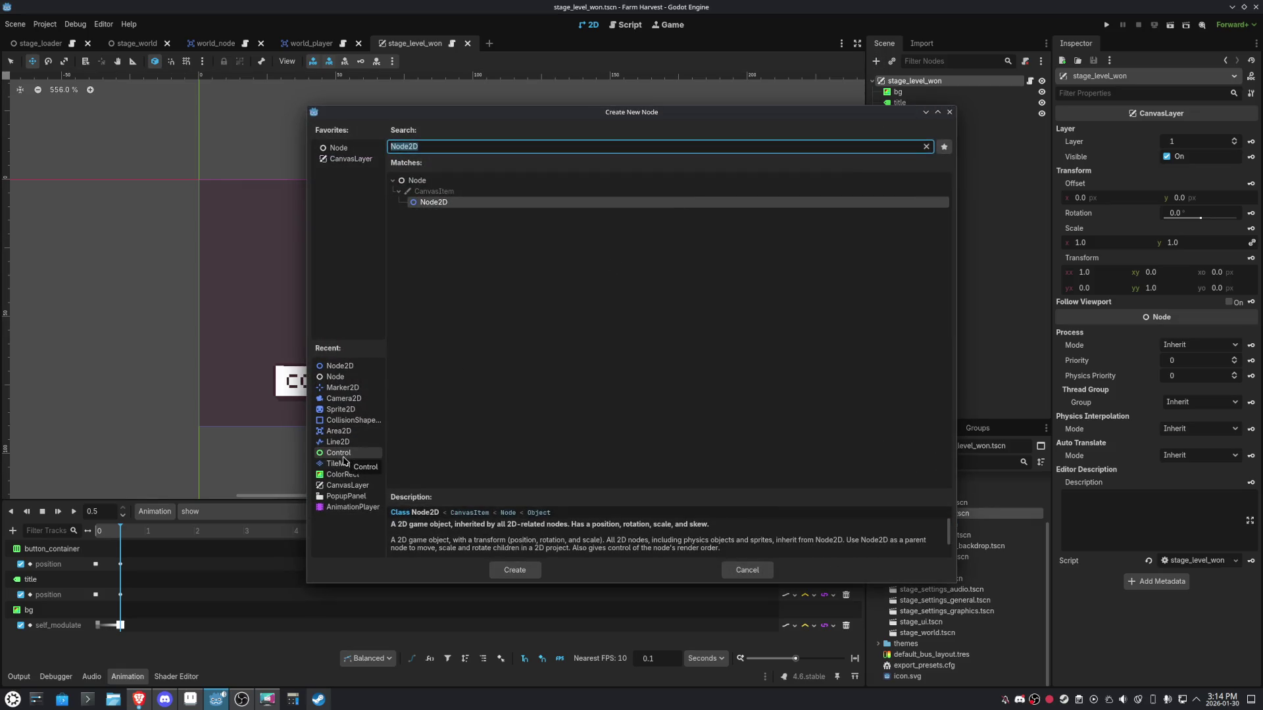
text(vb)
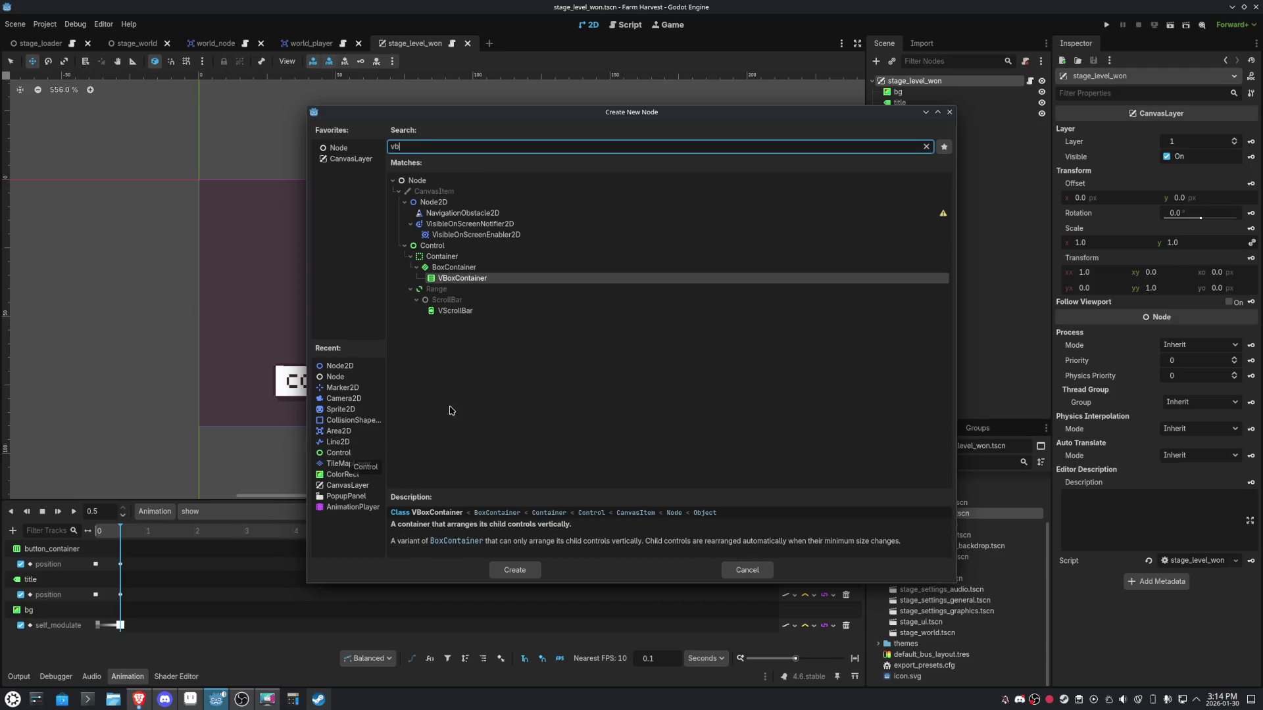
double_click(462, 279)
mouse_move(248, 240)
mouse_down()
mouse_move(273, 302)
mouse_move(263, 306)
mouse_up()
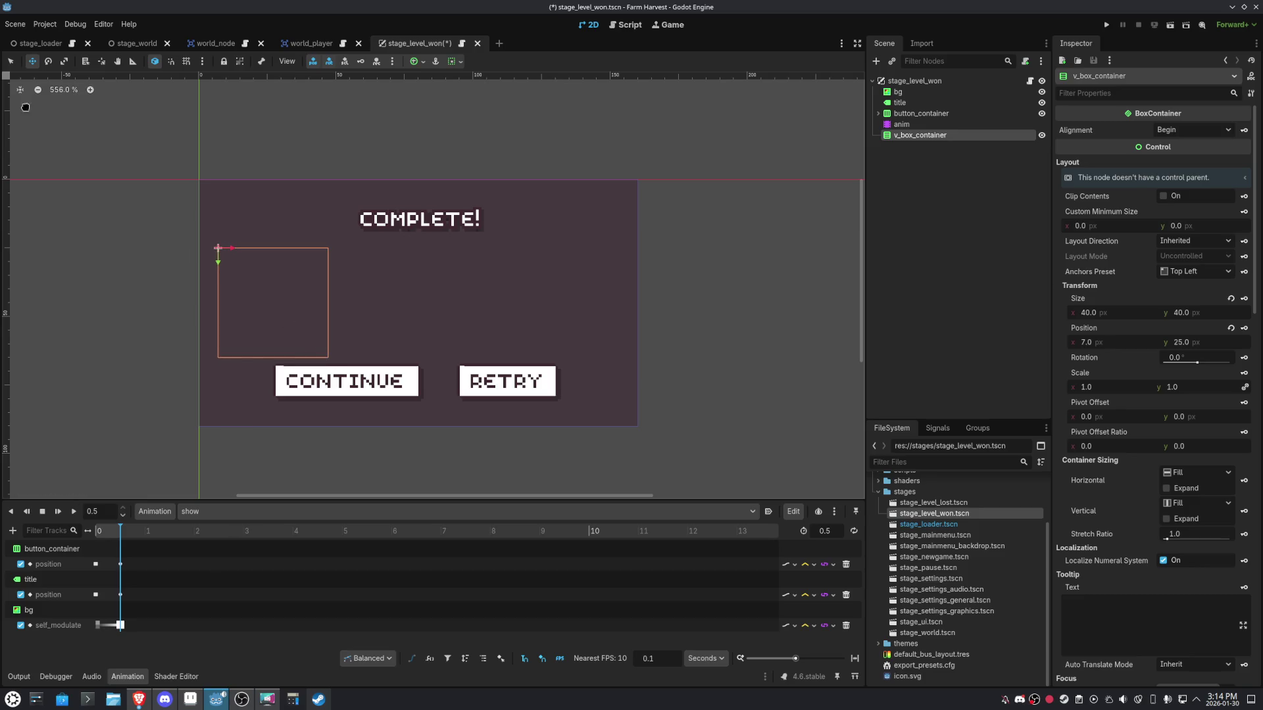
click(11, 62)
drag(330, 360, 624, 350)
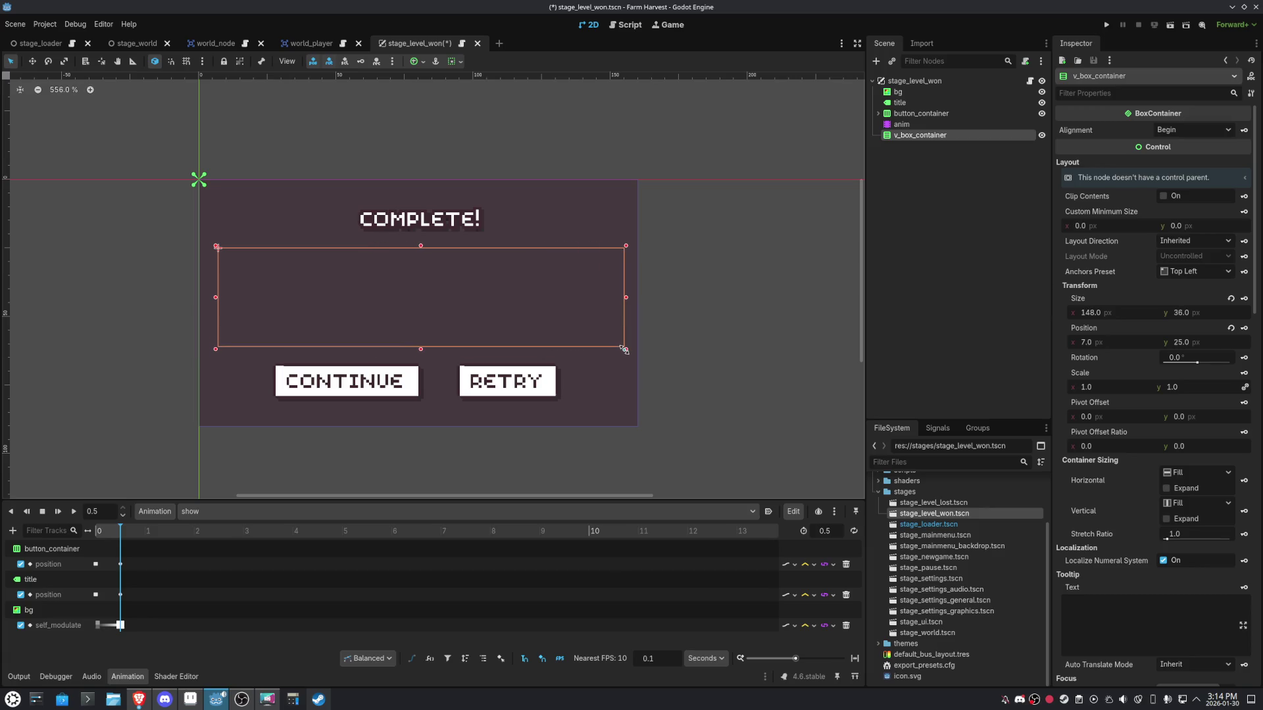
Anchor the container HCenter Wide, fit its height above the buttons, and order it above button_container.
click(421, 62)
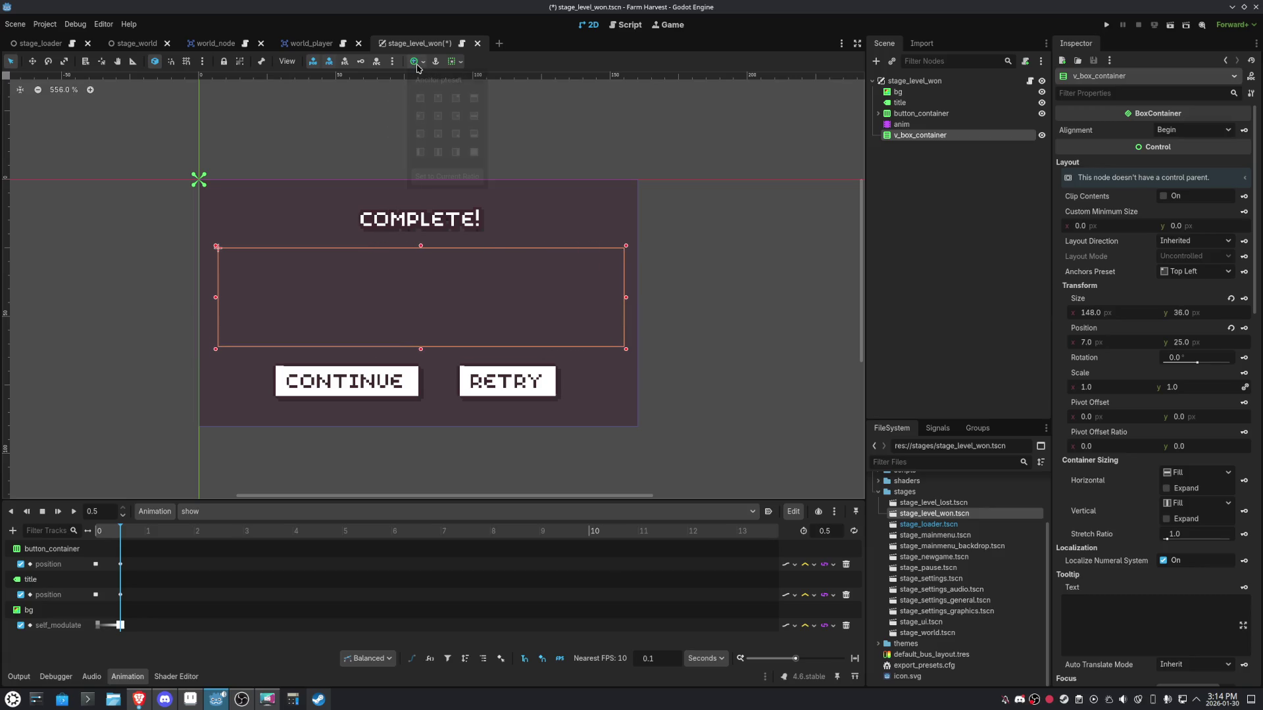
click(474, 134)
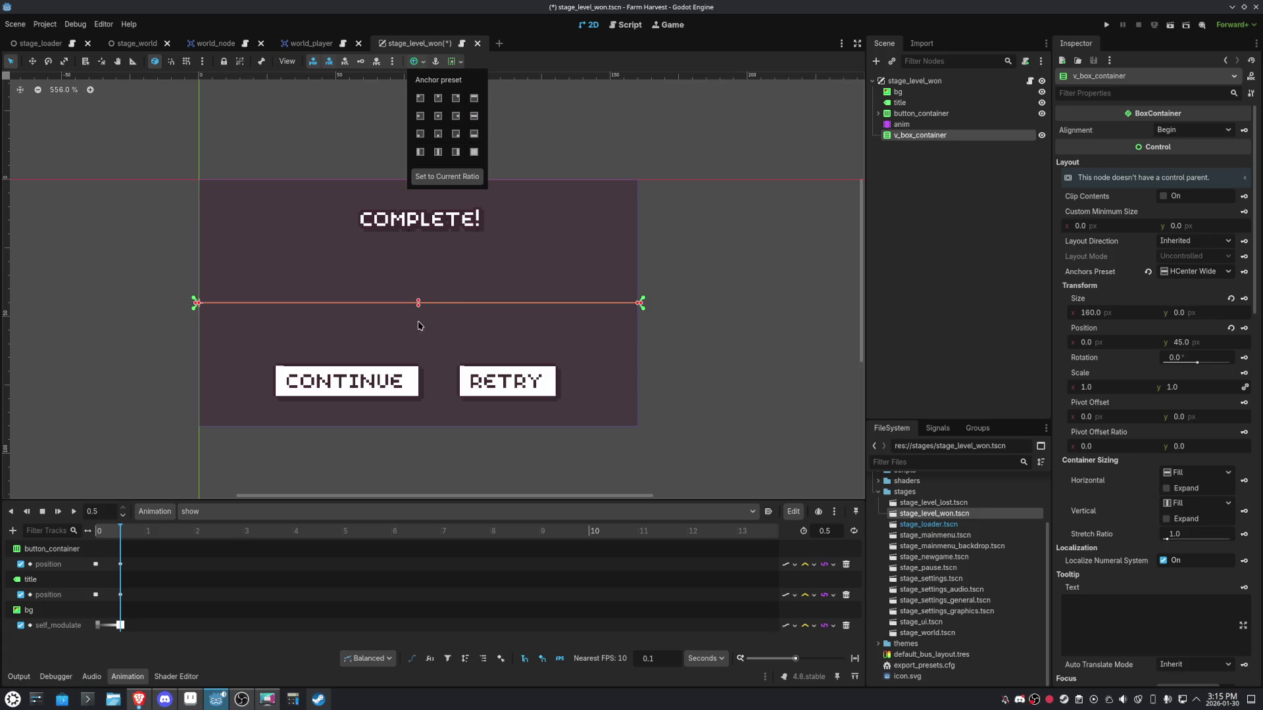
click(420, 315)
drag(418, 303, 418, 356)
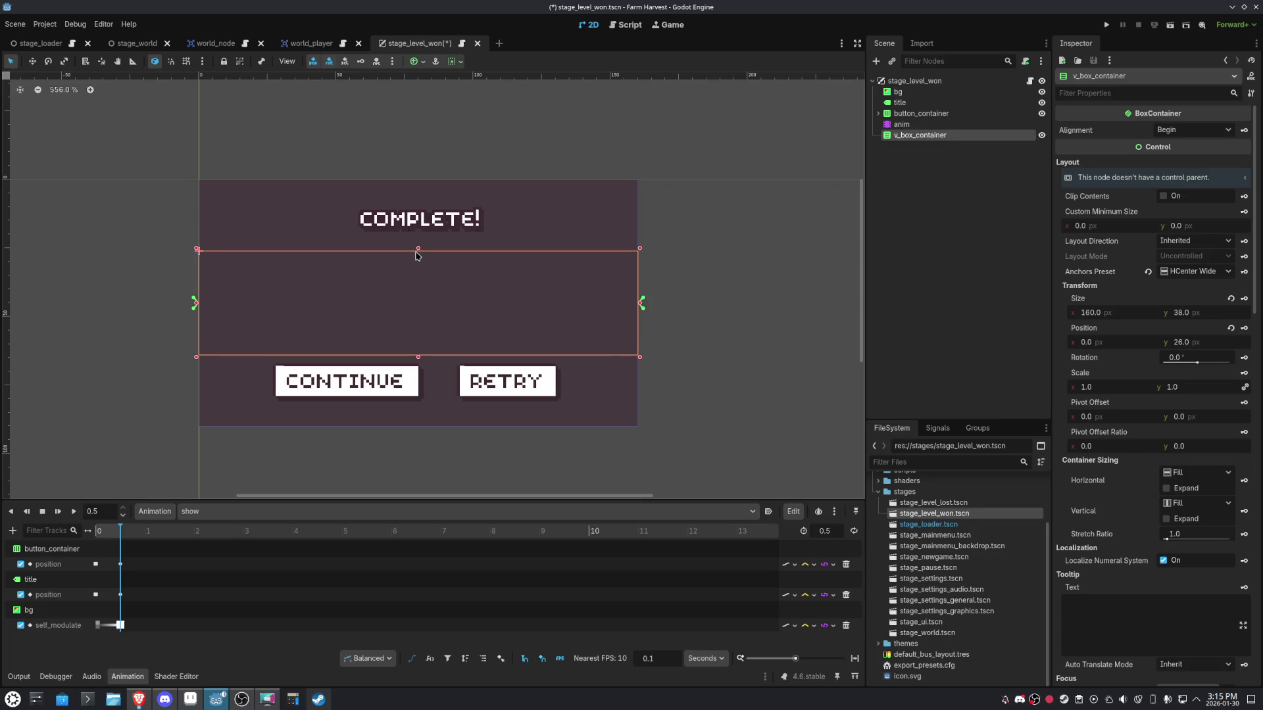
drag(418, 249, 417, 241)
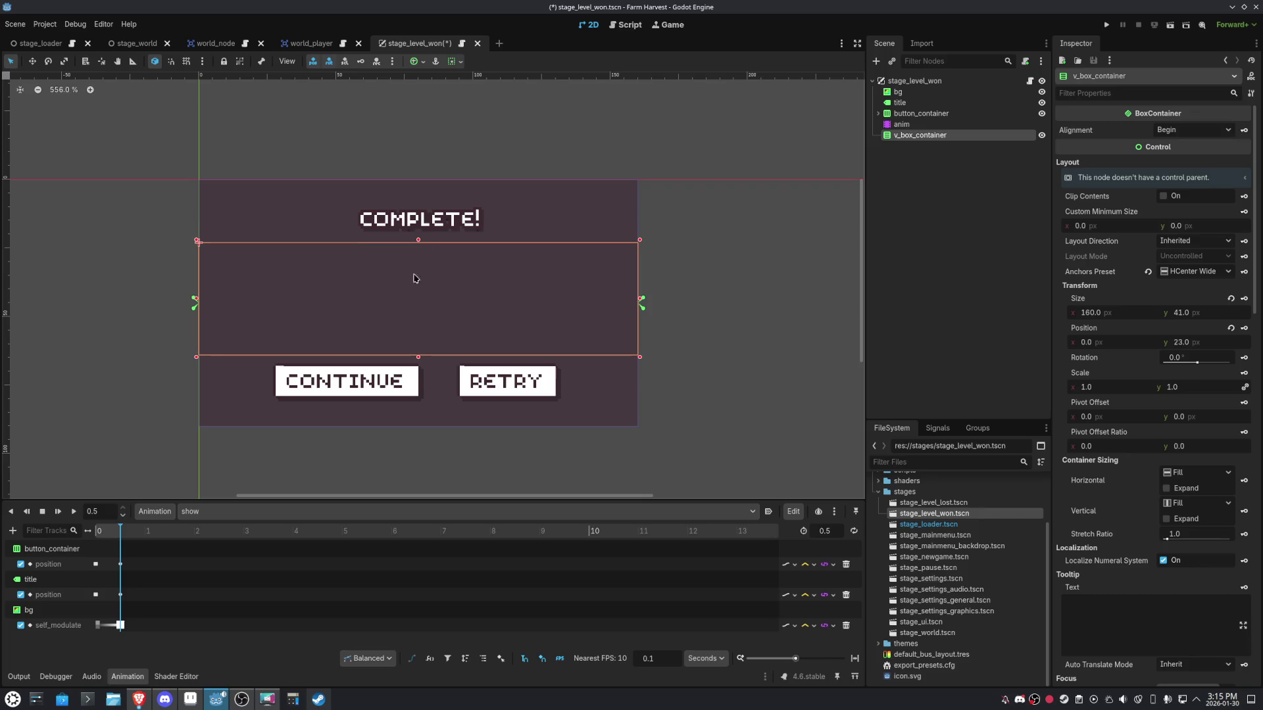
drag(418, 356, 418, 351)
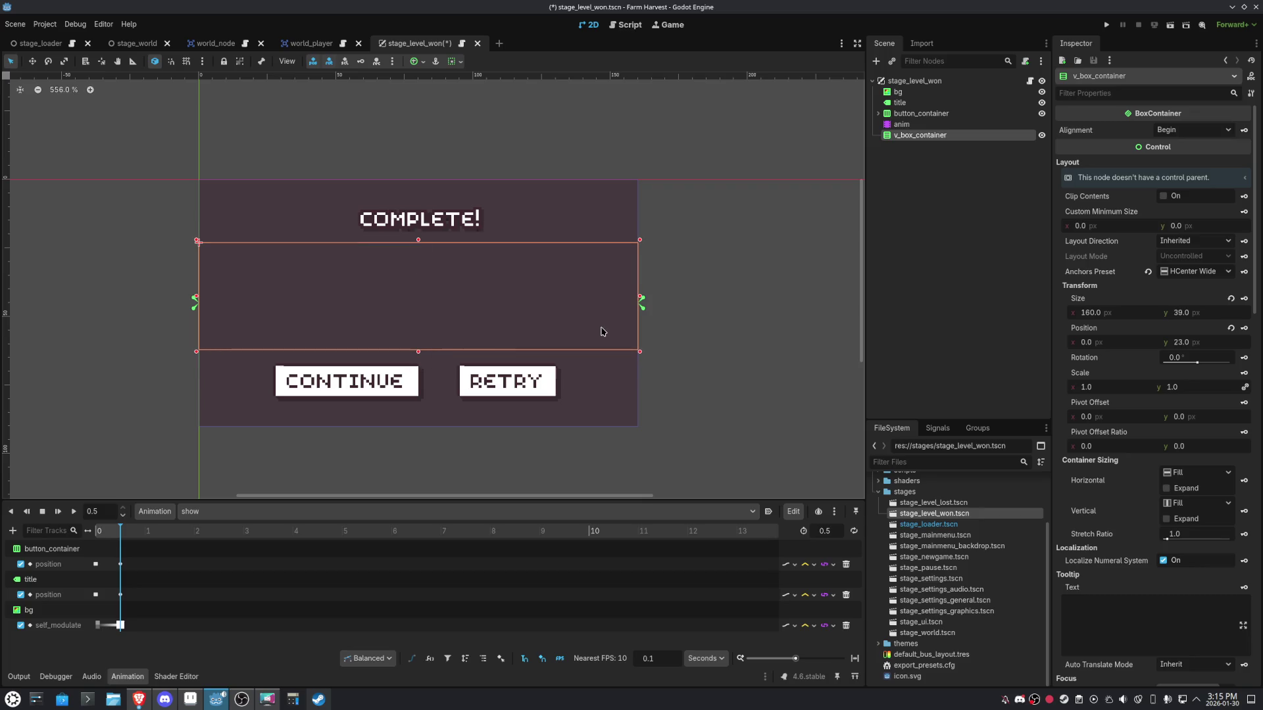
drag(891, 141, 894, 115)
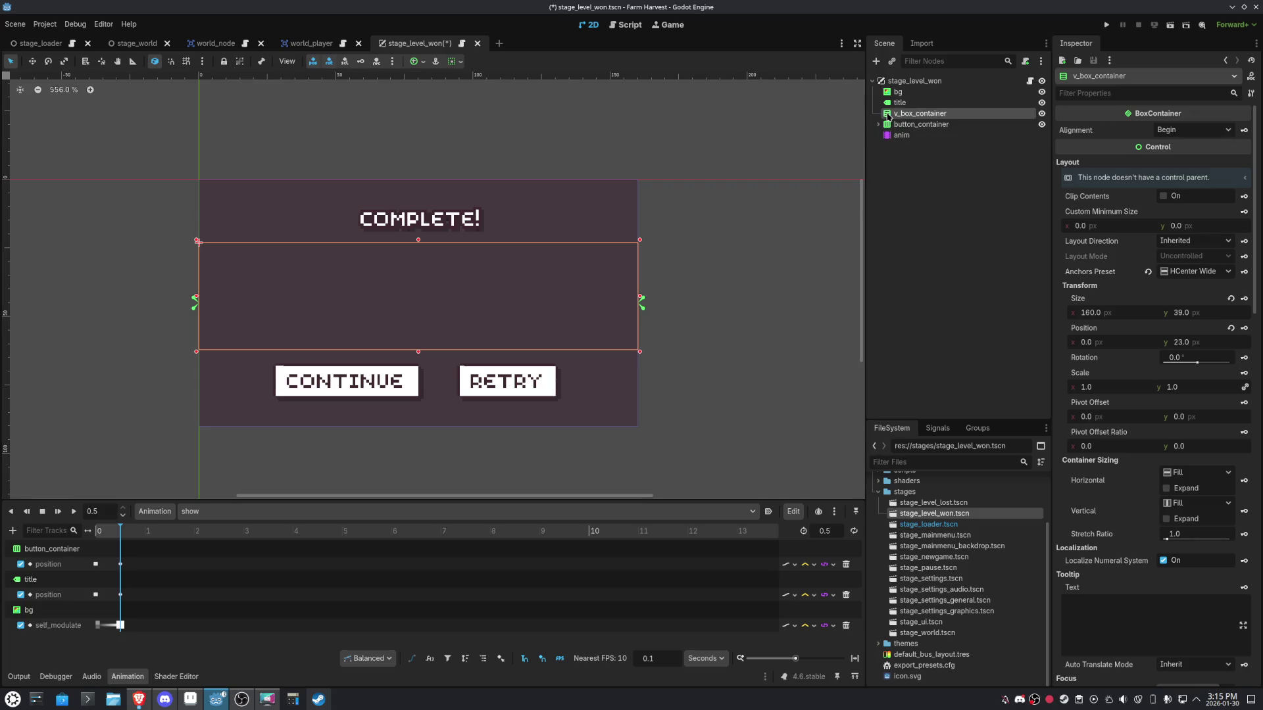
Save the scene and add two HBoxContainers inside v_box_container.
key(ctrl+s)
click(875, 61)
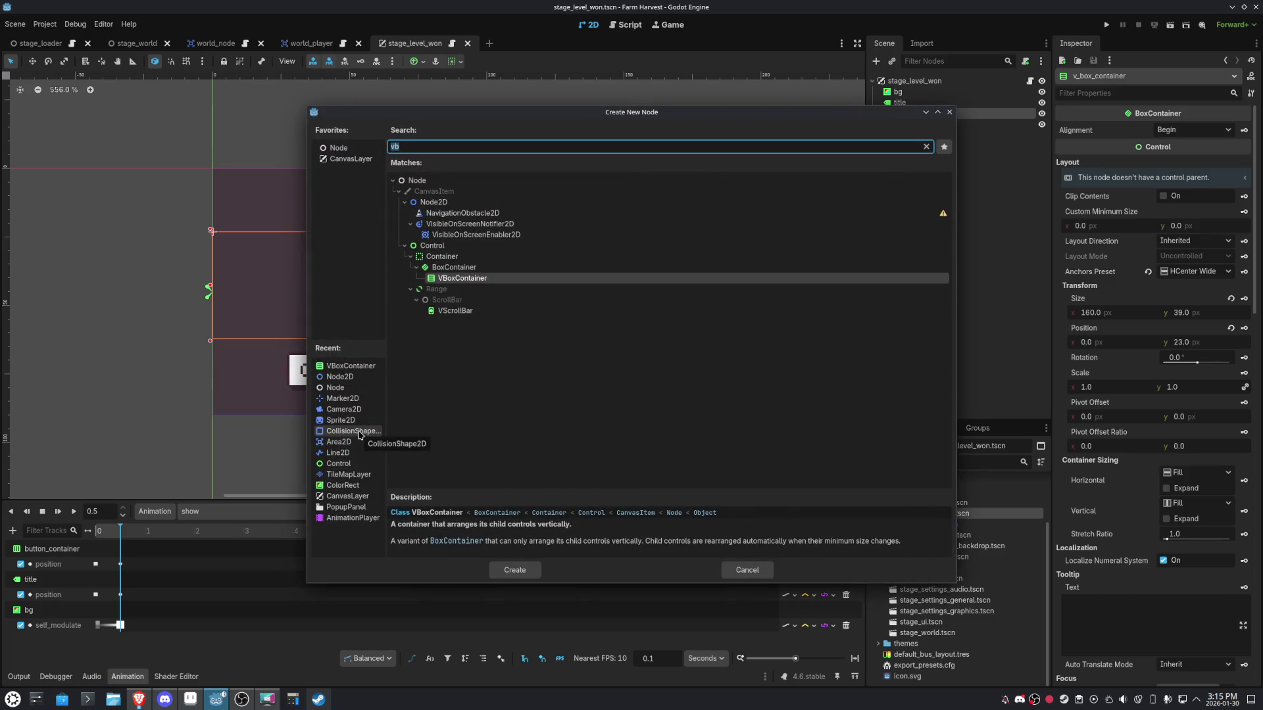
text(hb)
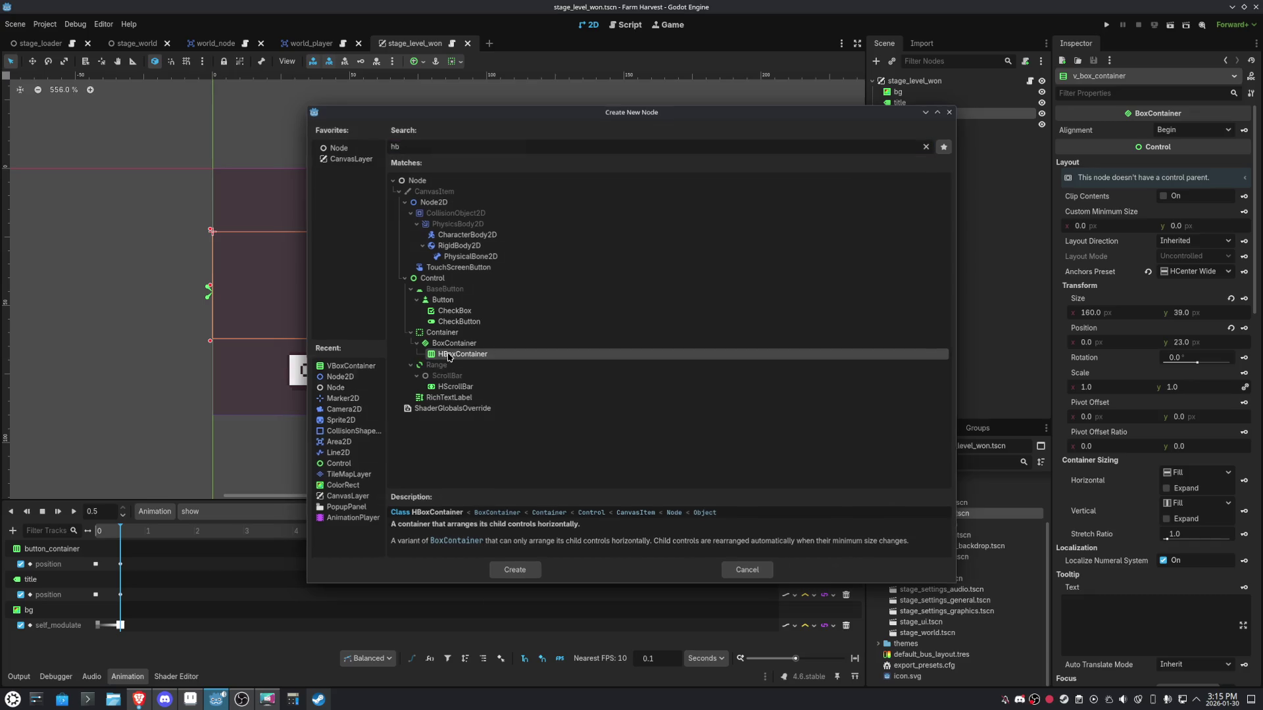
double_click(447, 355)
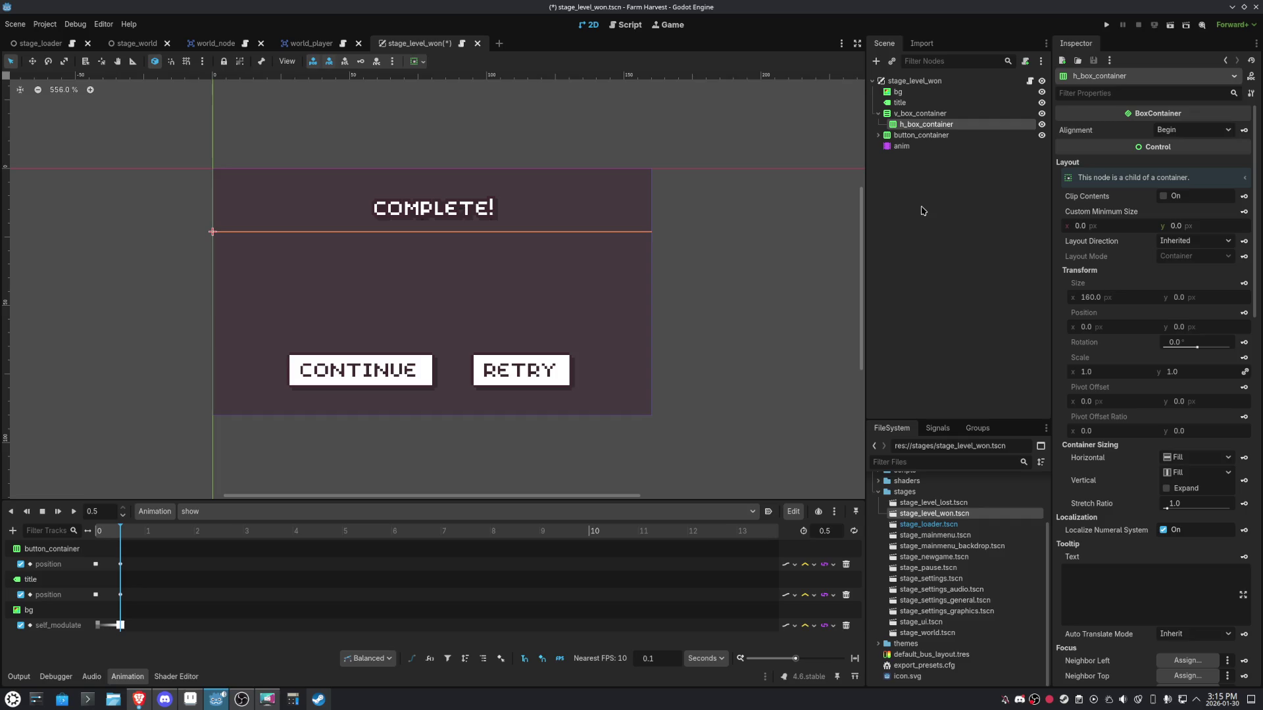
key(ctrl+d)
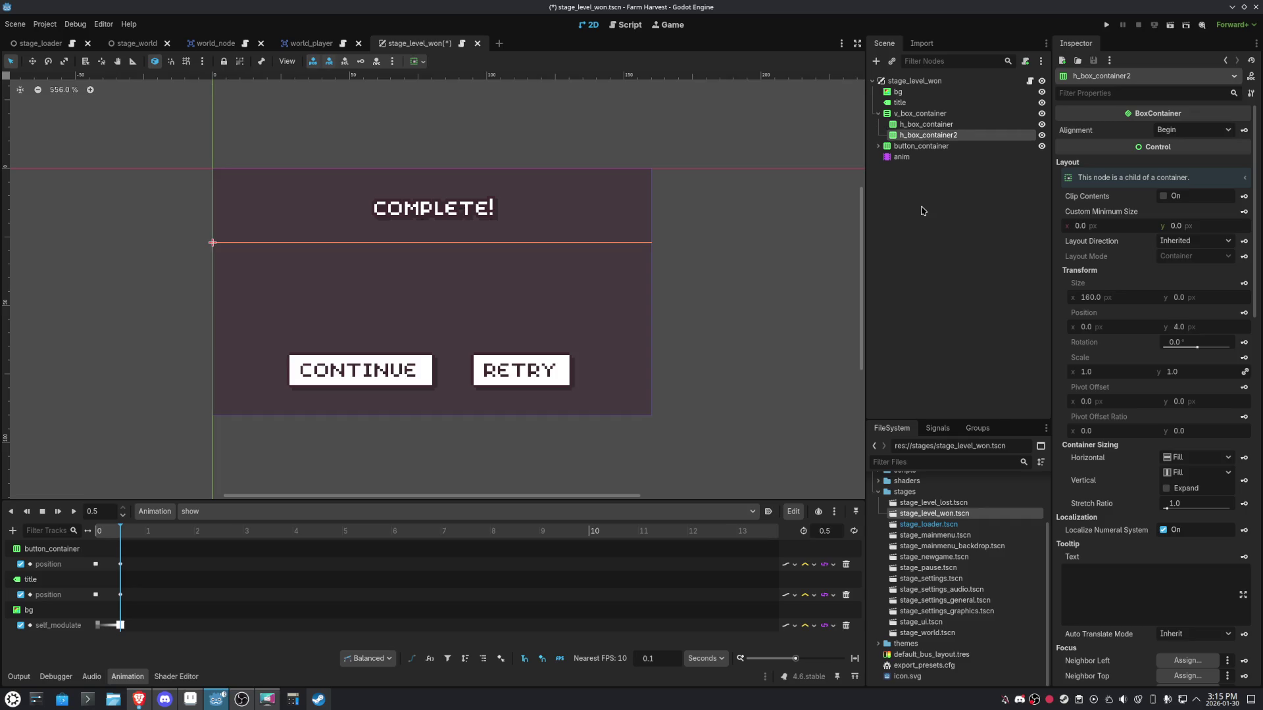
Set v_box_container's Alignment to Center.
click(920, 114)
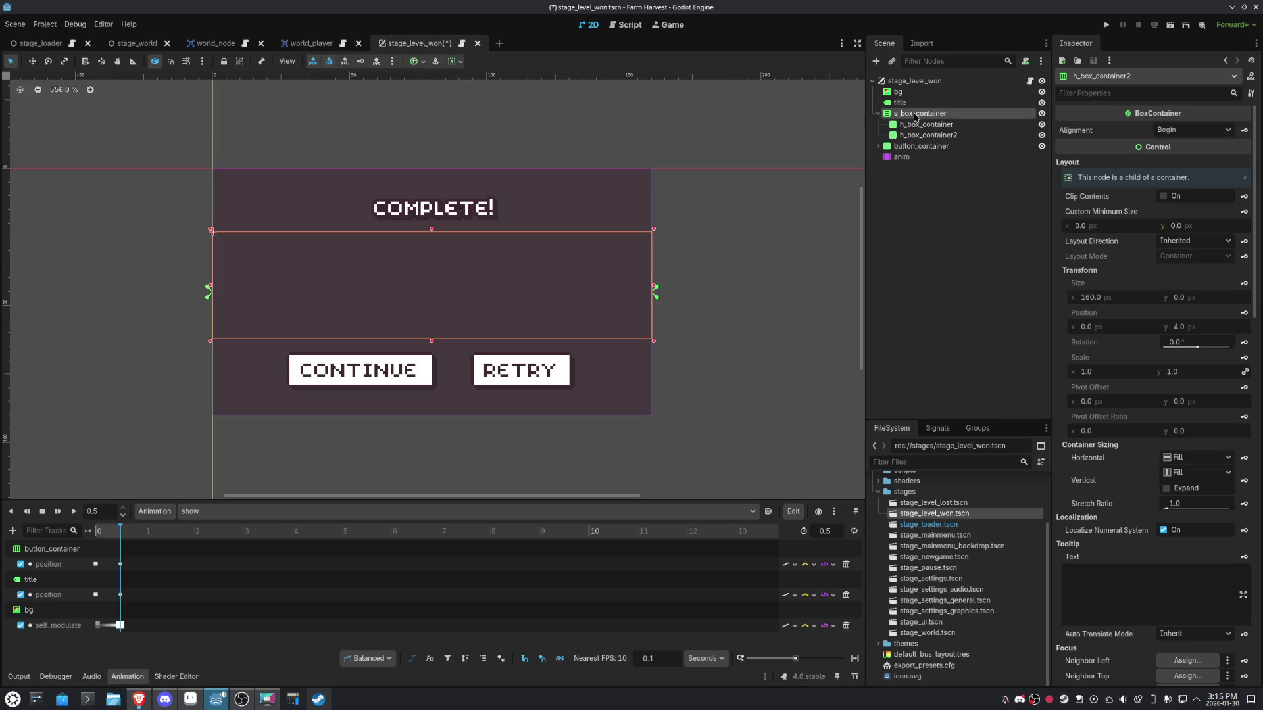
click(1203, 132)
click(1183, 158)
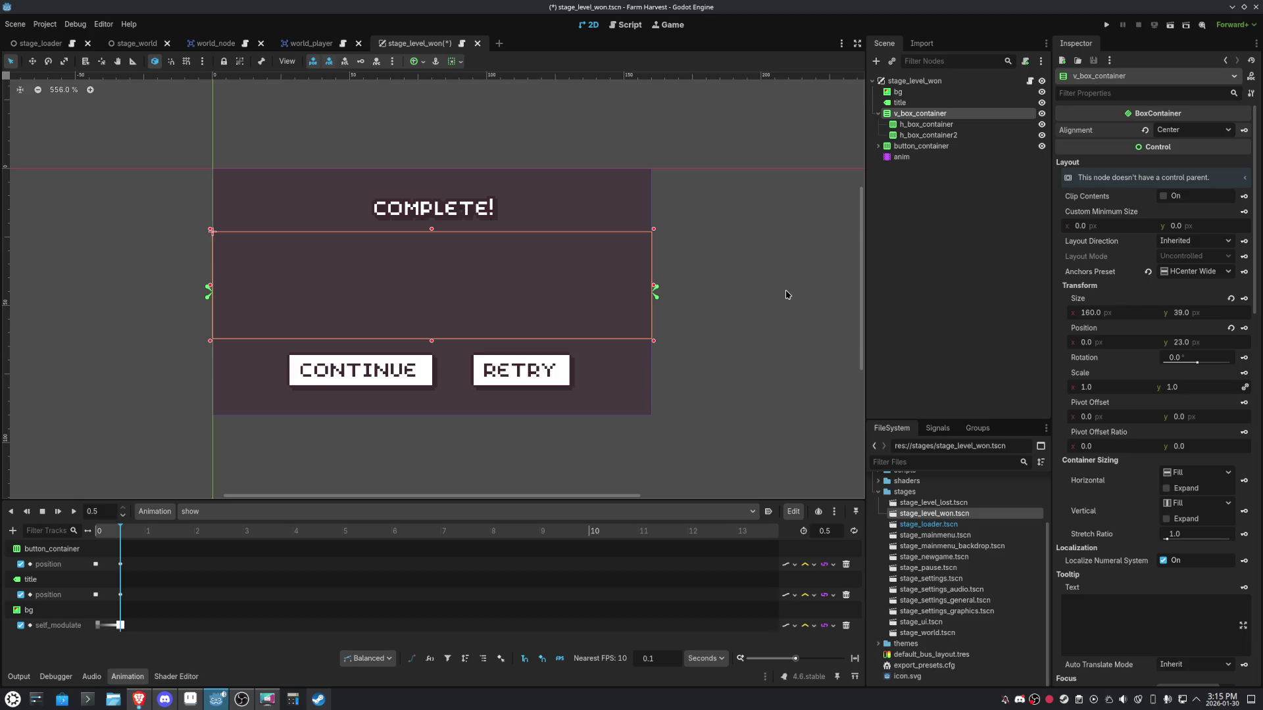
click(189, 699)
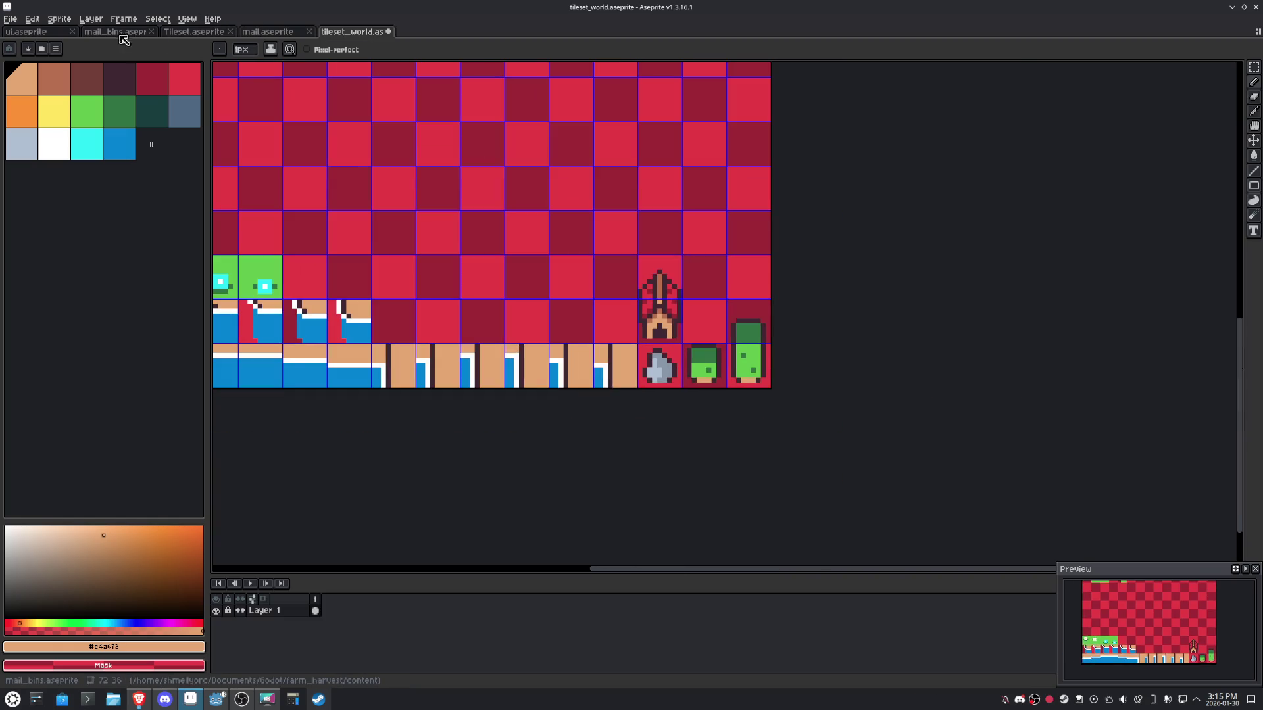
Open ui.aseprite and zoom in on the empty tile beside the gear icon.
click(36, 31)
scroll(696, 358, up, 2)
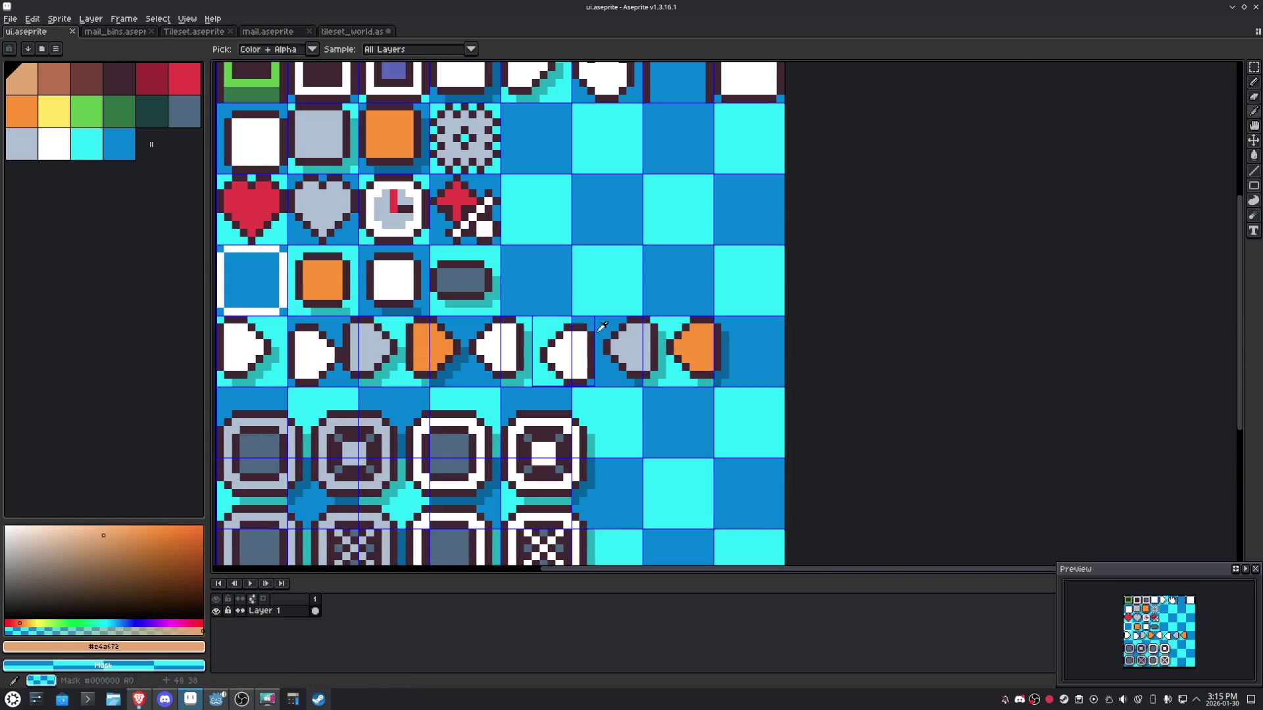
drag(546, 163, 553, 296)
scroll(556, 267, up, 4)
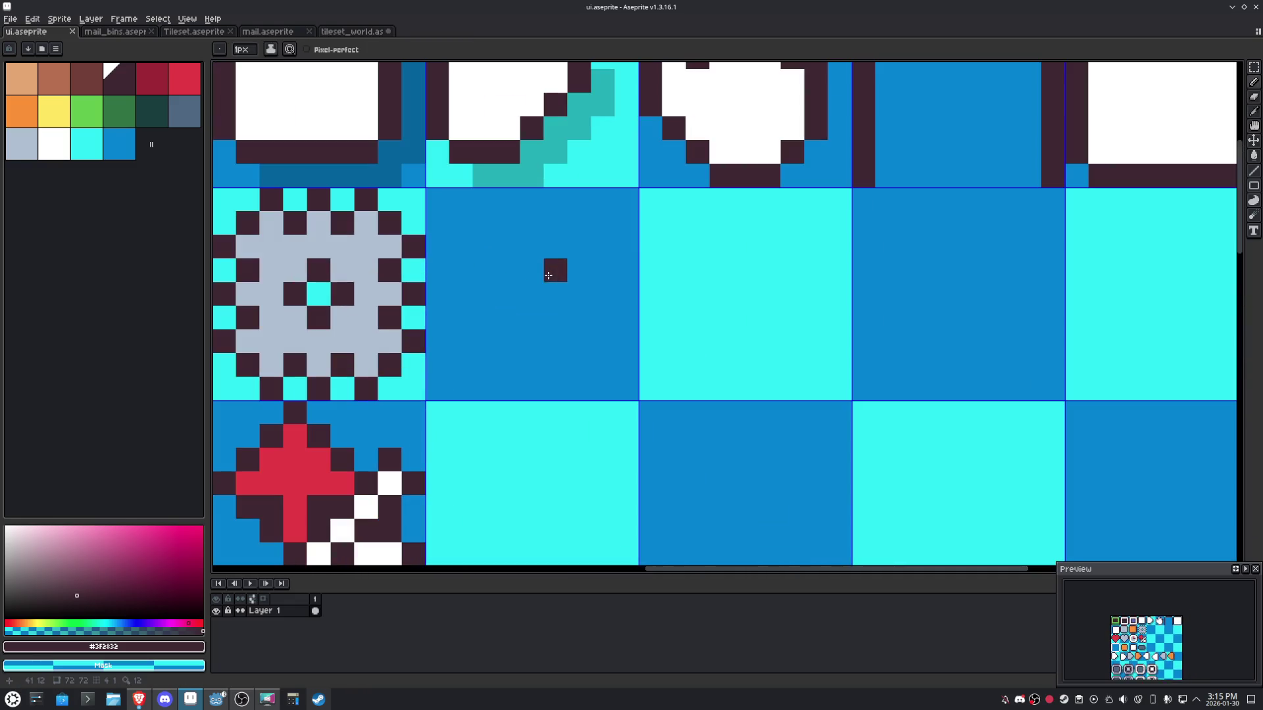
scroll(463, 201, down, 2)
Draw the star's dark pixel outline in that tile, erase stray pixels, then pick yellow.
mouse_move(511, 202)
mouse_down()
mouse_move(454, 267)
mouse_move(440, 256)
mouse_move(445, 230)
mouse_move(444, 246)
mouse_move(539, 217)
mouse_move(506, 210)
mouse_move(570, 240)
mouse_move(570, 251)
mouse_up()
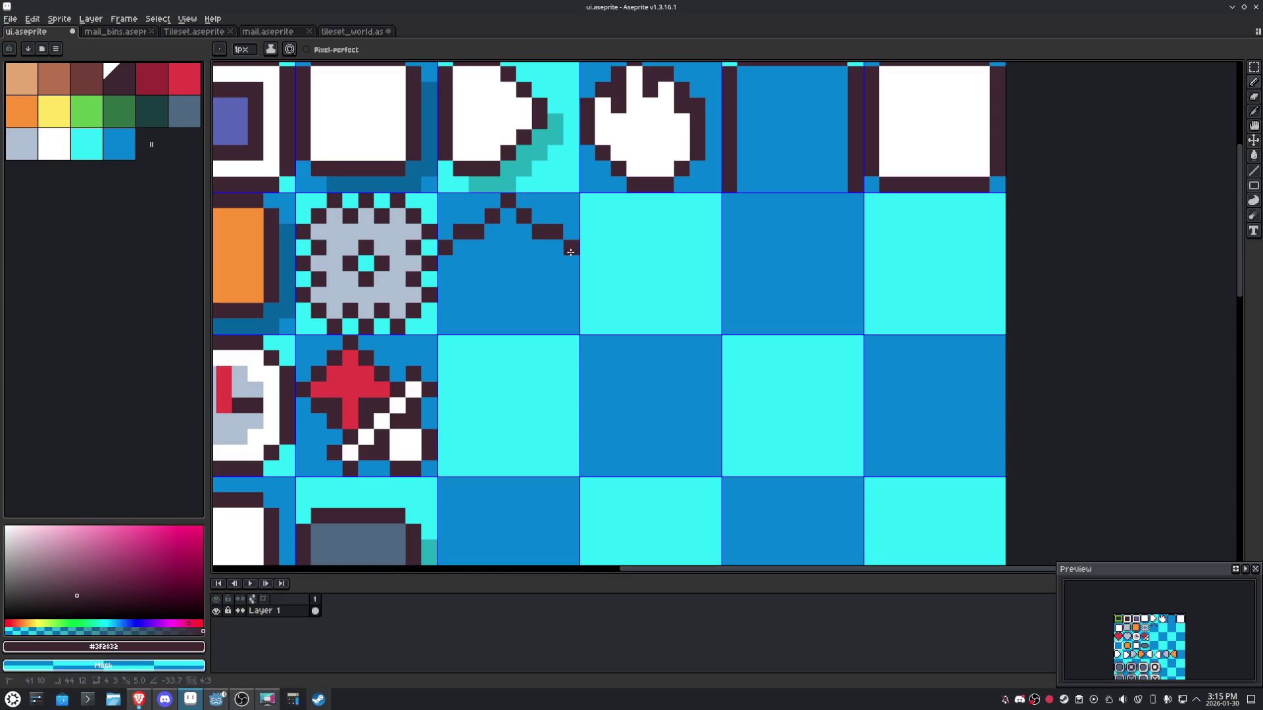
click(555, 263)
click(538, 279)
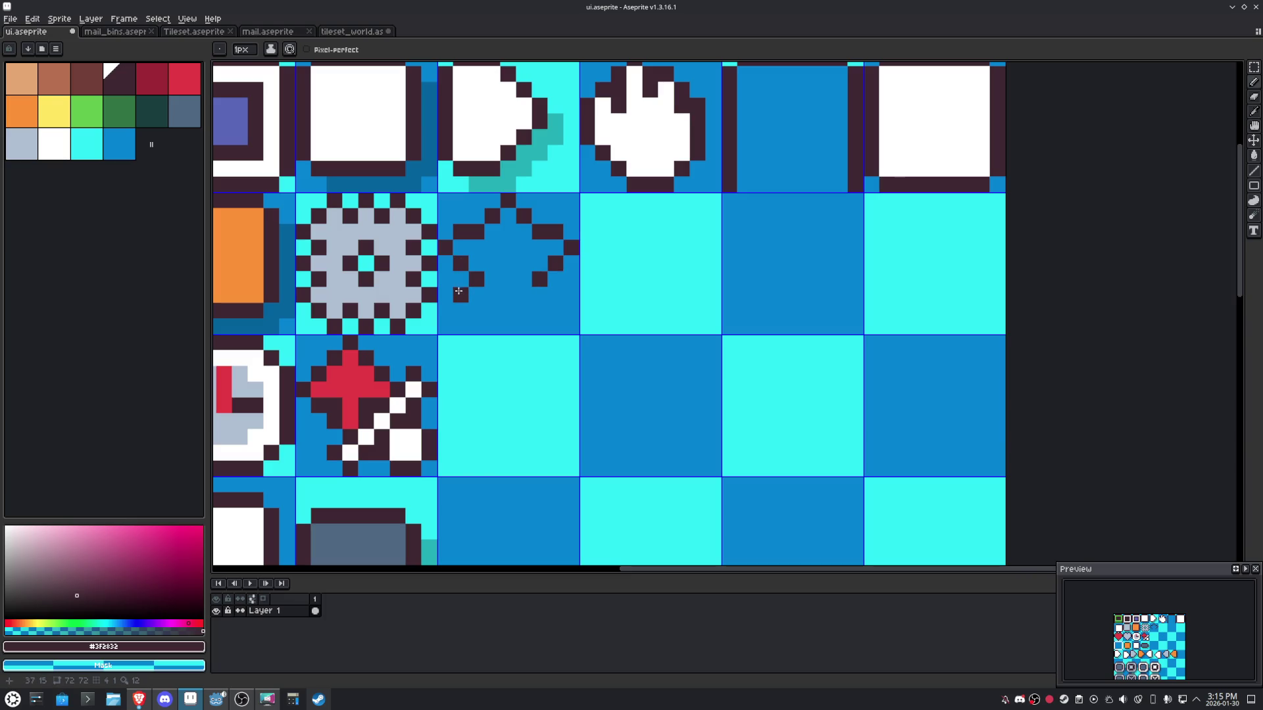
mouse_move(457, 297)
mouse_down()
mouse_move(446, 309)
mouse_move(503, 304)
mouse_up()
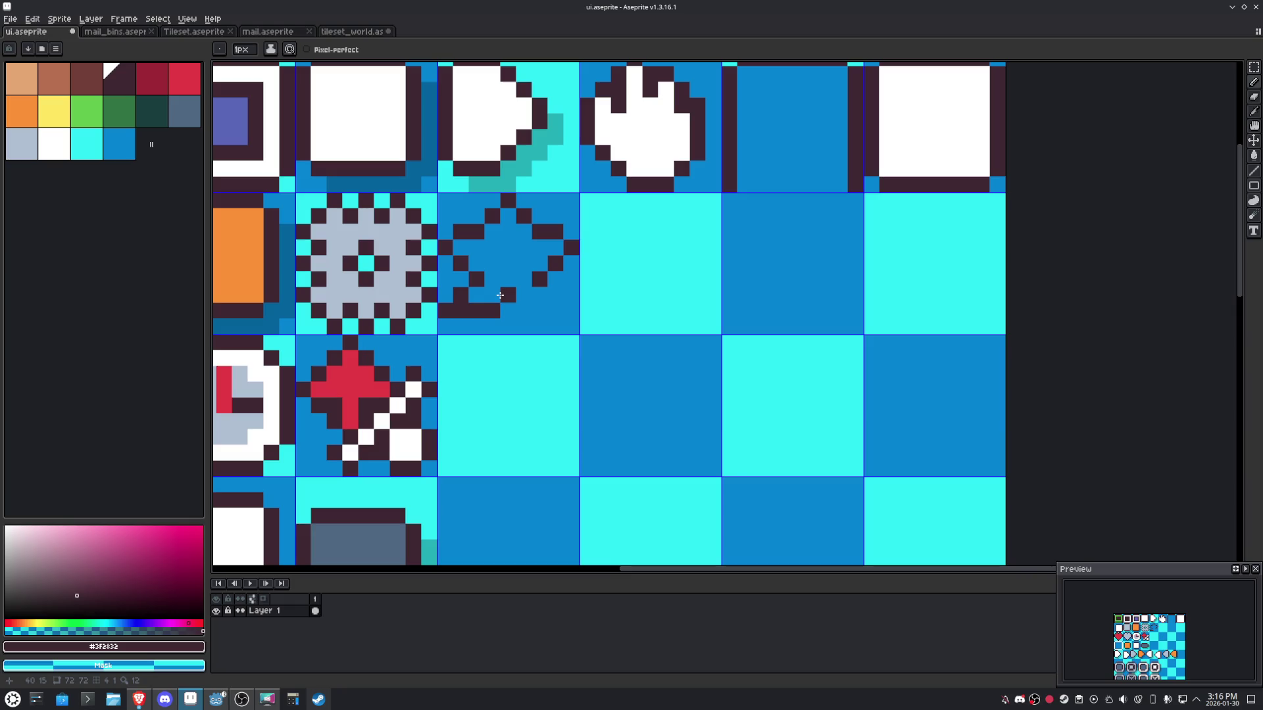
click(519, 307)
drag(554, 305, 566, 305)
right_click(571, 310)
right_click(445, 310)
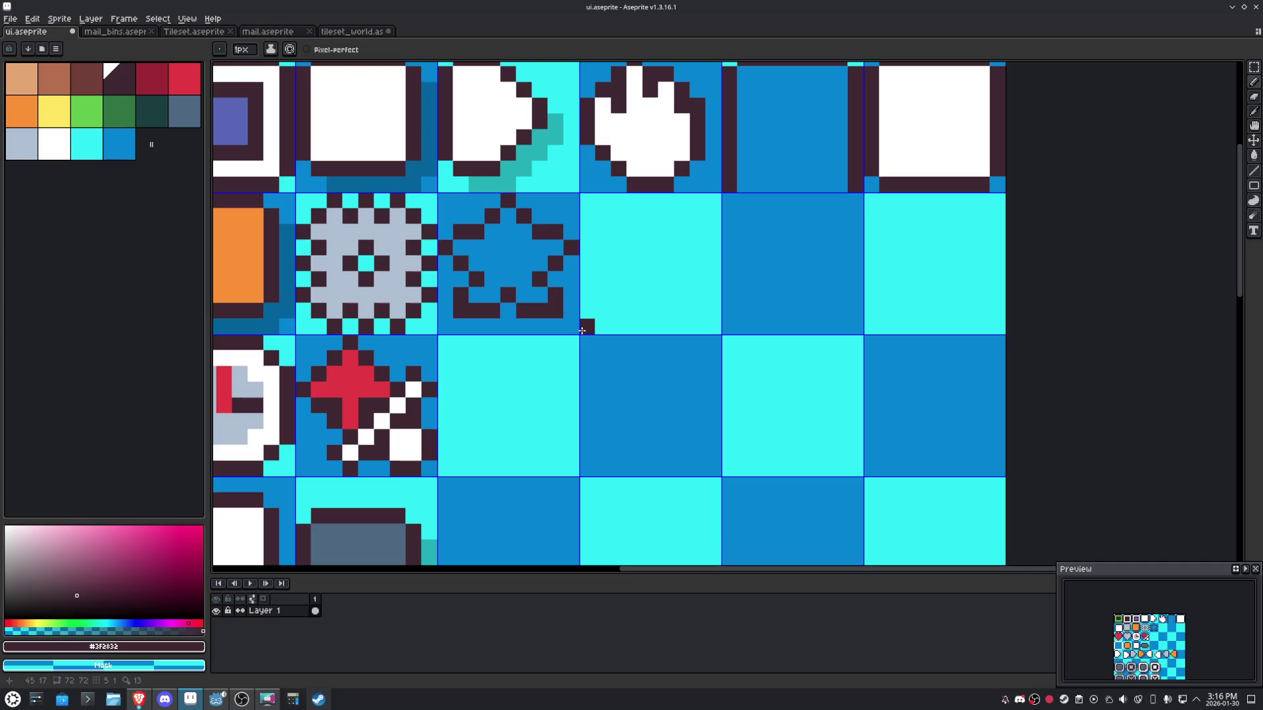
click(54, 110)
Fill the star's interior yellow and undo a stray yellow pixel at its bottom-left.
key(g)
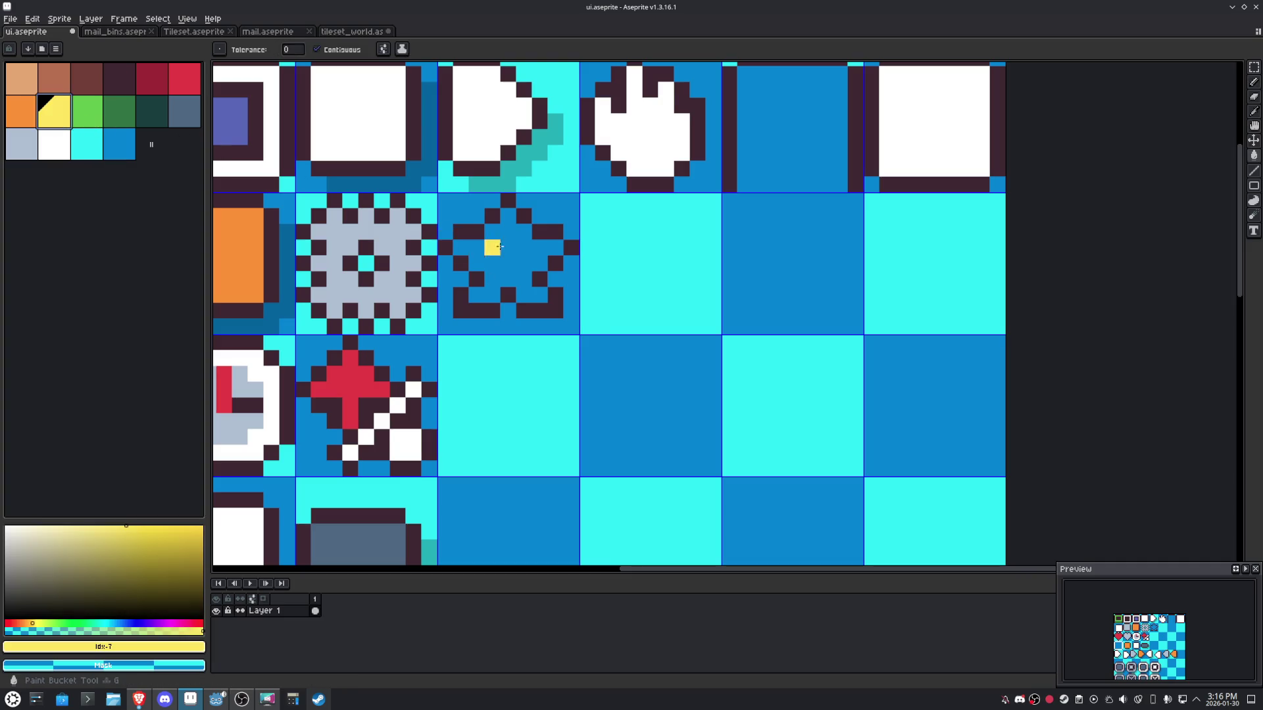
click(504, 247)
key(m)
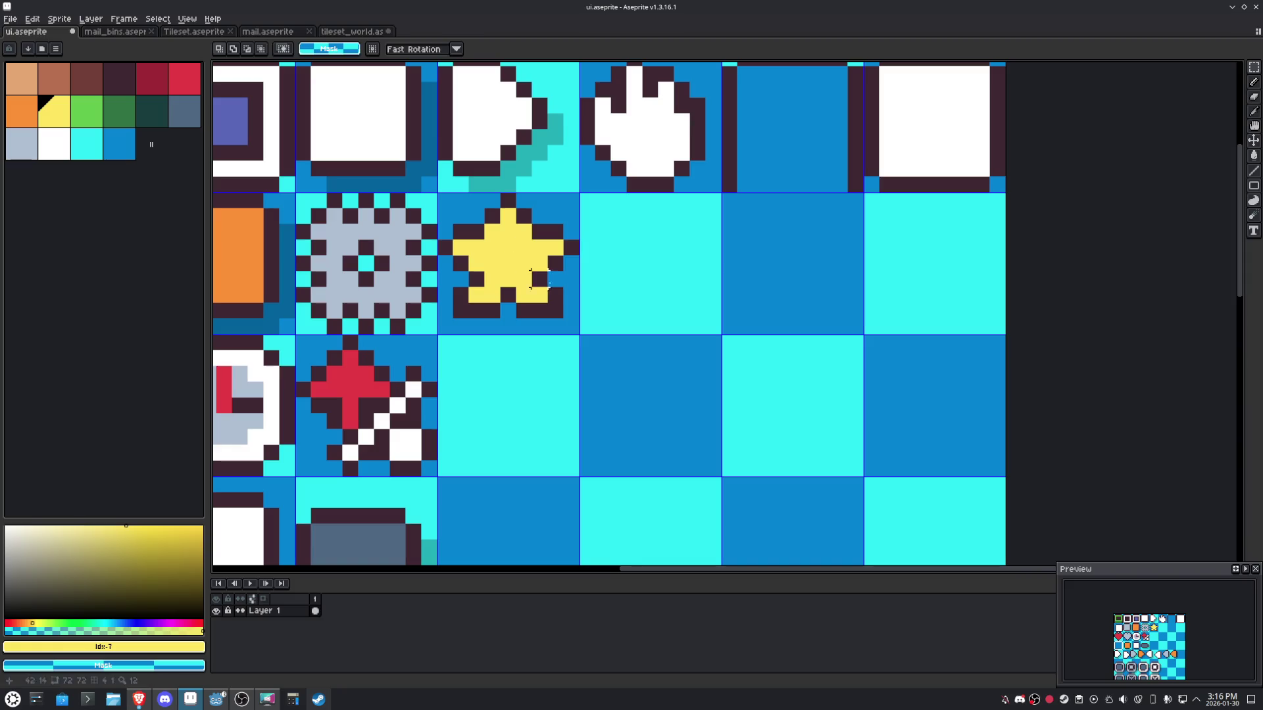
key(b)
click(454, 314)
key(ctrl+z)
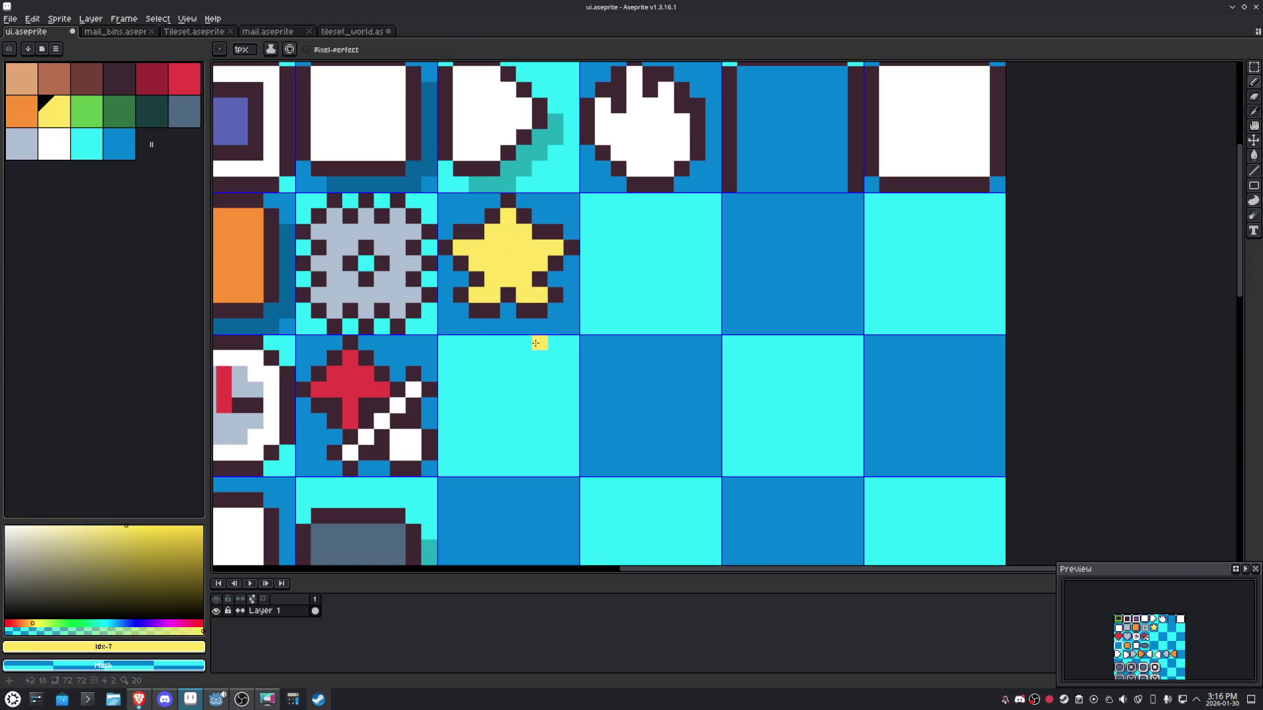
alt+click(472, 315)
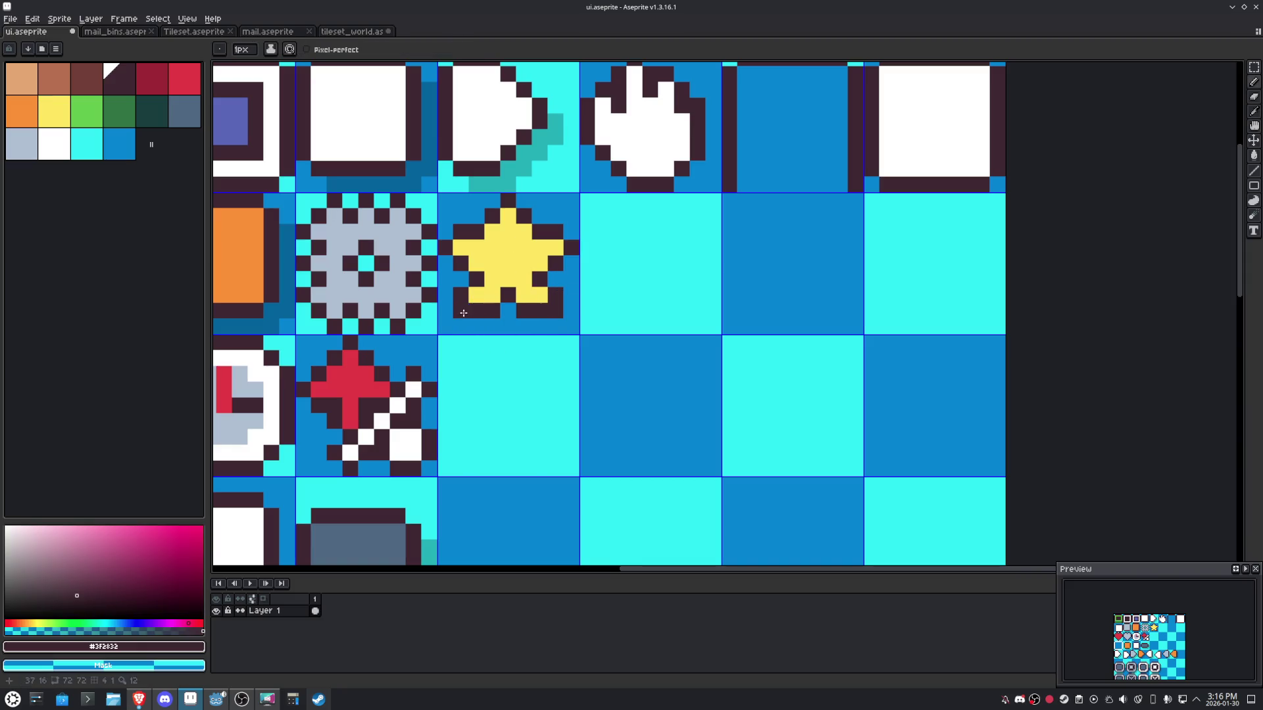
Shift the whole star down one pixel within its tile.
key(m)
drag(571, 326, 436, 193)
drag(517, 269, 519, 282)
click(682, 295)
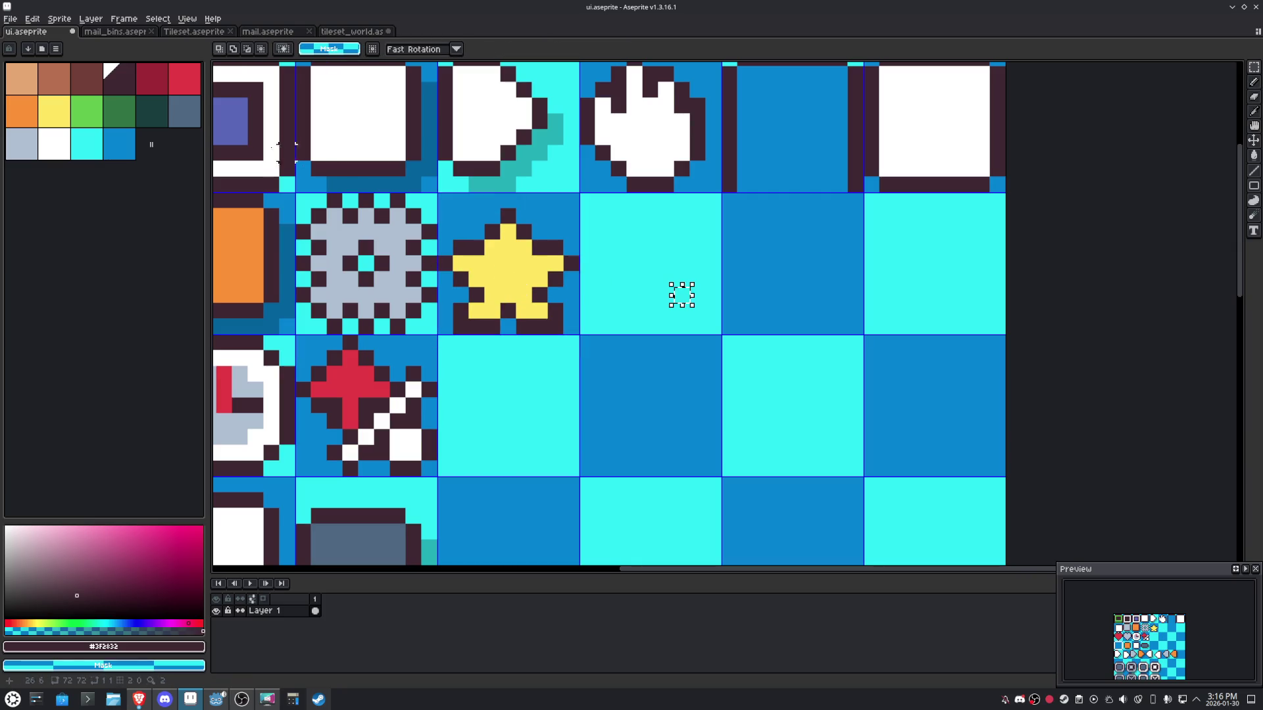
Add an orange shading pixel and a dark outline above the star's left arm.
click(32, 118)
key(b)
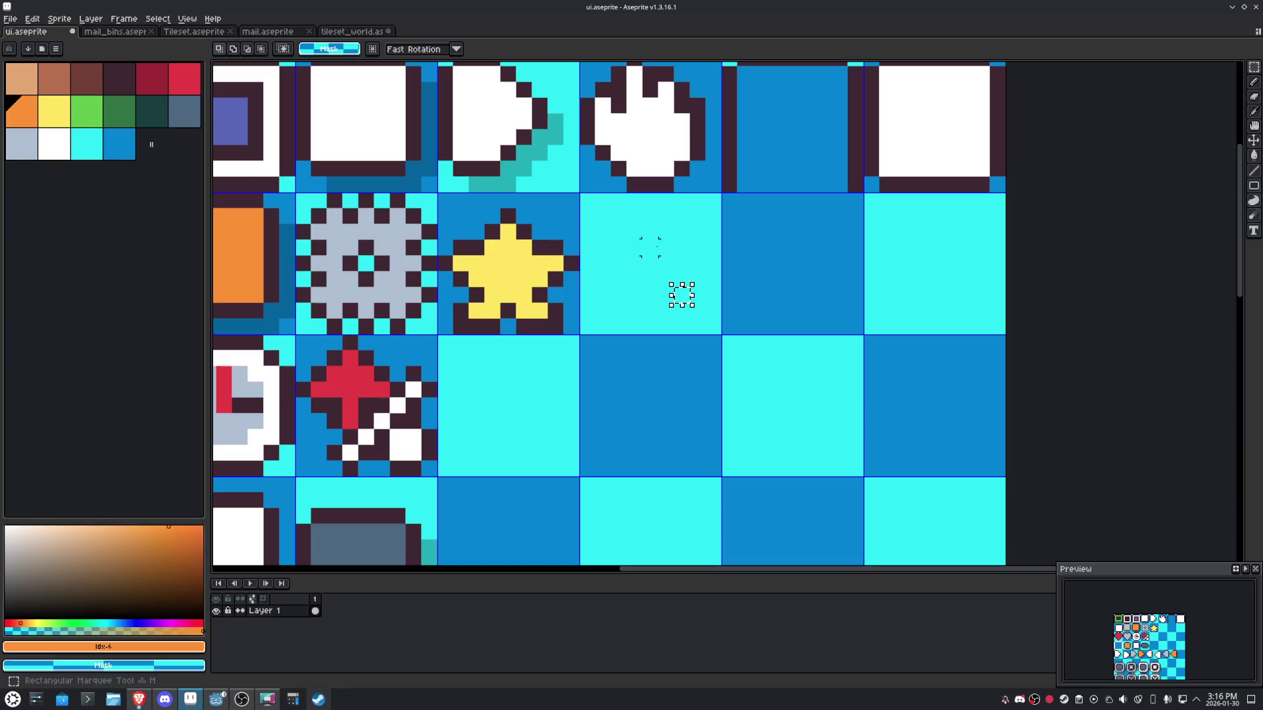
click(549, 242)
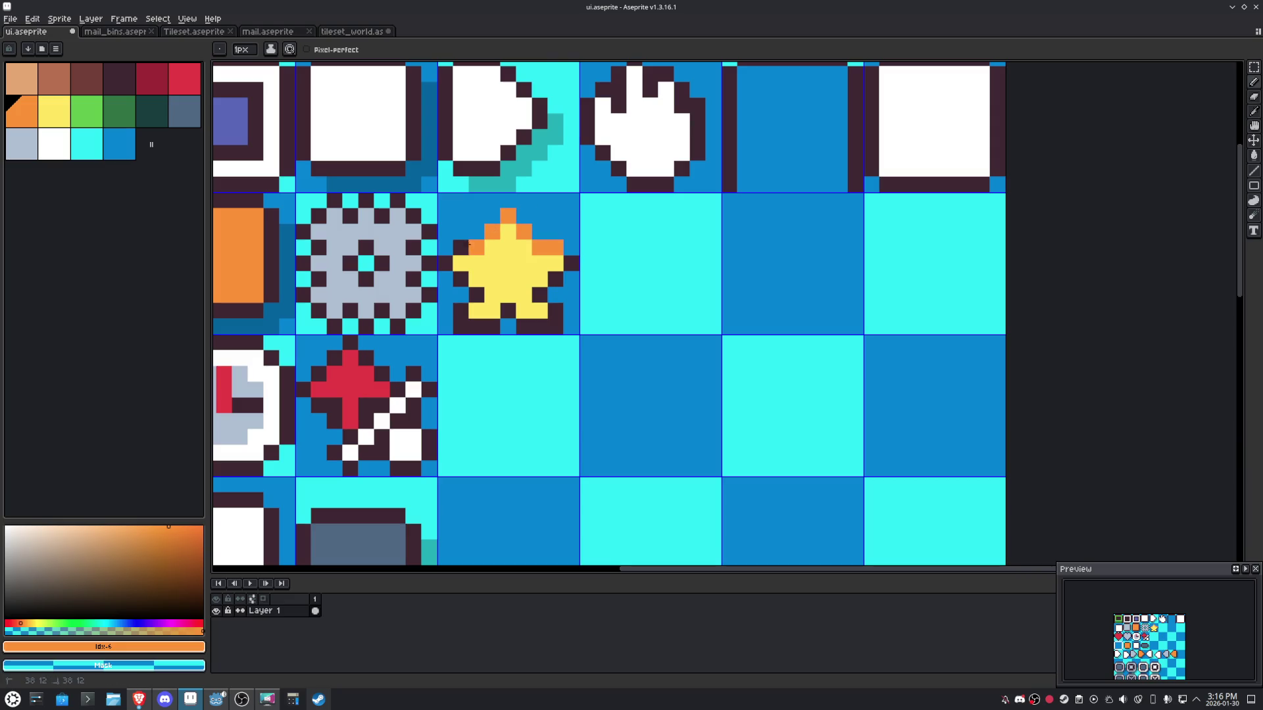
alt+click(460, 247)
mouse_move(454, 234)
mouse_down()
mouse_move(491, 218)
mouse_move(554, 228)
mouse_up()
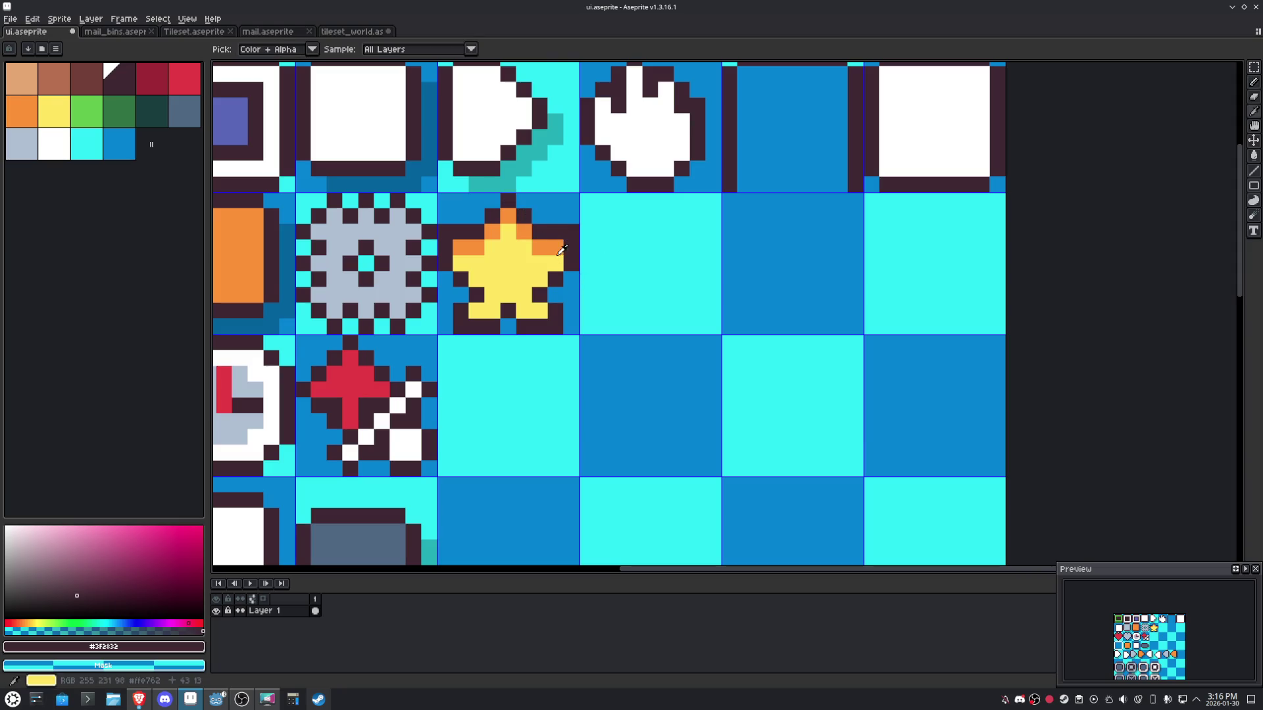
Reposition the orange accent pixels along the star's lower edge, then zoom out.
alt+click(552, 248)
click(524, 295)
key(ctrl+z)
click(476, 296)
alt+click(460, 296)
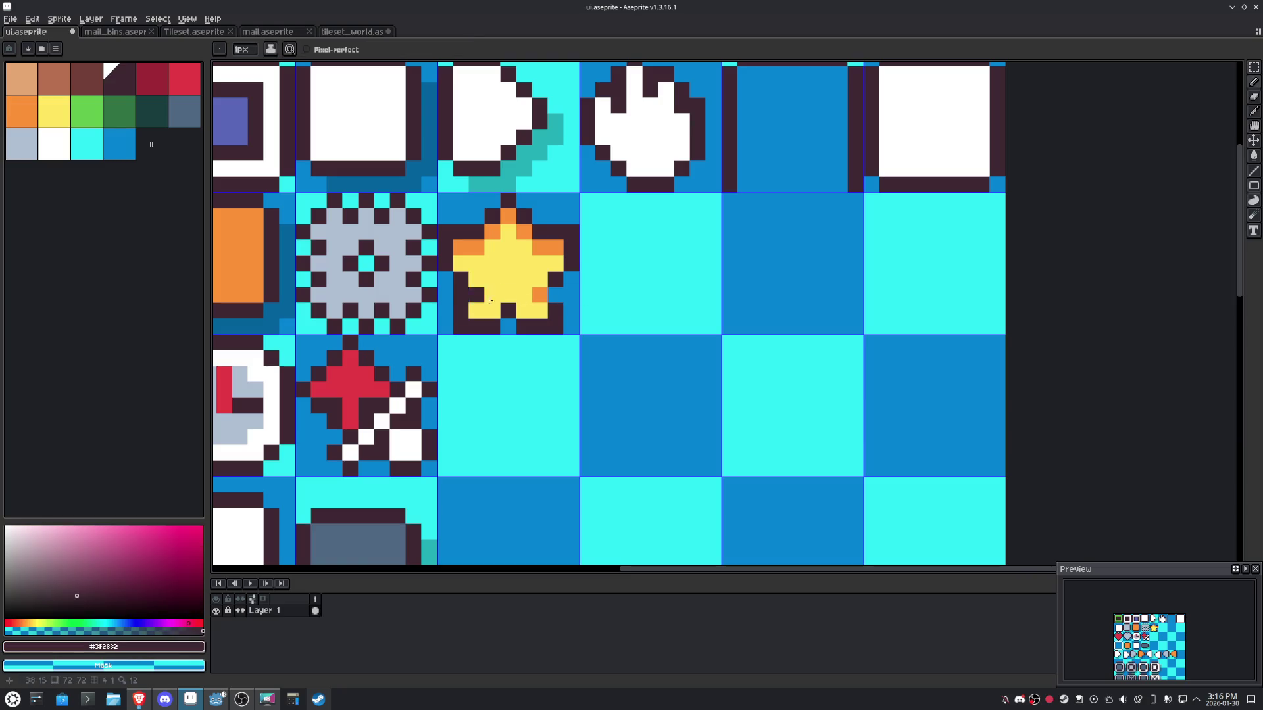
scroll(649, 283, down, 3)
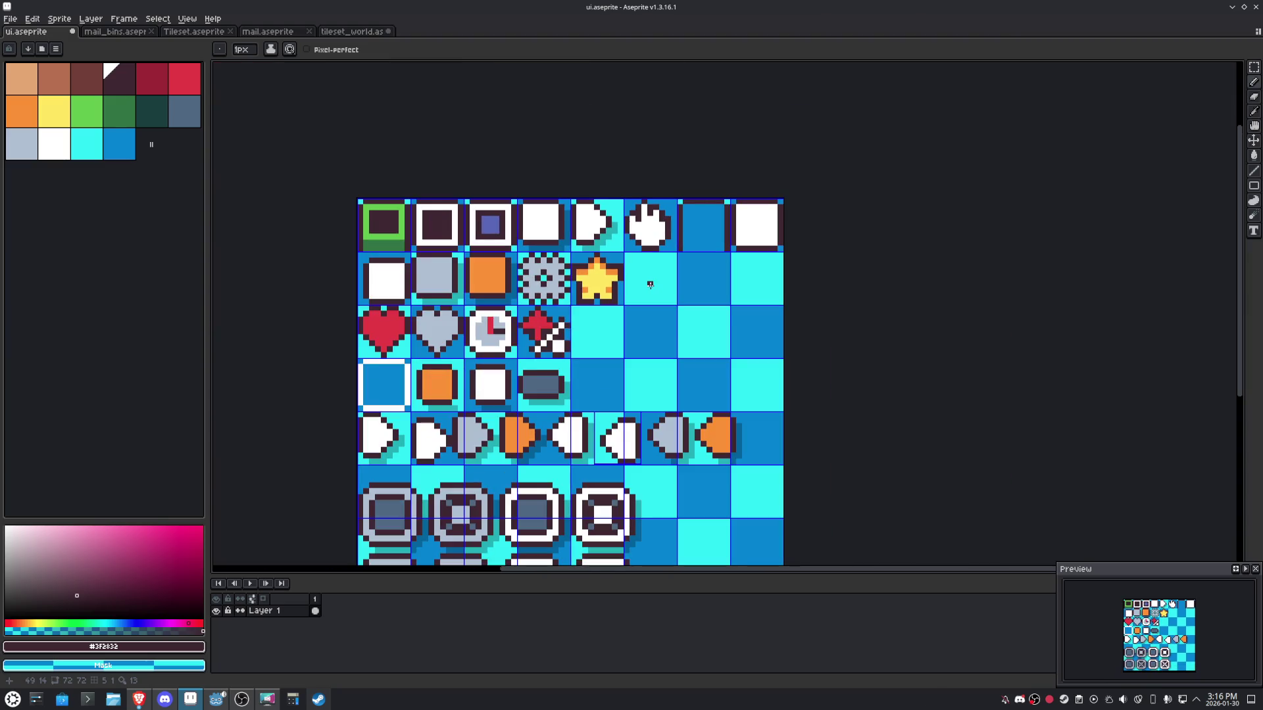
Undo the stray pencil mark on the star tile.
scroll(650, 284, up, 2)
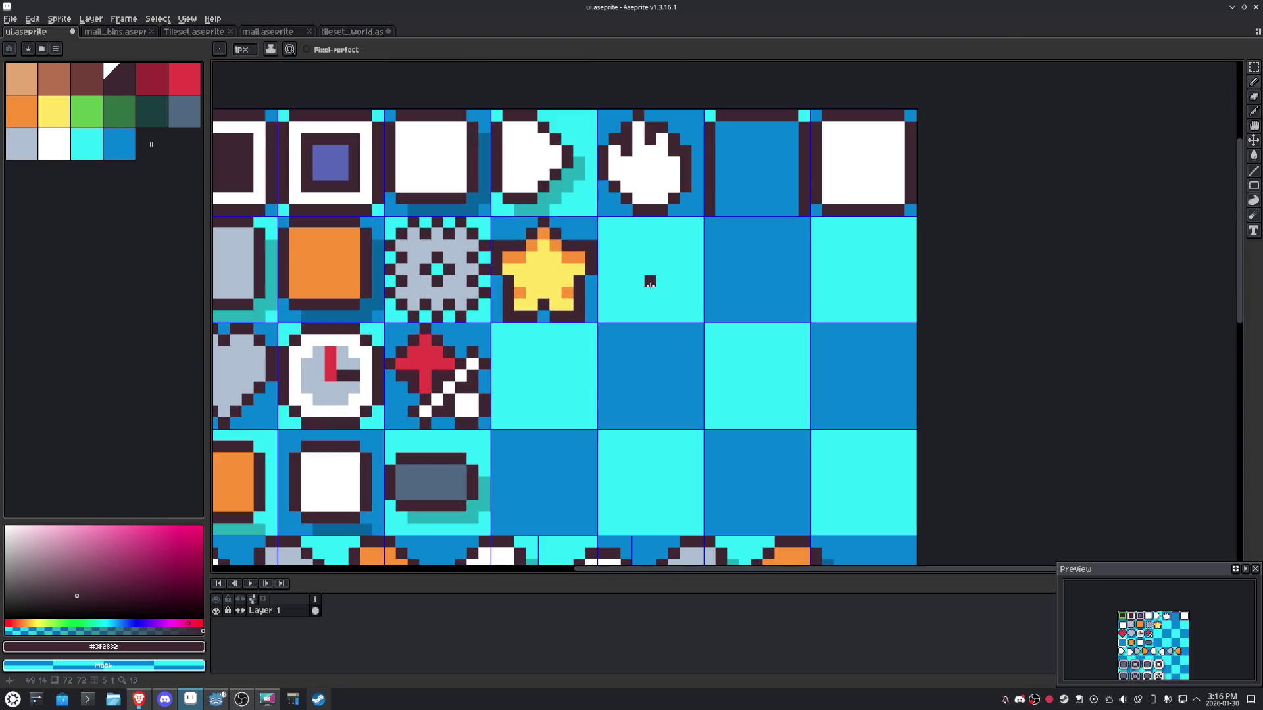
key(alt+f)
key(e)
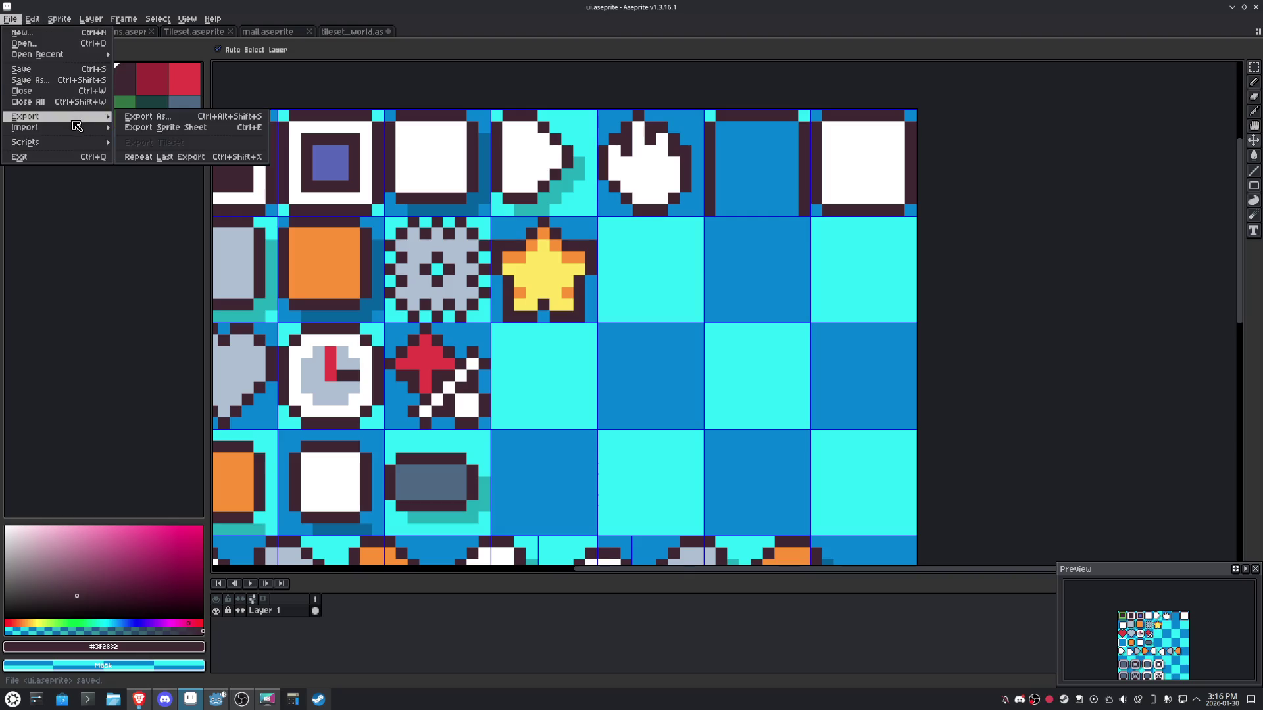
key(Escape)
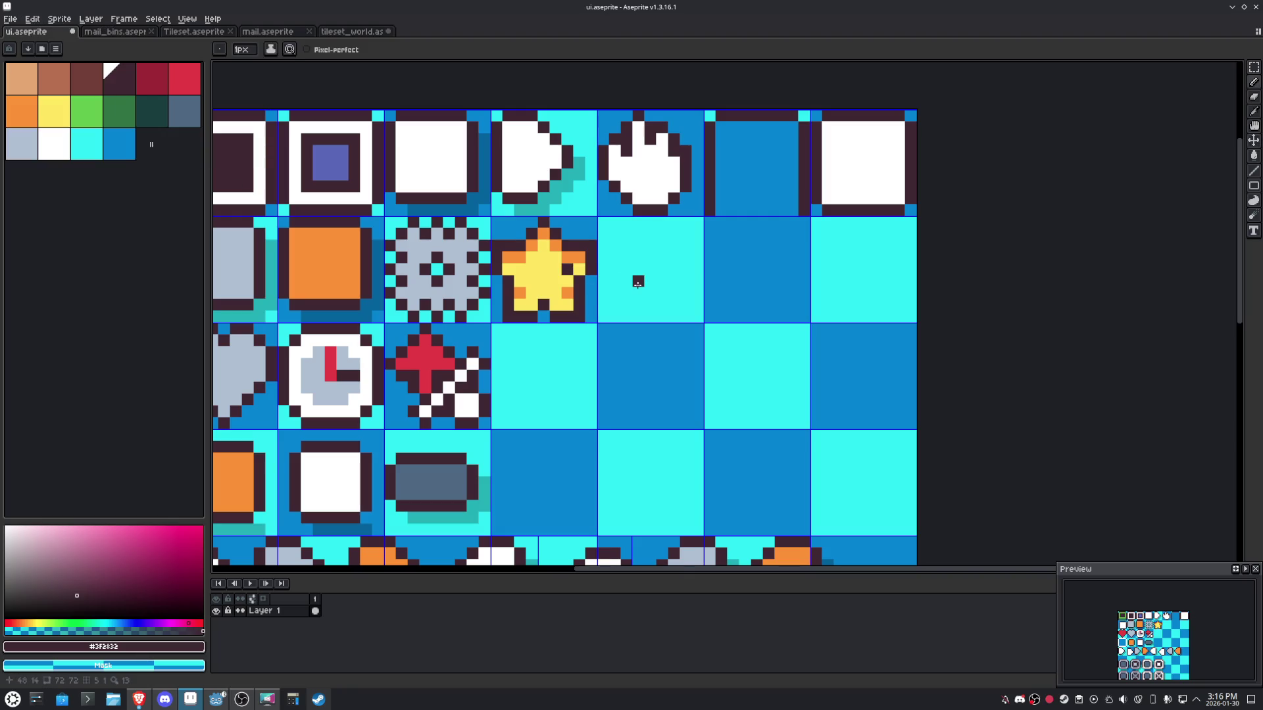
key(ctrl+z)
Copy the star tile and paste the copy one tile to the right.
key(m)
key(ctrl+z)
key(ctrl+c)
key(ctrl+v)
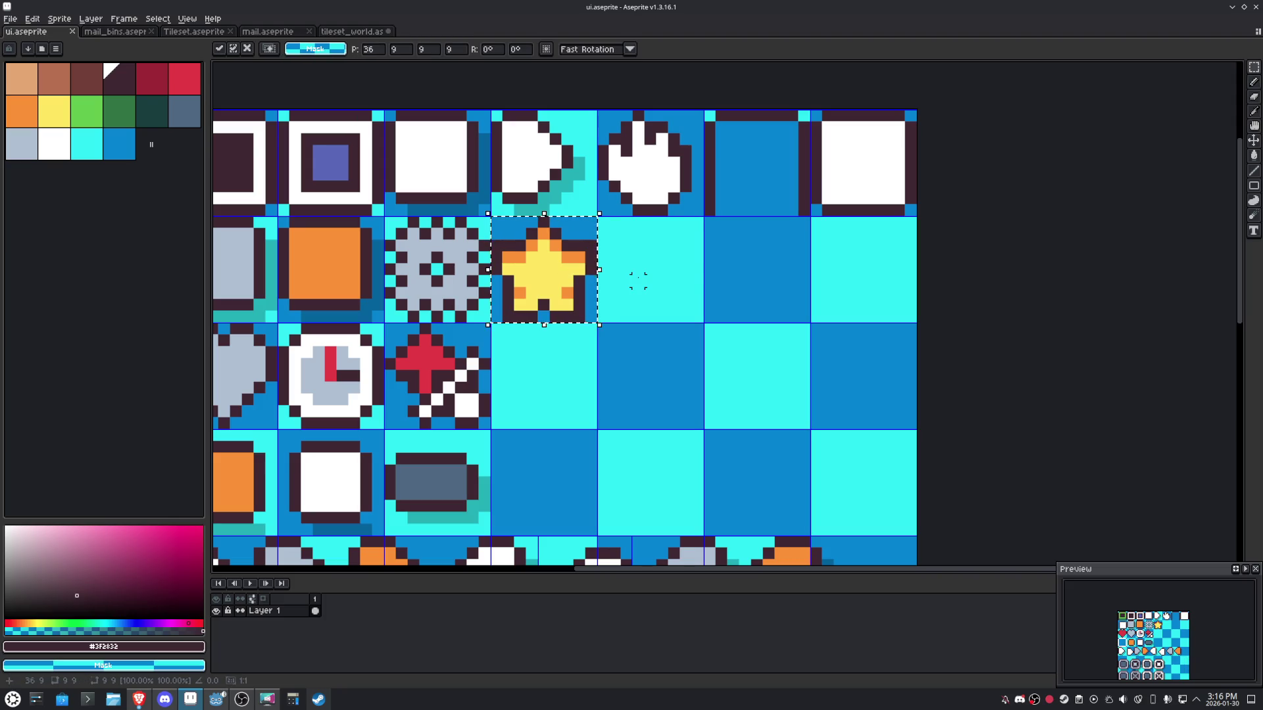
key(shift+Right)
key(g)
click(21, 144)
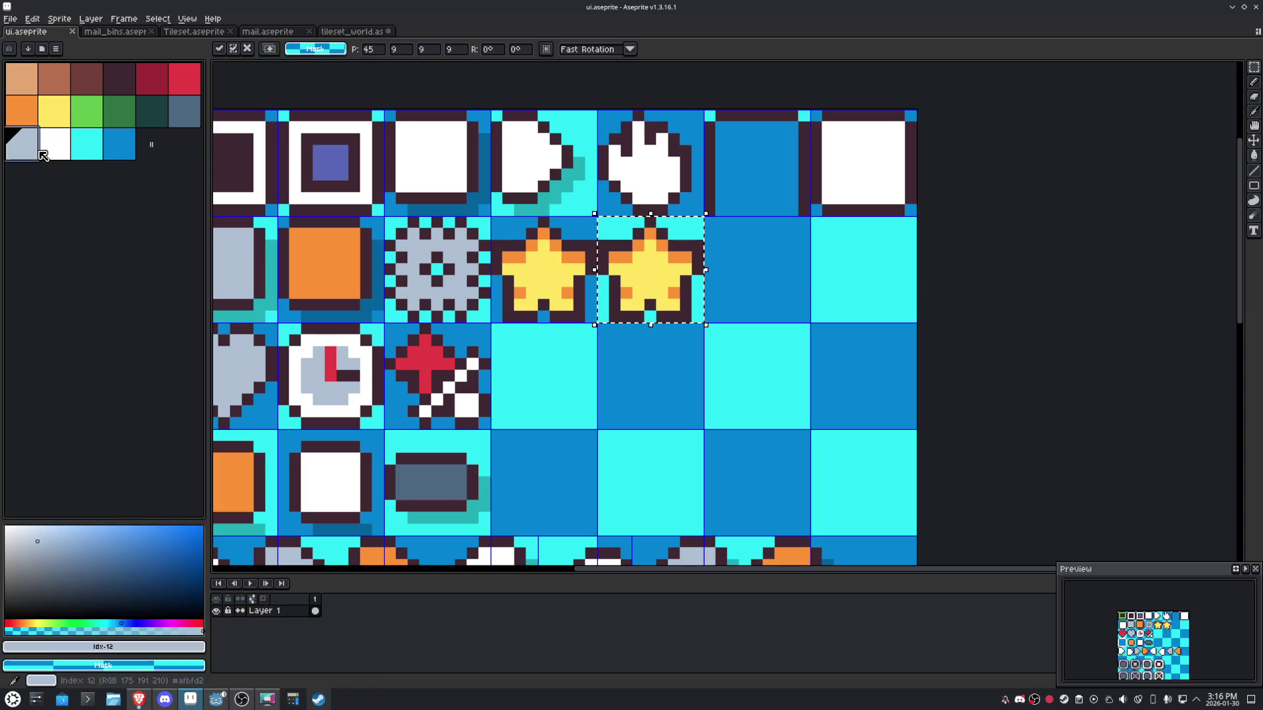
Fill the copied star's yellow and orange areas grey, then recolour it slate.
click(638, 280)
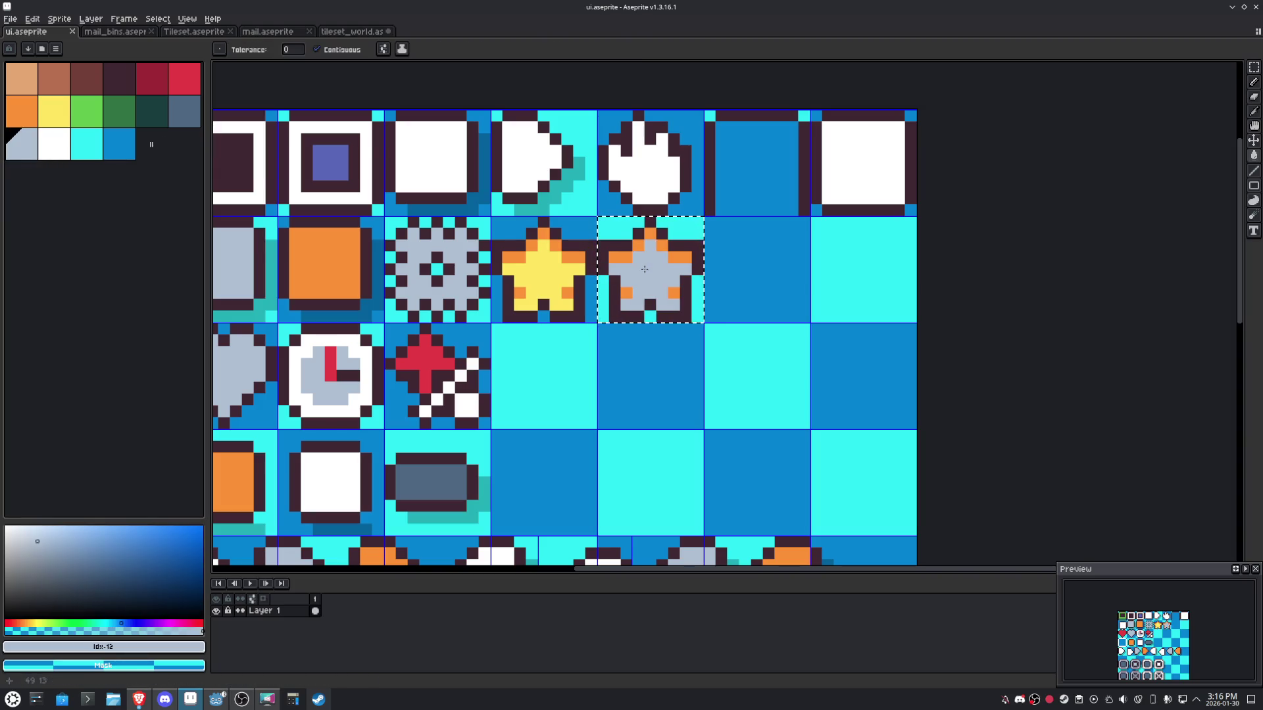
click(681, 257)
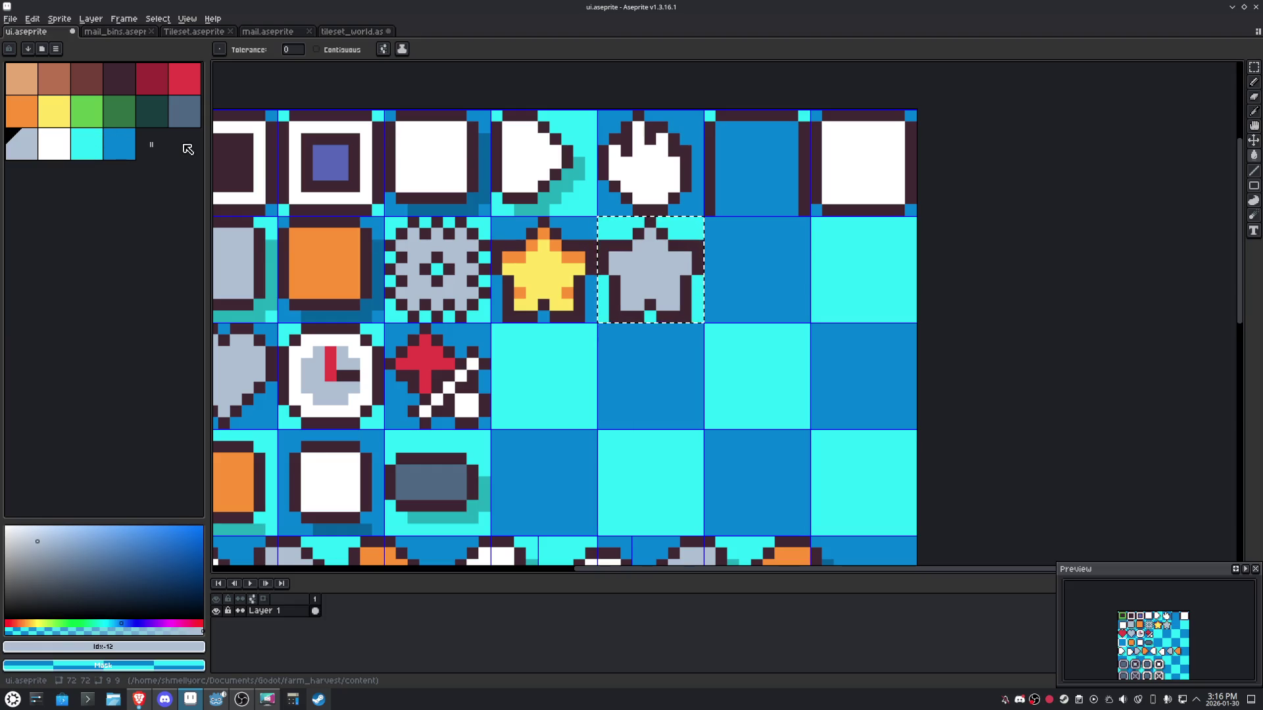
click(184, 111)
click(671, 275)
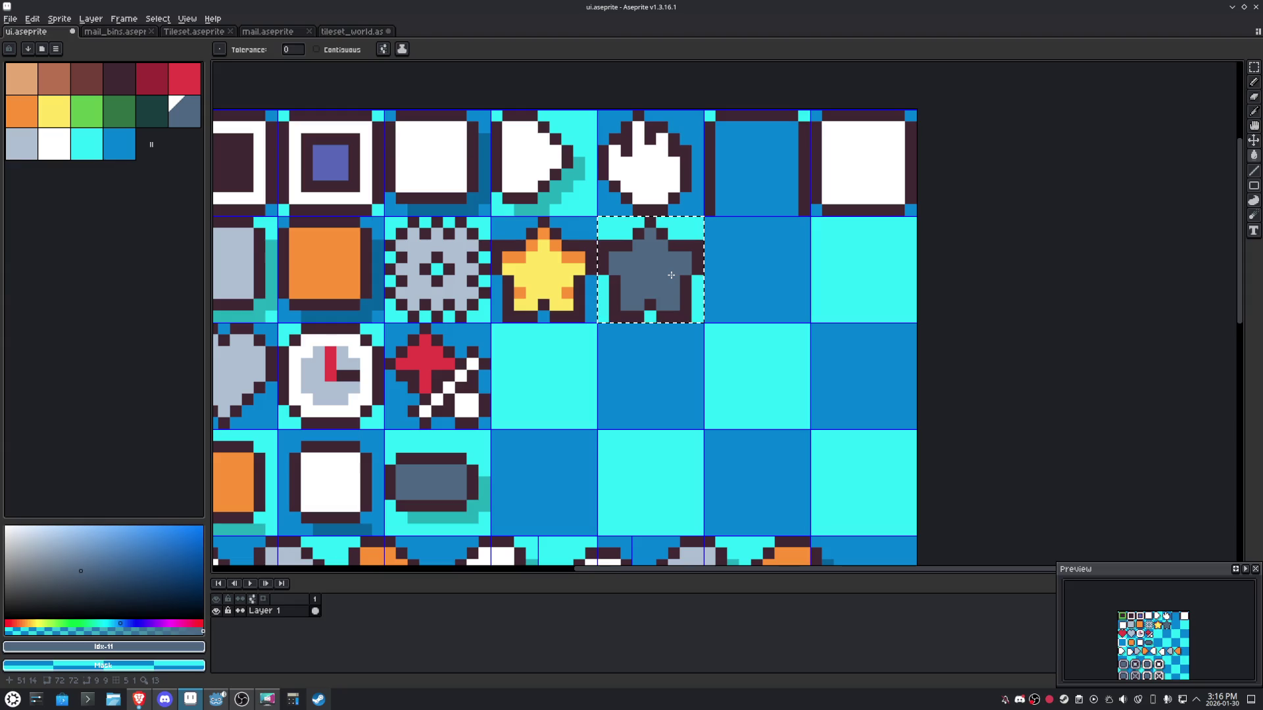
Deselect, save the sprite sheet, and choose Export from the File menu.
key(m)
key(ctrl+d)
key(ctrl+s)
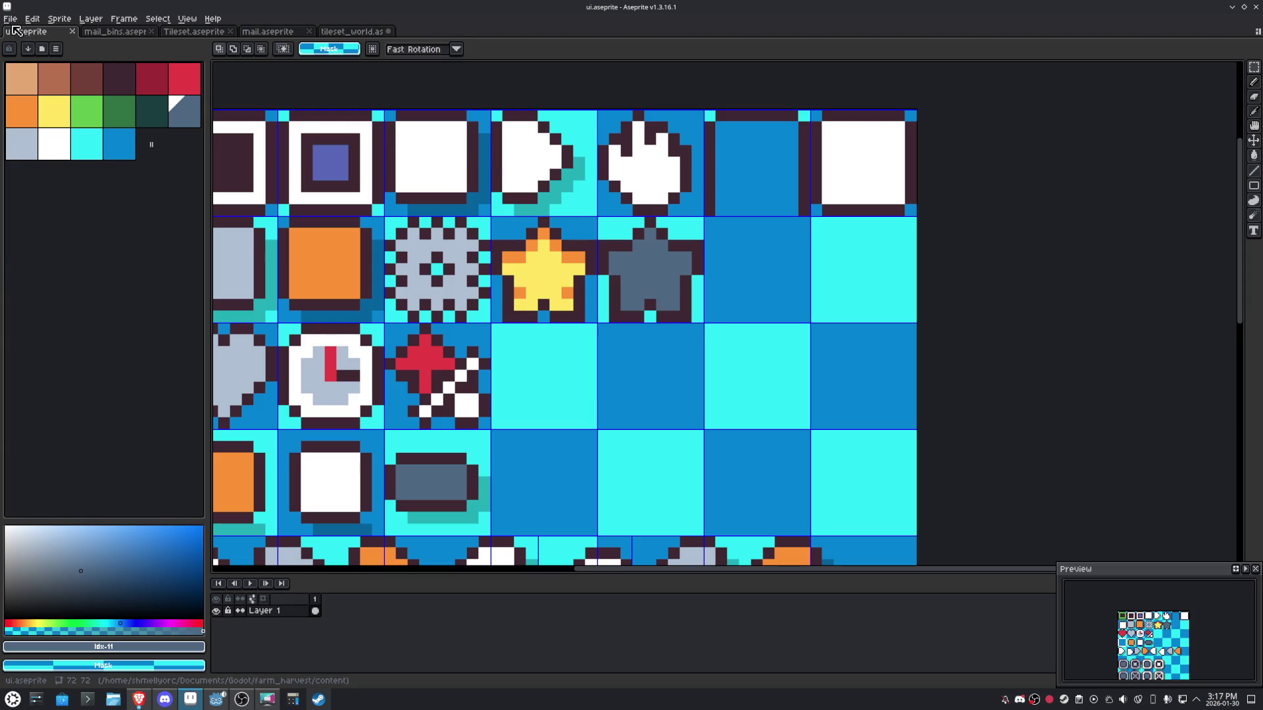
click(10, 18)
mouse_move(79, 117)
click(132, 116)
Export the sprite sheet image, overwriting the existing file, and return to Godot.
click(457, 315)
click(632, 375)
click(205, 706)
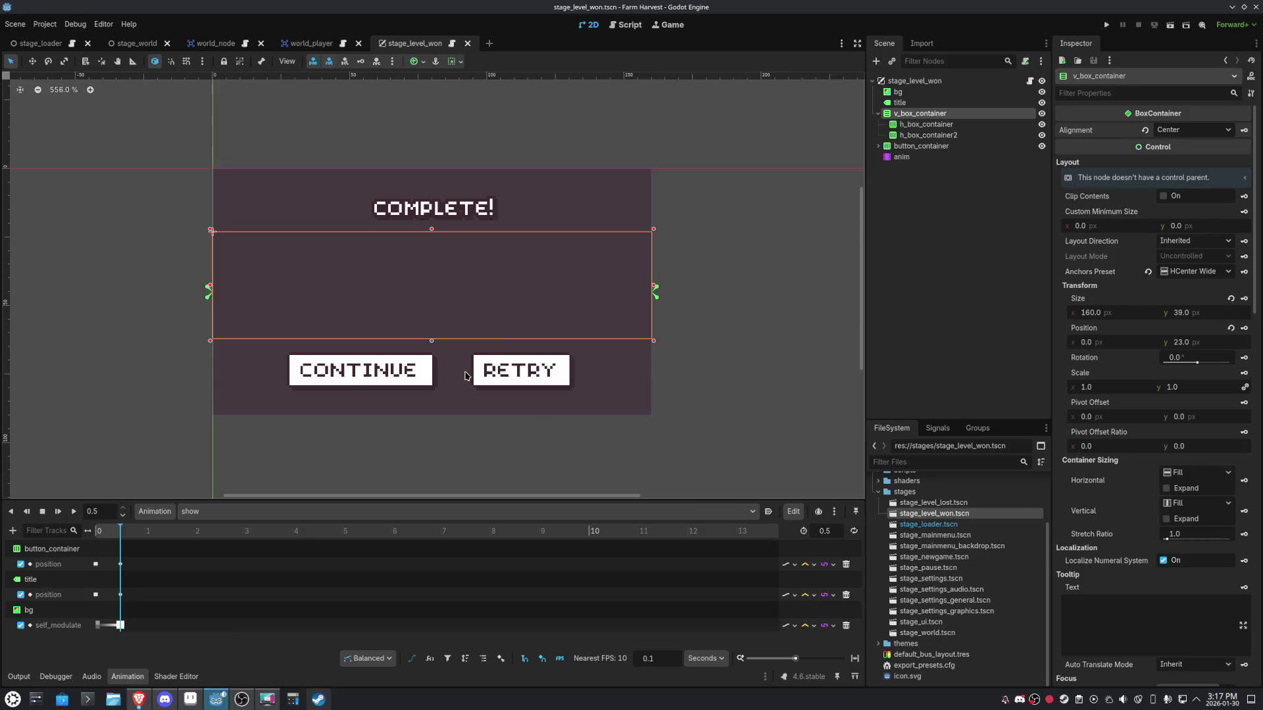
Add a CenterContainer child under h_box_container with a 12 px minimum size.
click(901, 125)
click(875, 61)
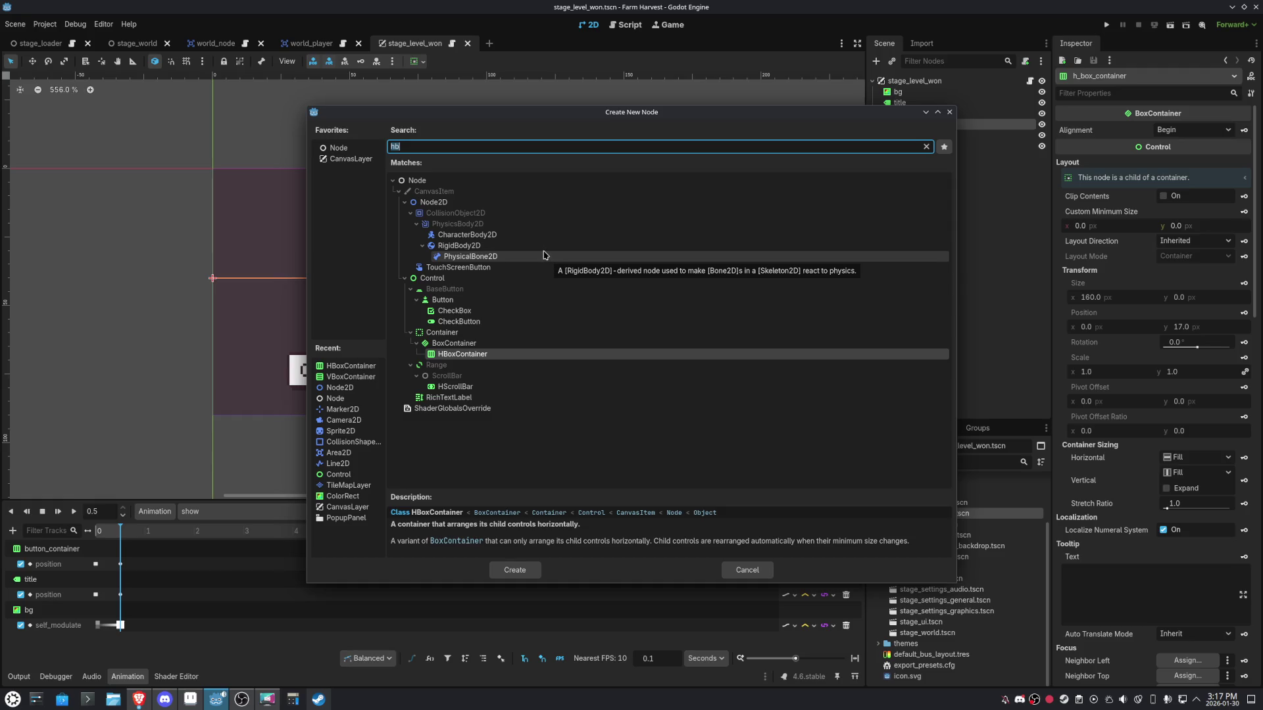
text(center)
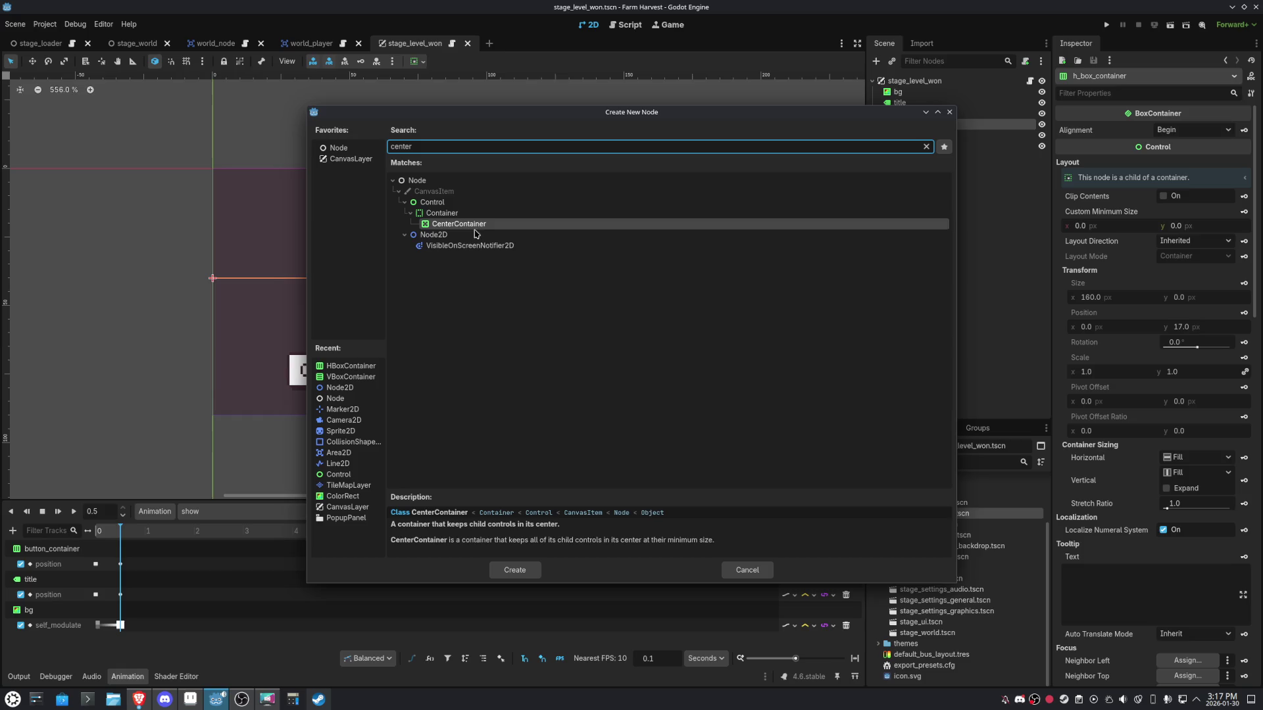
double_click(465, 226)
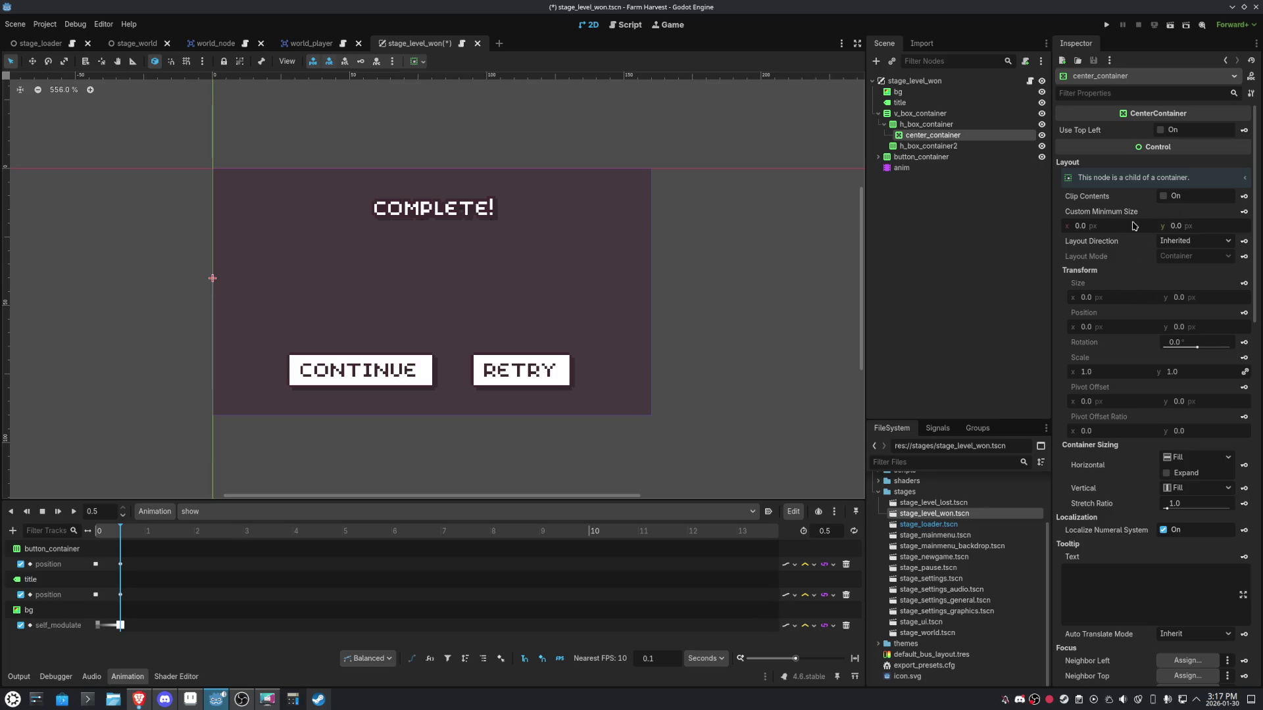
key(Tab)
text(12)
key(Return)
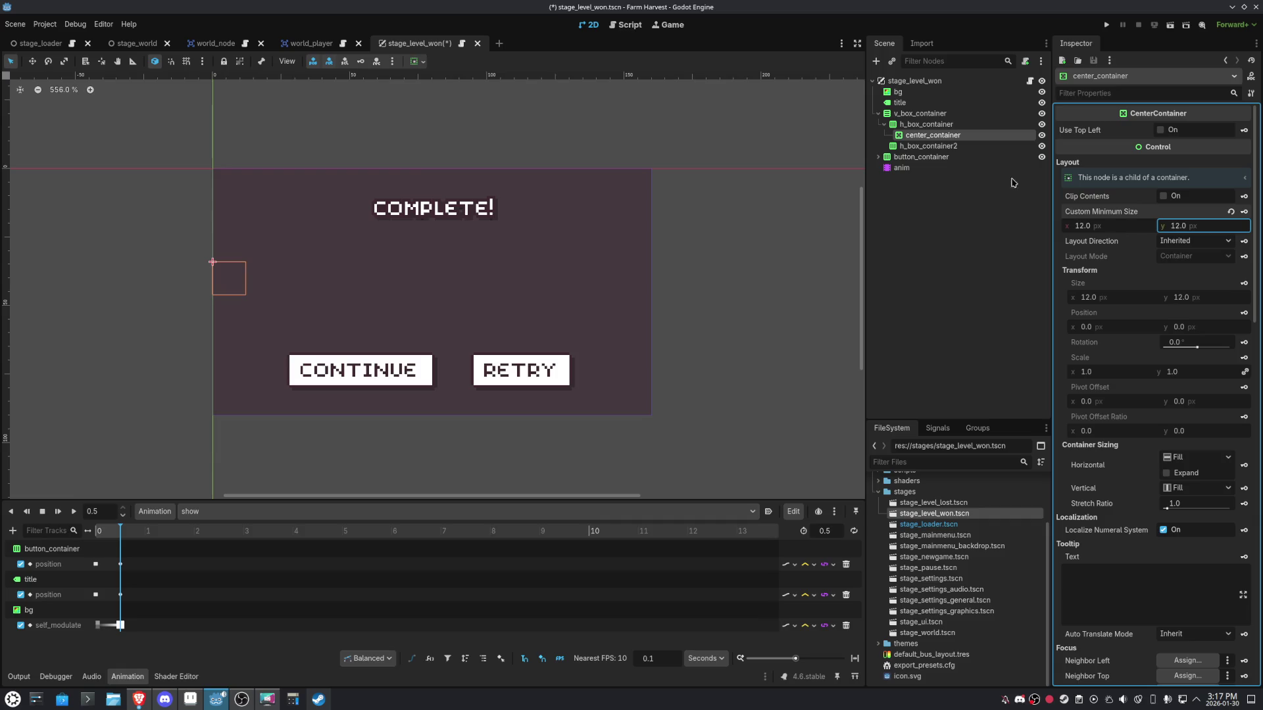
Set h_box_container's alignment to Center.
click(927, 125)
click(1175, 130)
click(1177, 158)
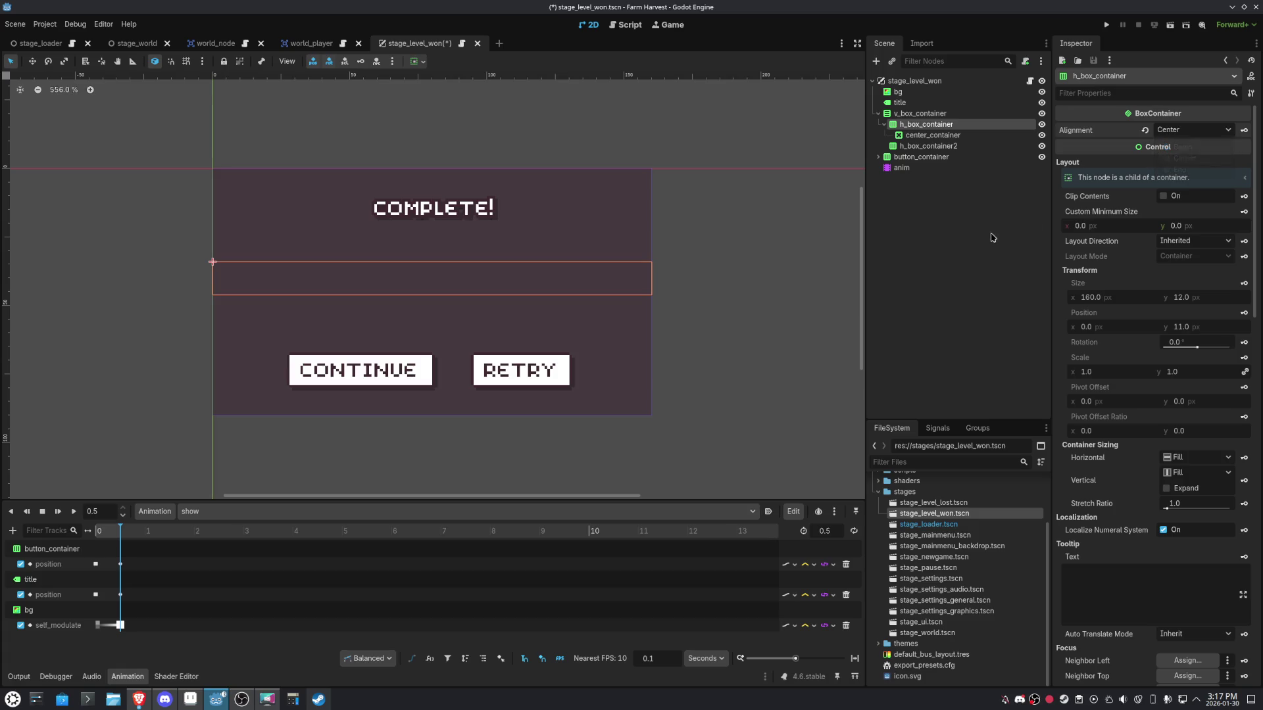
click(913, 137)
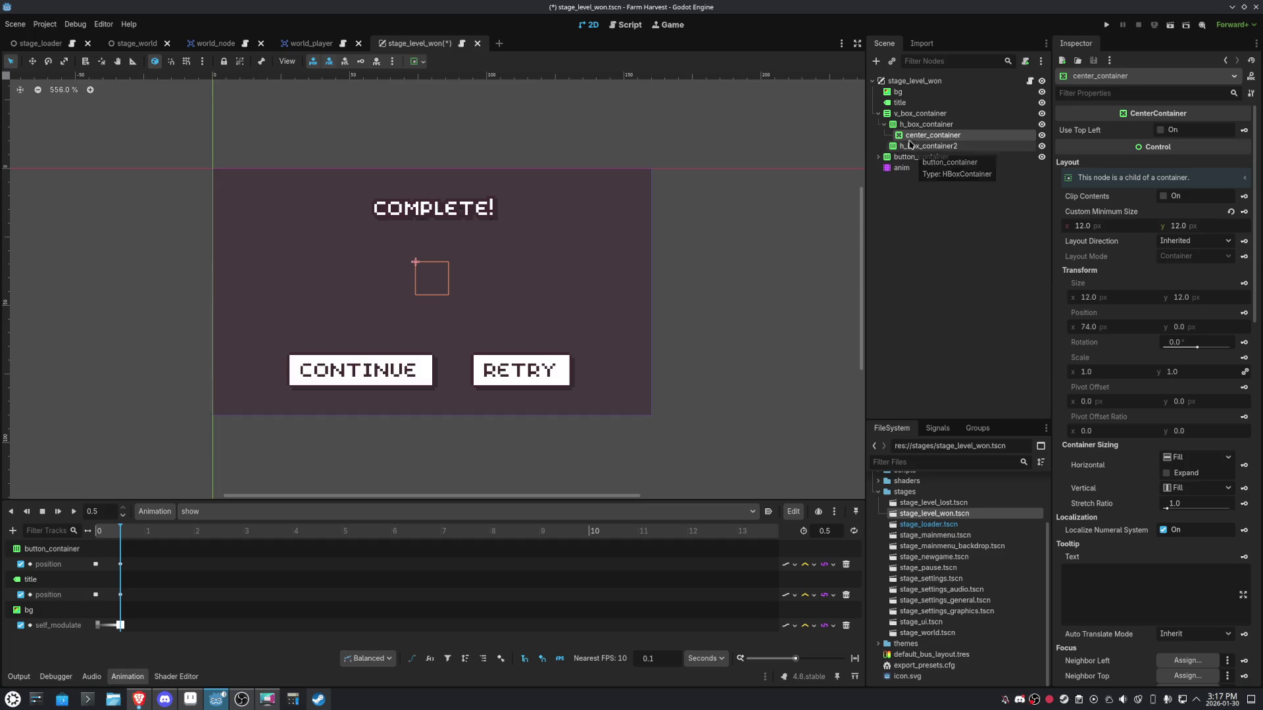
click(905, 126)
click(910, 146)
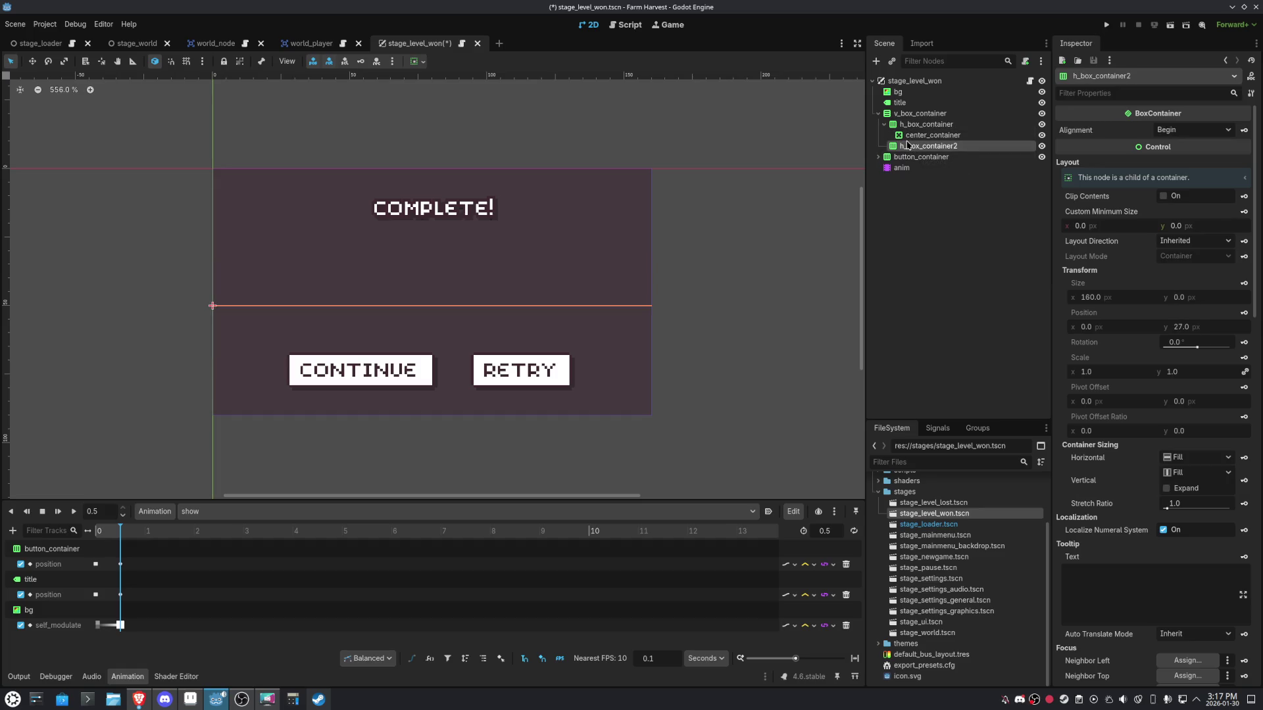
click(911, 137)
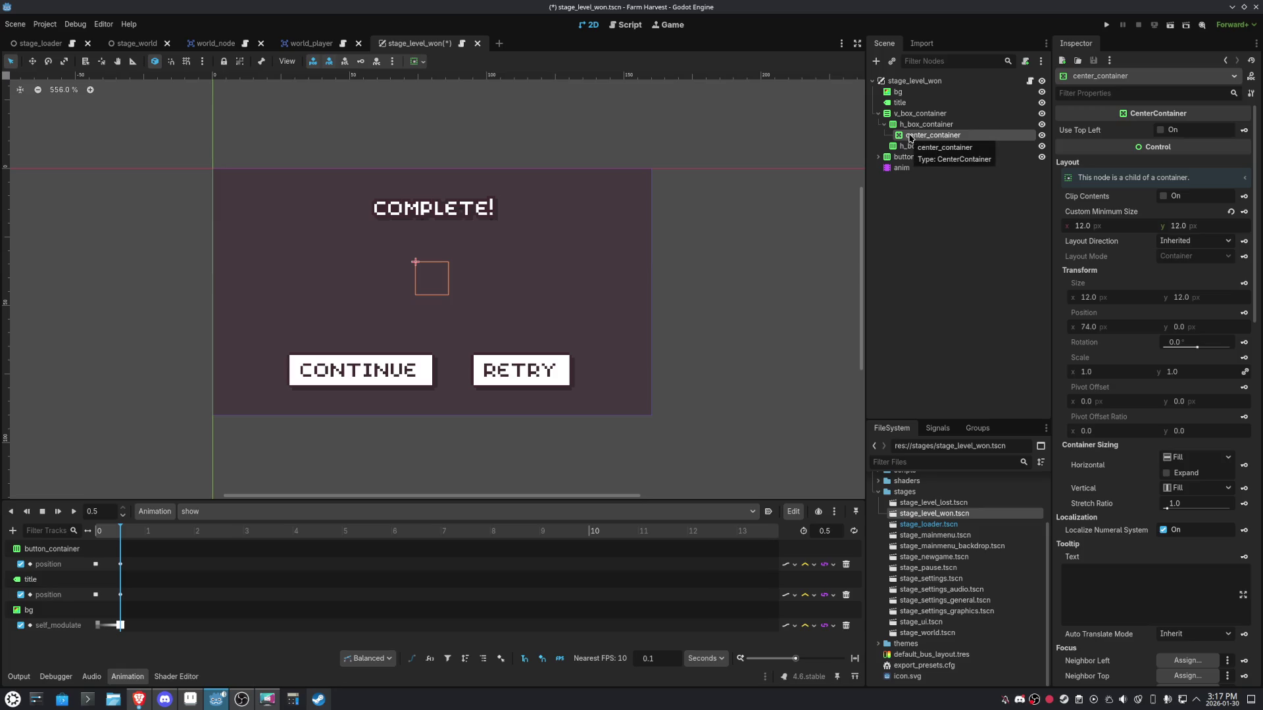
Set center_container's Custom Minimum Size to 16 × 16 and save the scene.
click(1134, 226)
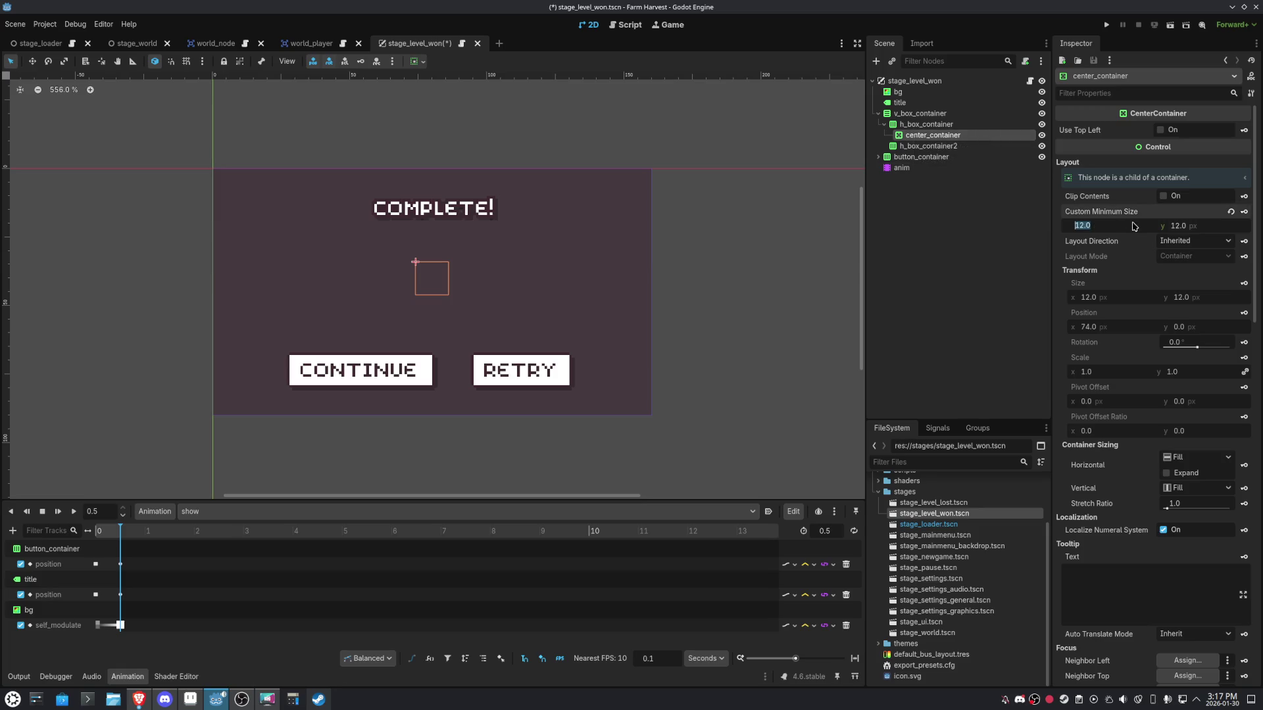
text(16)
key(Tab)
text(16)
key(Return)
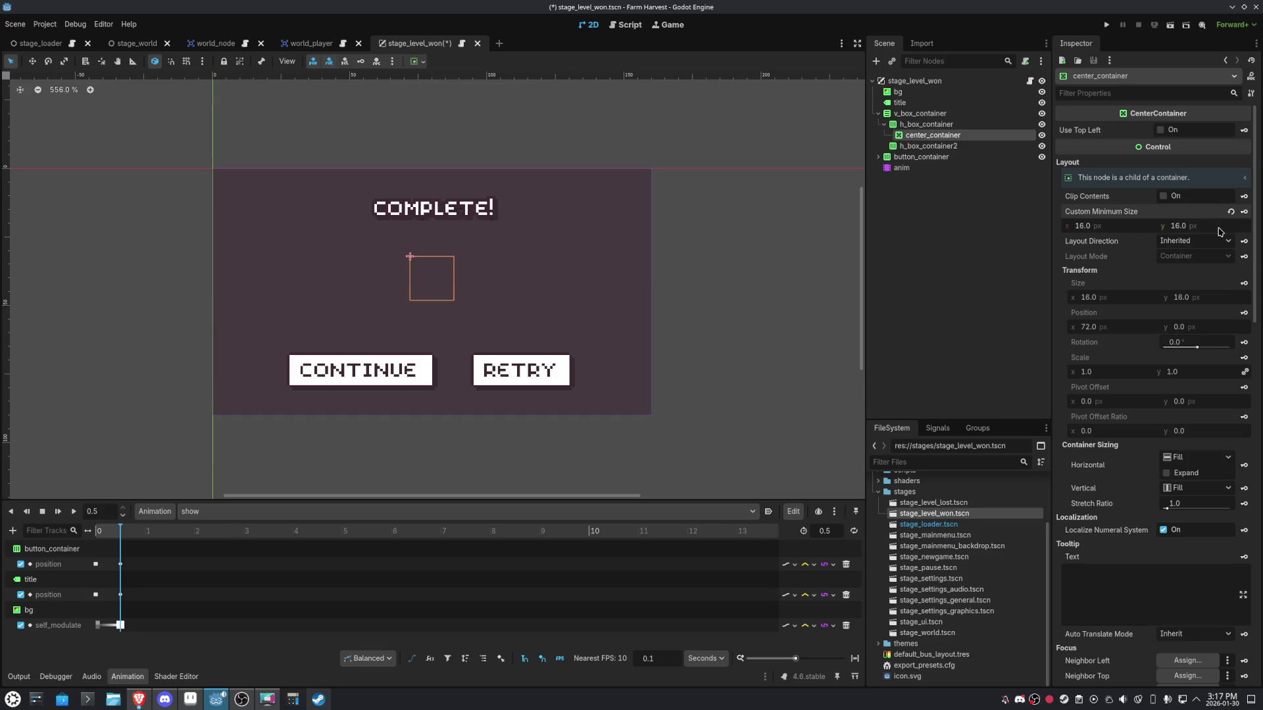
key(ctrl+s)
click(875, 62)
Create a Sprite2D node under center_container.
text(sprite)
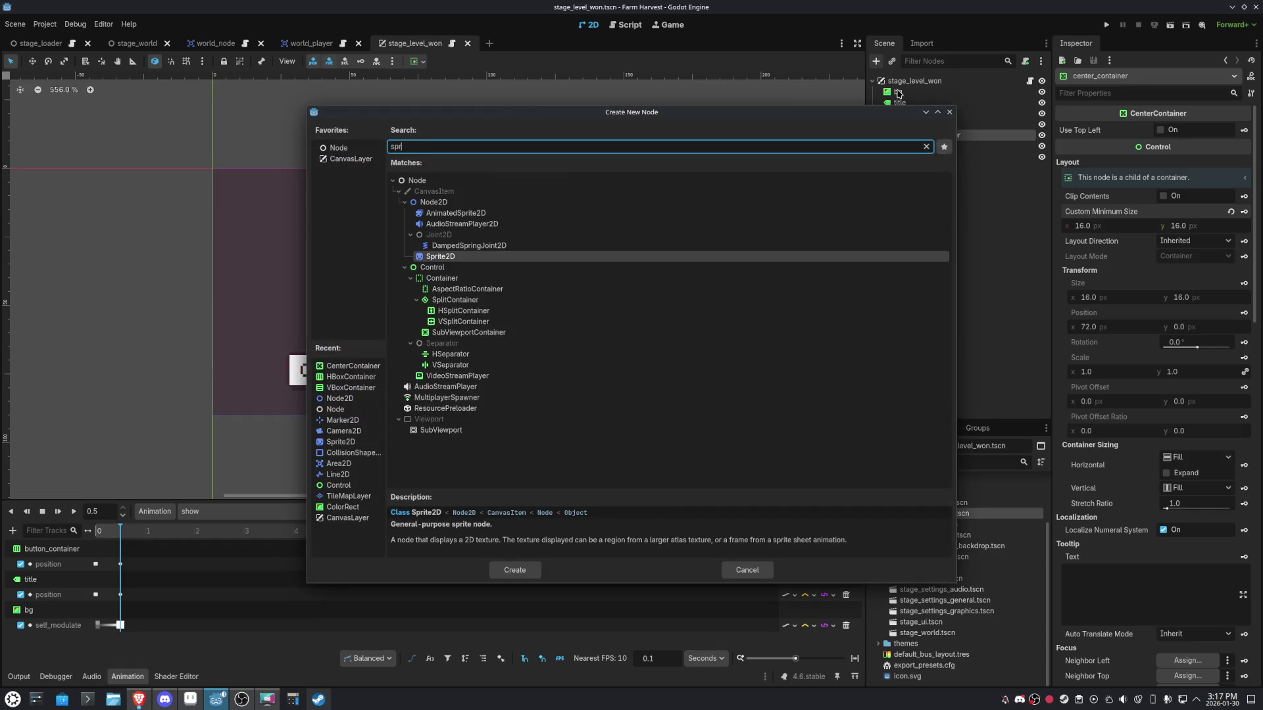
key(Return)
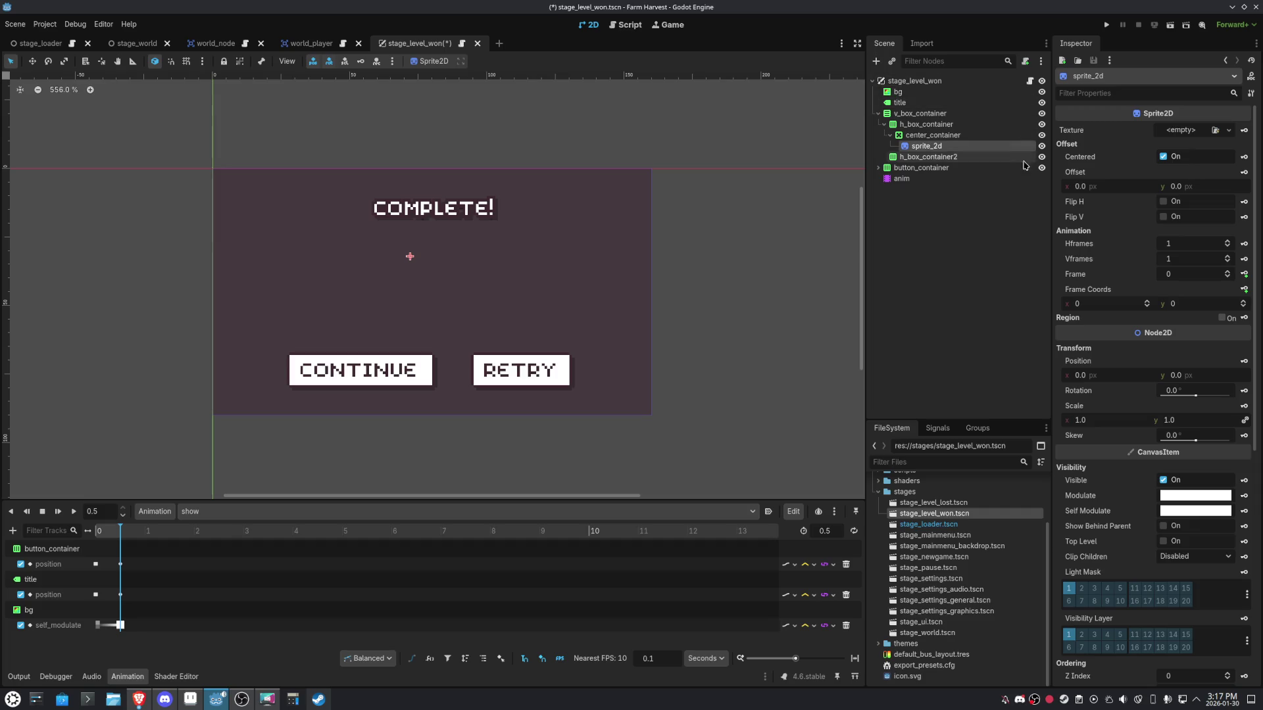
ctrl+click(936, 137)
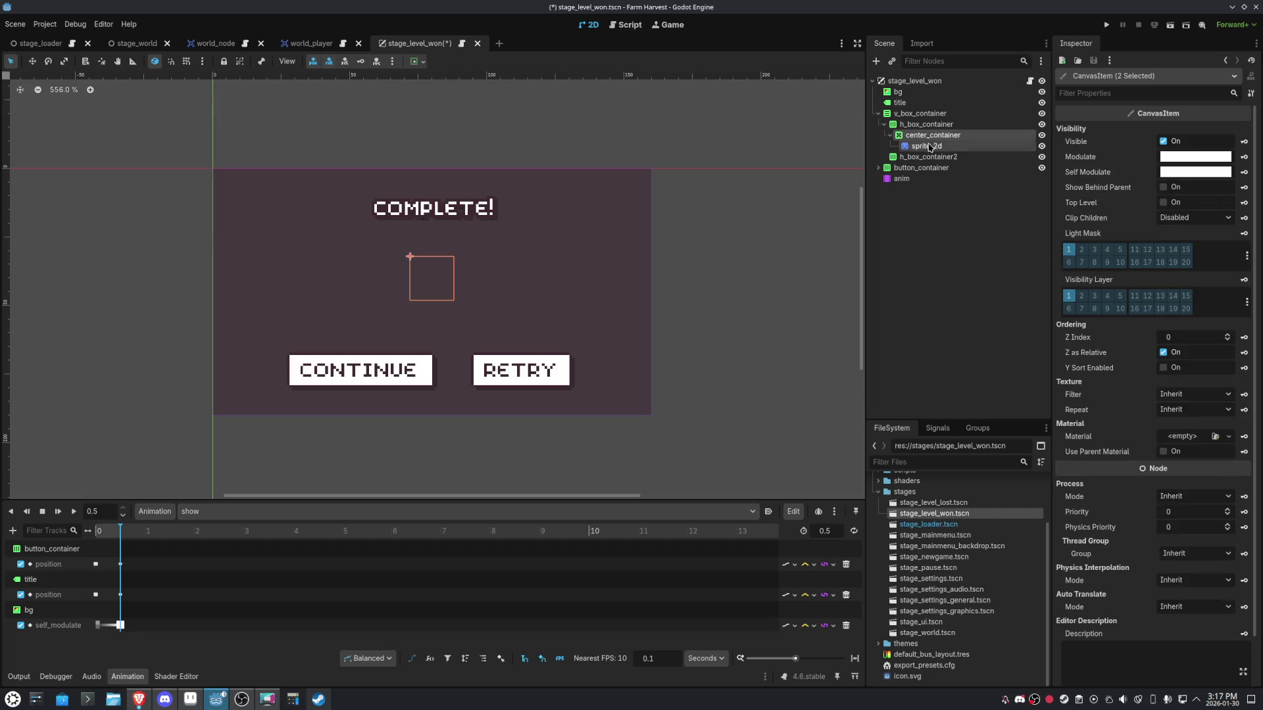
click(922, 148)
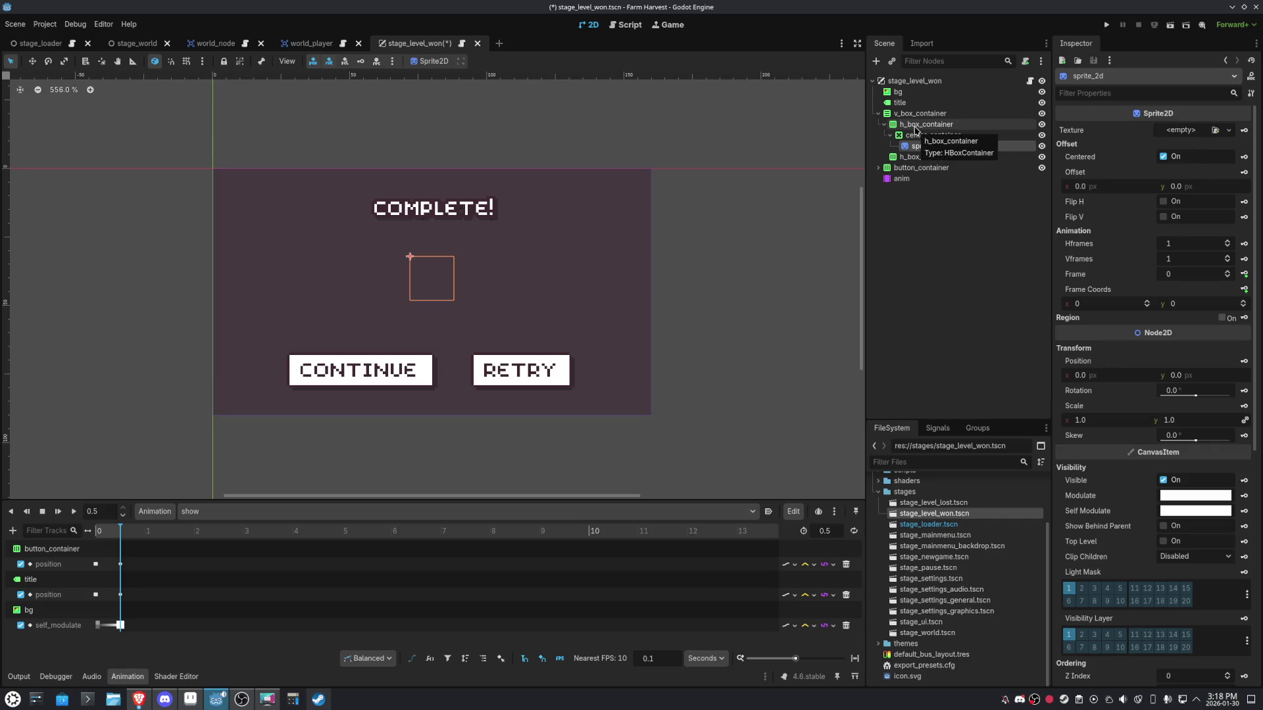
Change sprite_2d's node type to TextureRect.
right_click(911, 146)
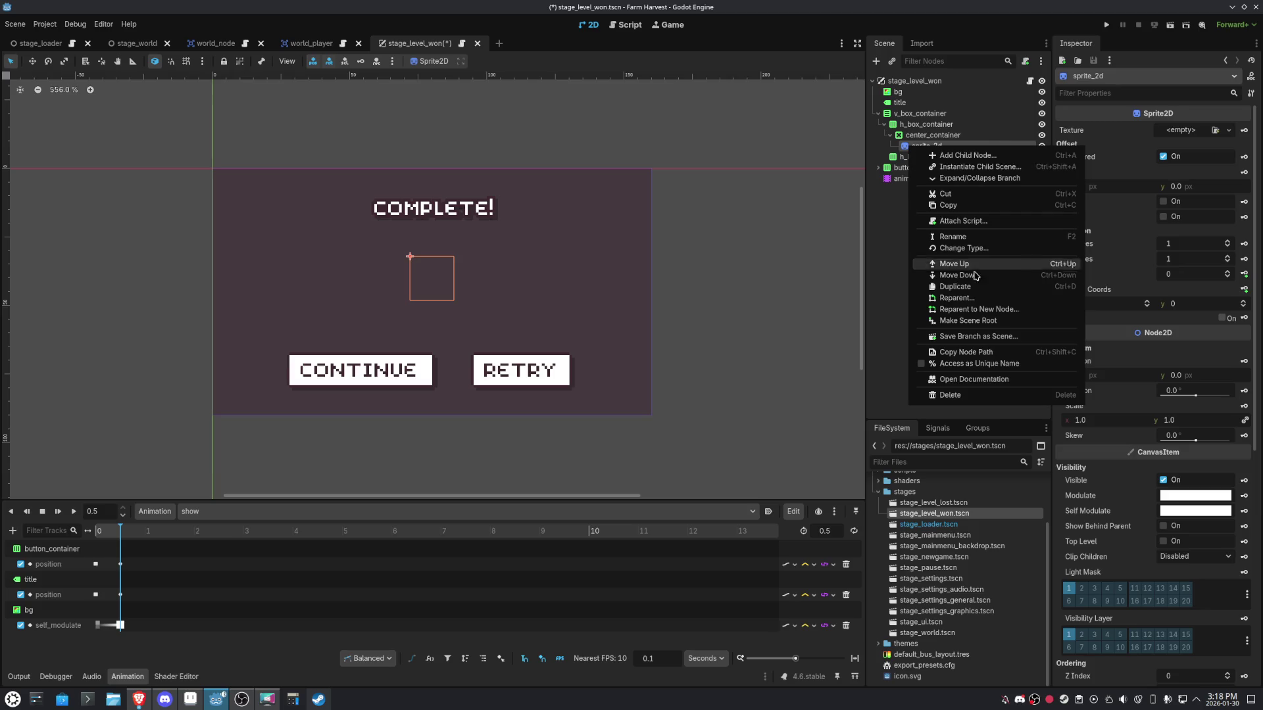
click(963, 248)
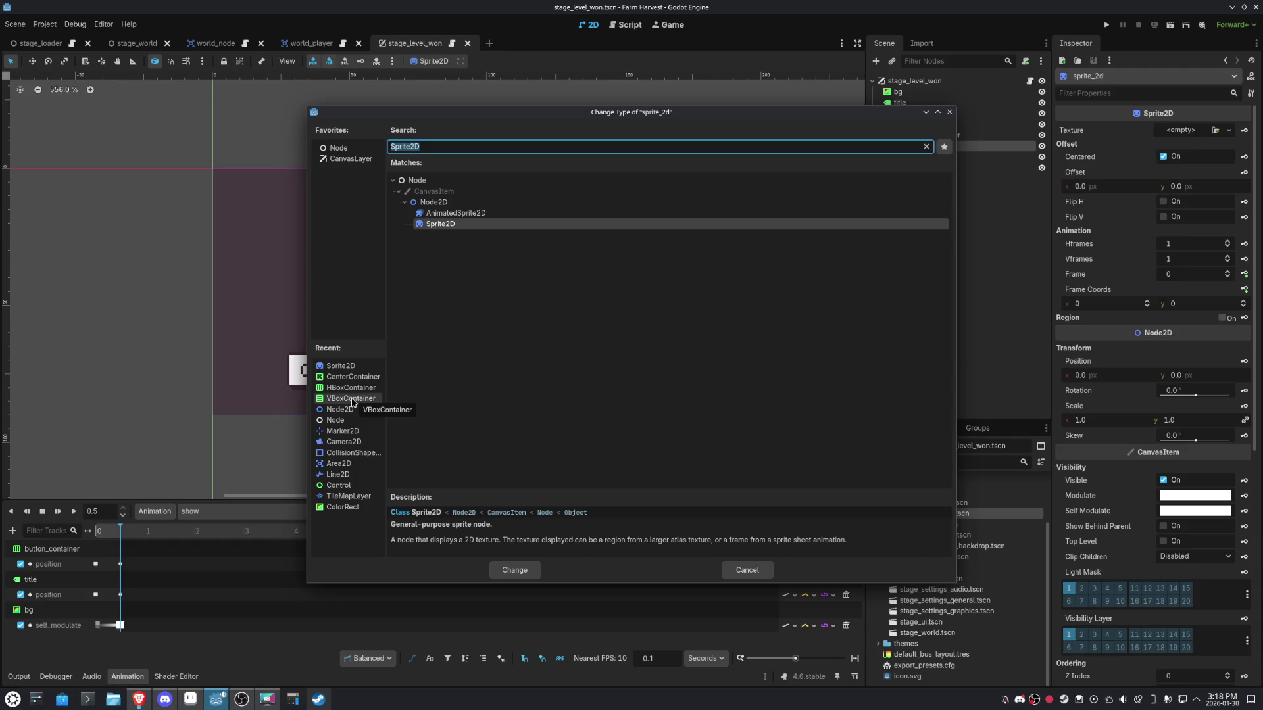
text(spri)
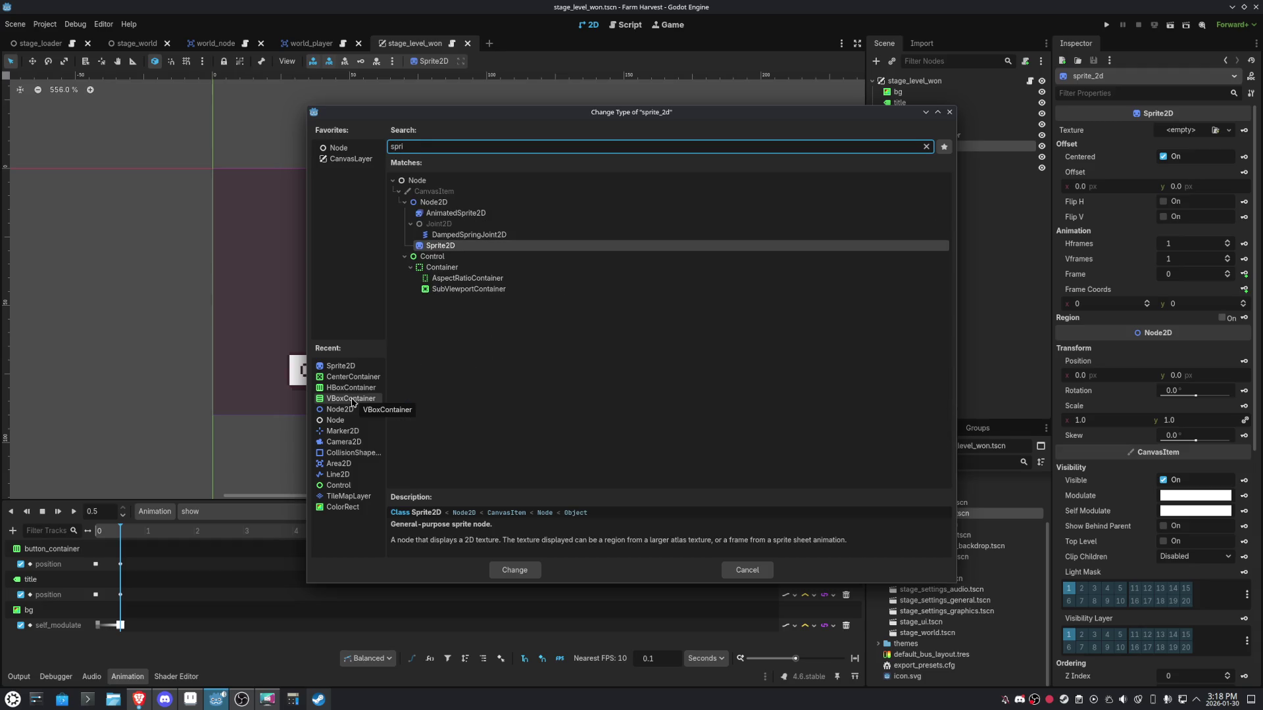
key(BackSpace)
key(BackSpace)
key(BackSpace)
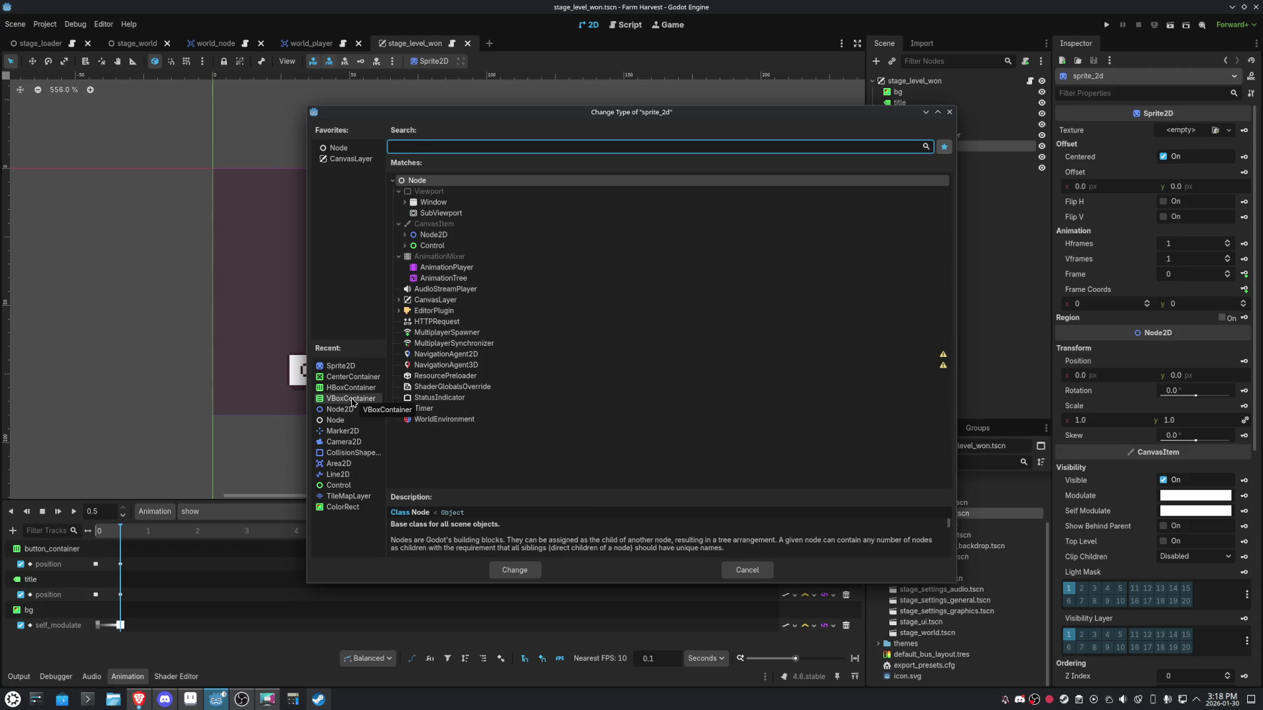
text(textre)
click(460, 270)
double_click(461, 275)
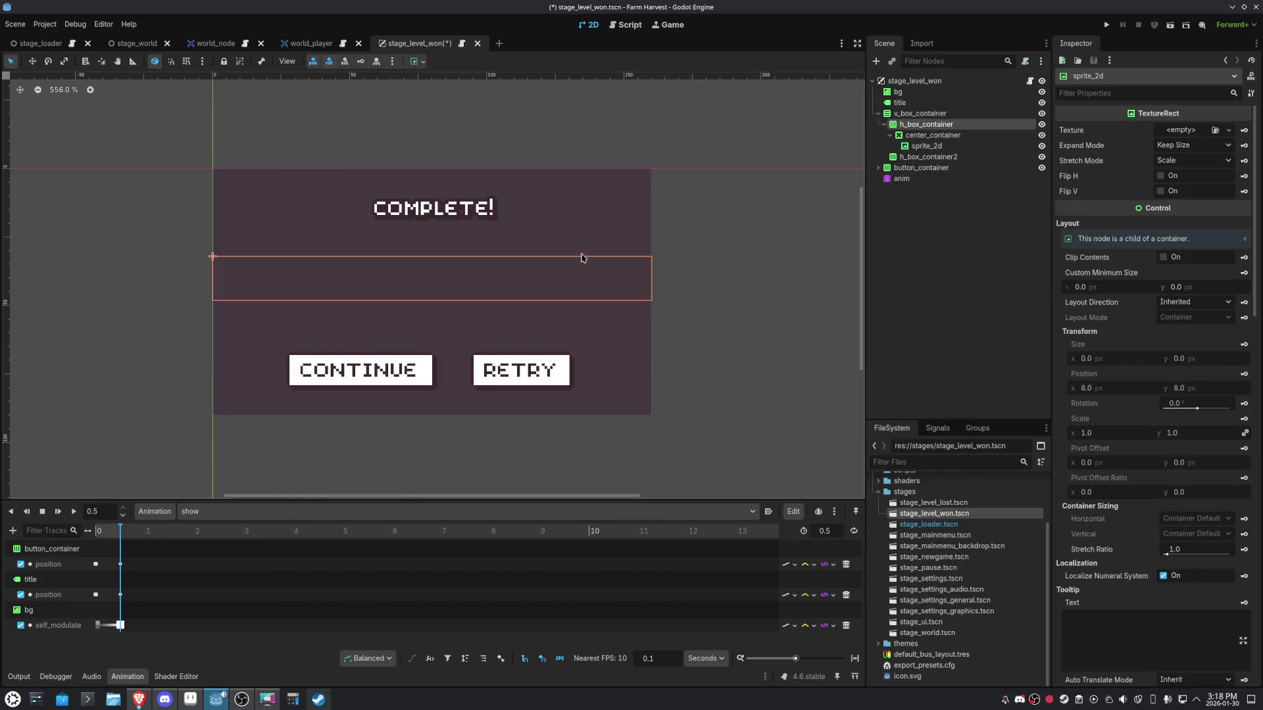
Move sprite_2d out of center_container and delete center_container.
drag(928, 151, 926, 133)
click(930, 146)
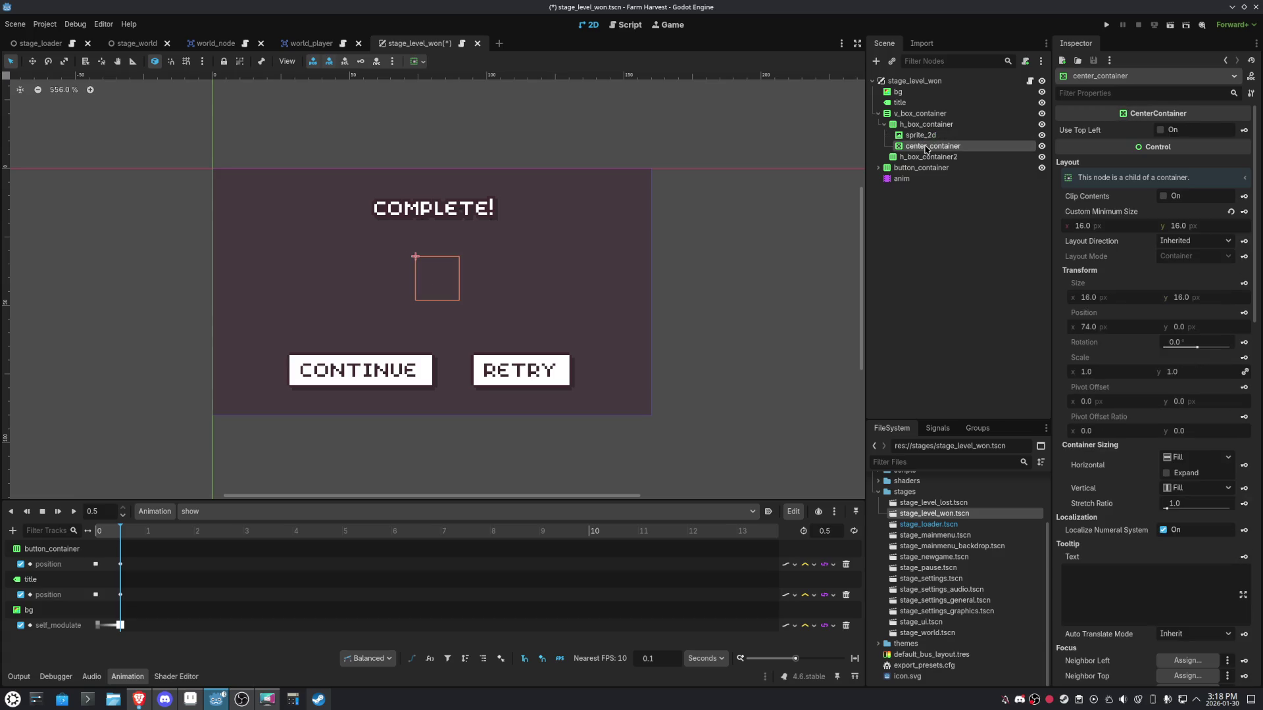
key(ctrl+s)
key(Delete)
click(602, 359)
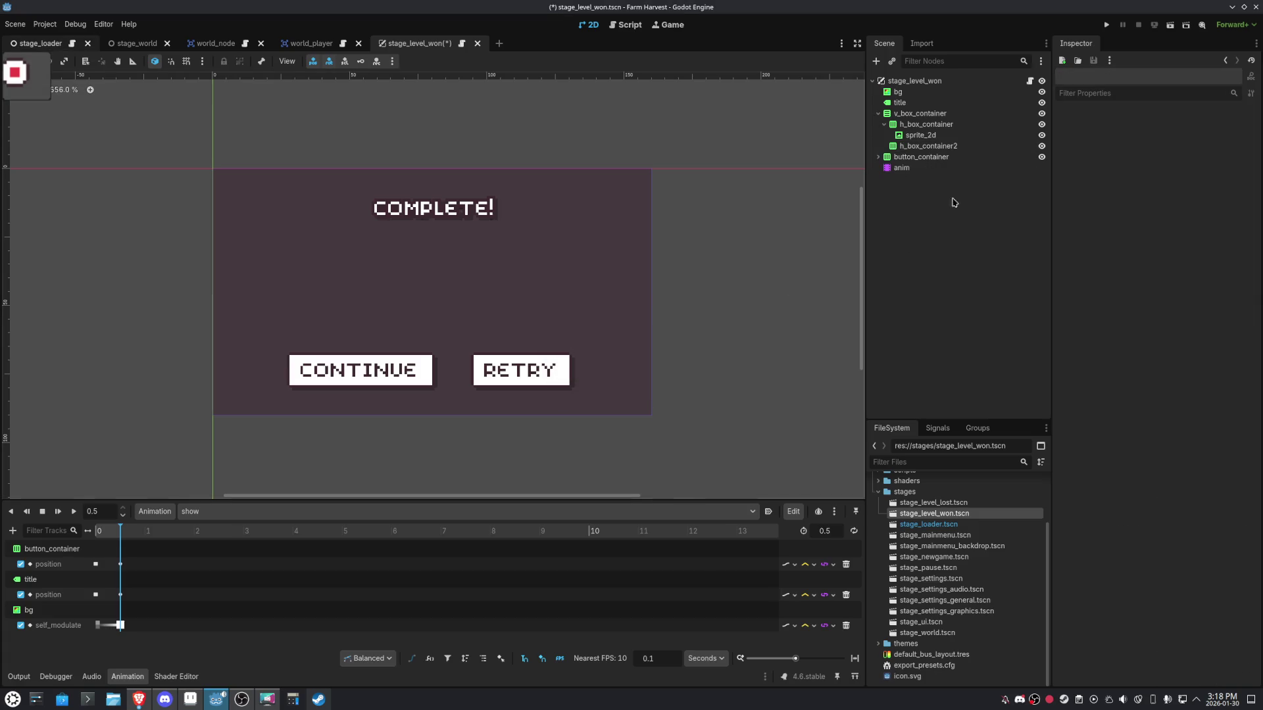
Set sprite_2d's Custom Minimum Size to 16 × 16.
click(934, 136)
click(1118, 291)
text(16)
key(Tab)
text(16)
key(Return)
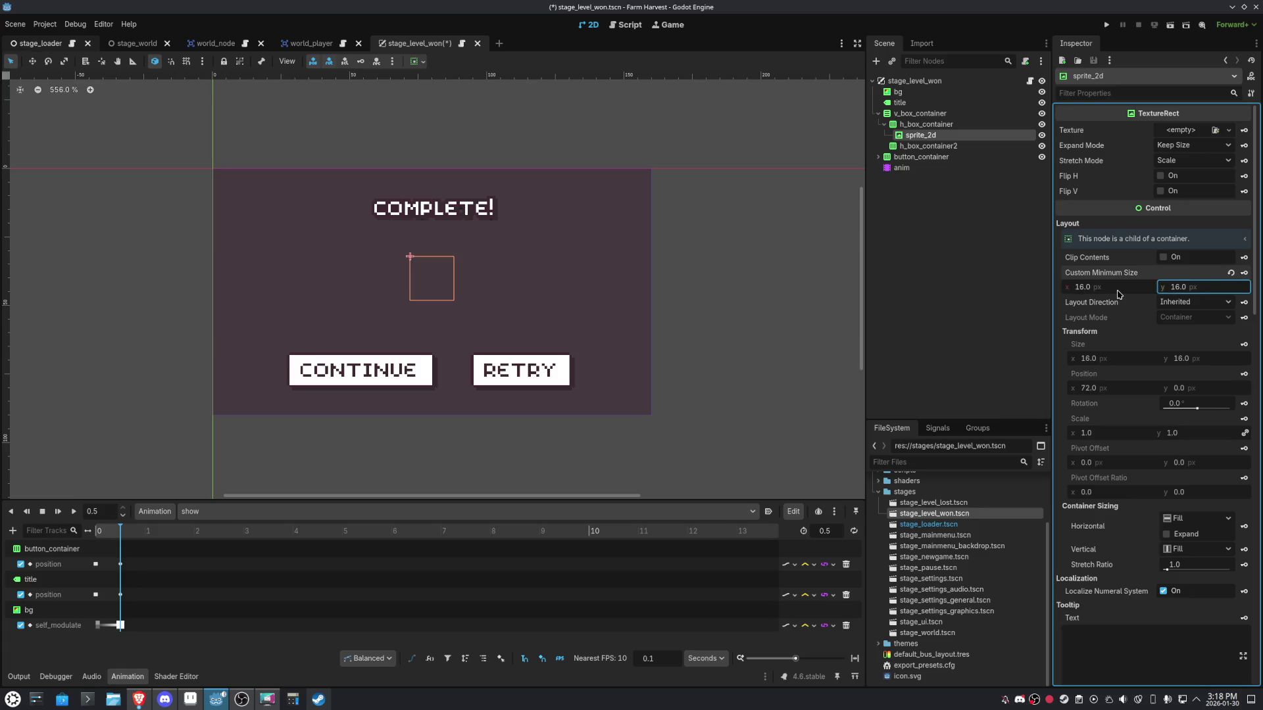
Set the sprite's Stretch Mode to Keep Aspect Centered.
mouse_move(1217, 209)
click(1188, 165)
click(1200, 205)
click(1199, 164)
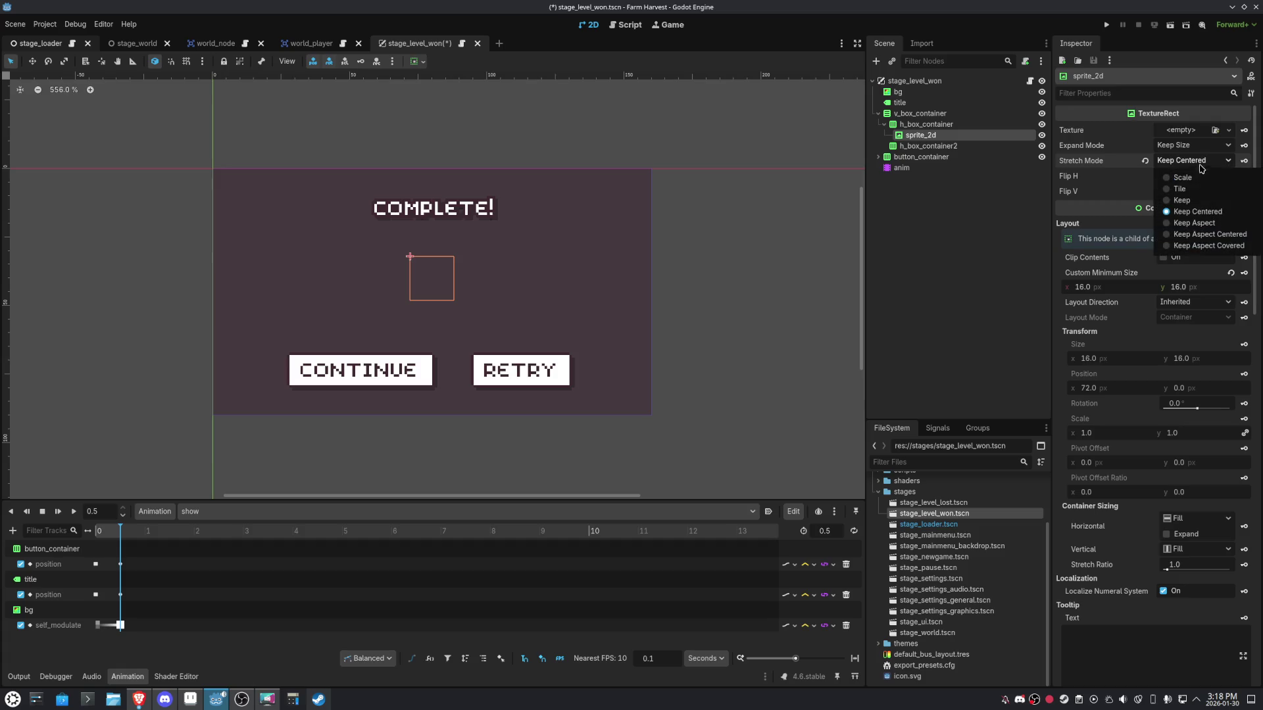
click(1214, 235)
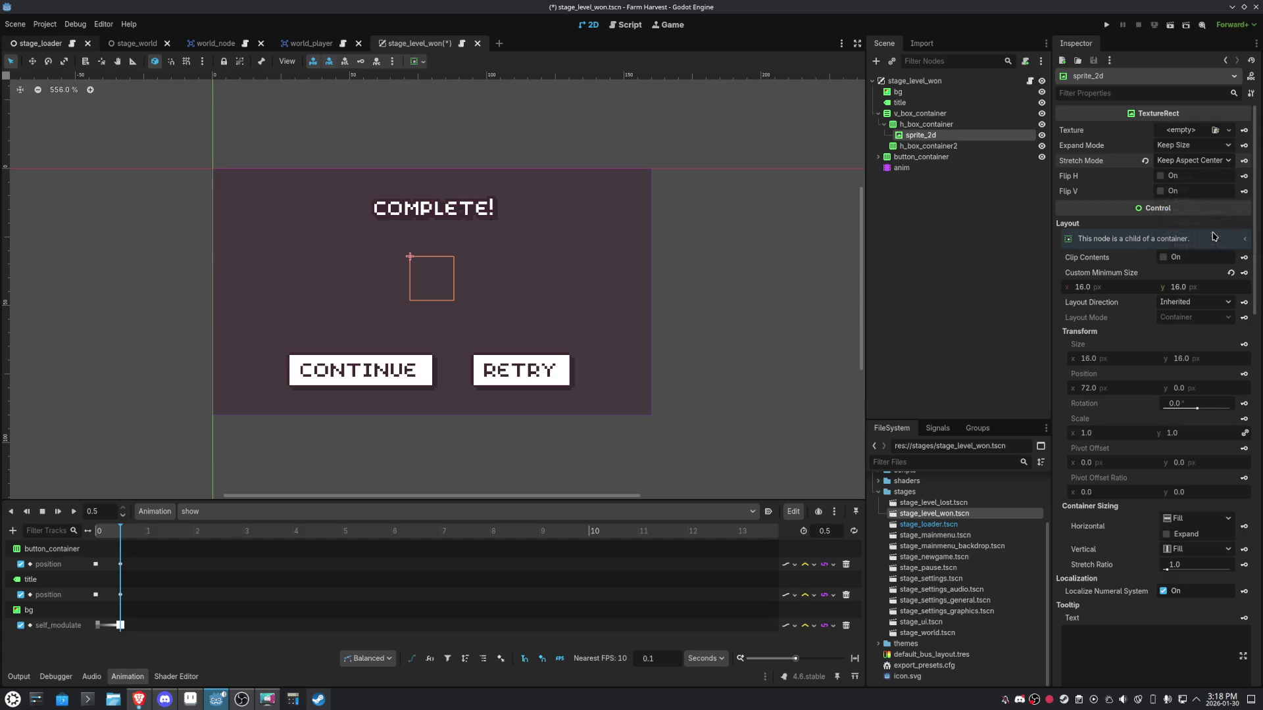
Give the sprite a new AtlasTexture using ui.png as its atlas image.
click(1216, 130)
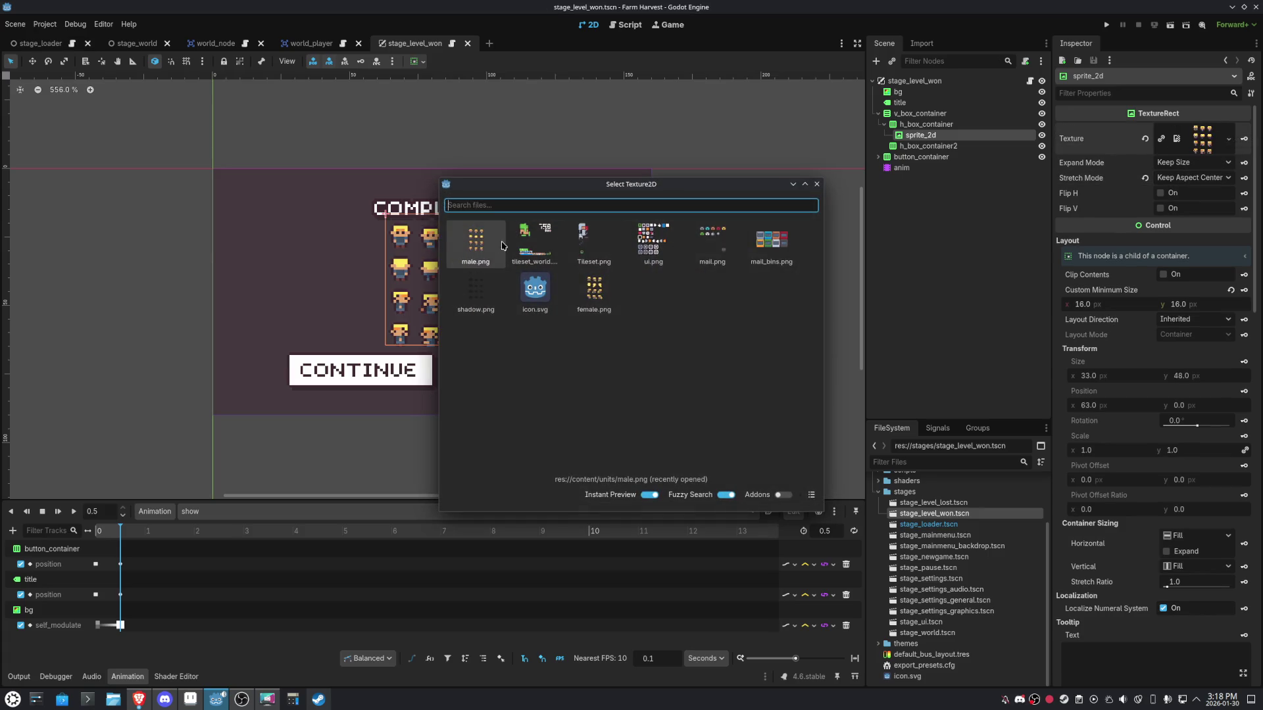
double_click(653, 240)
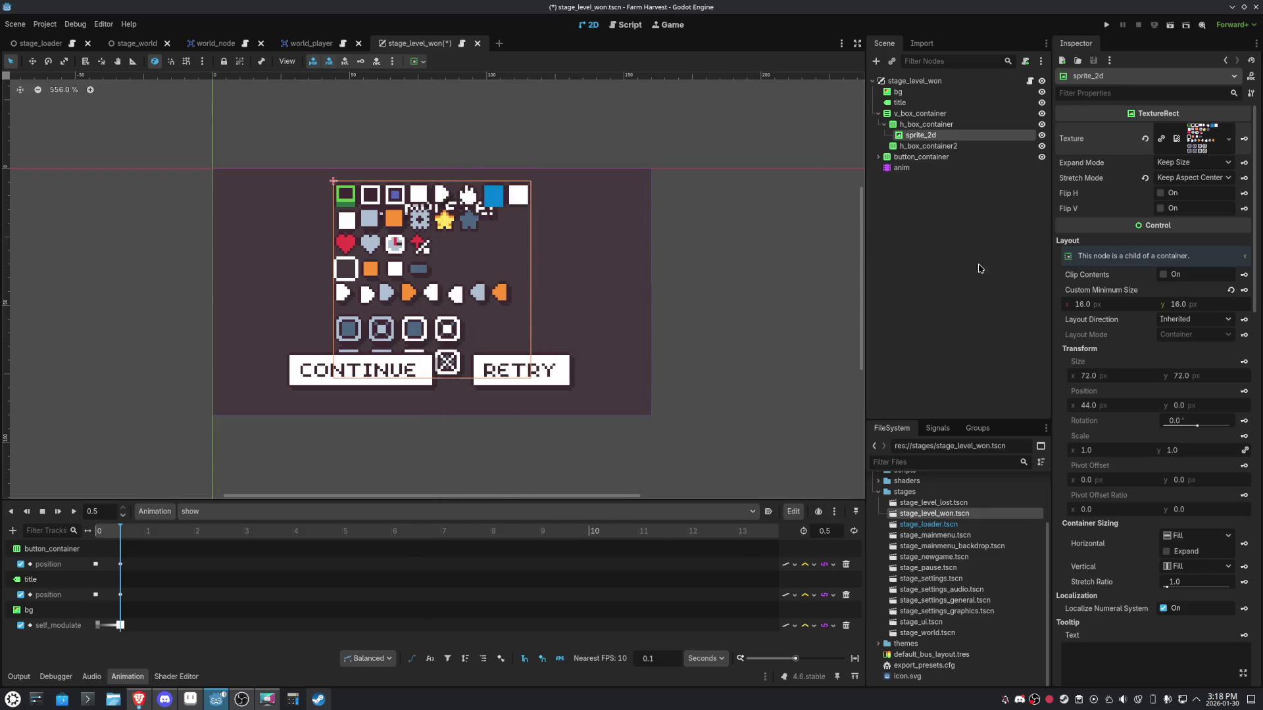
click(1243, 140)
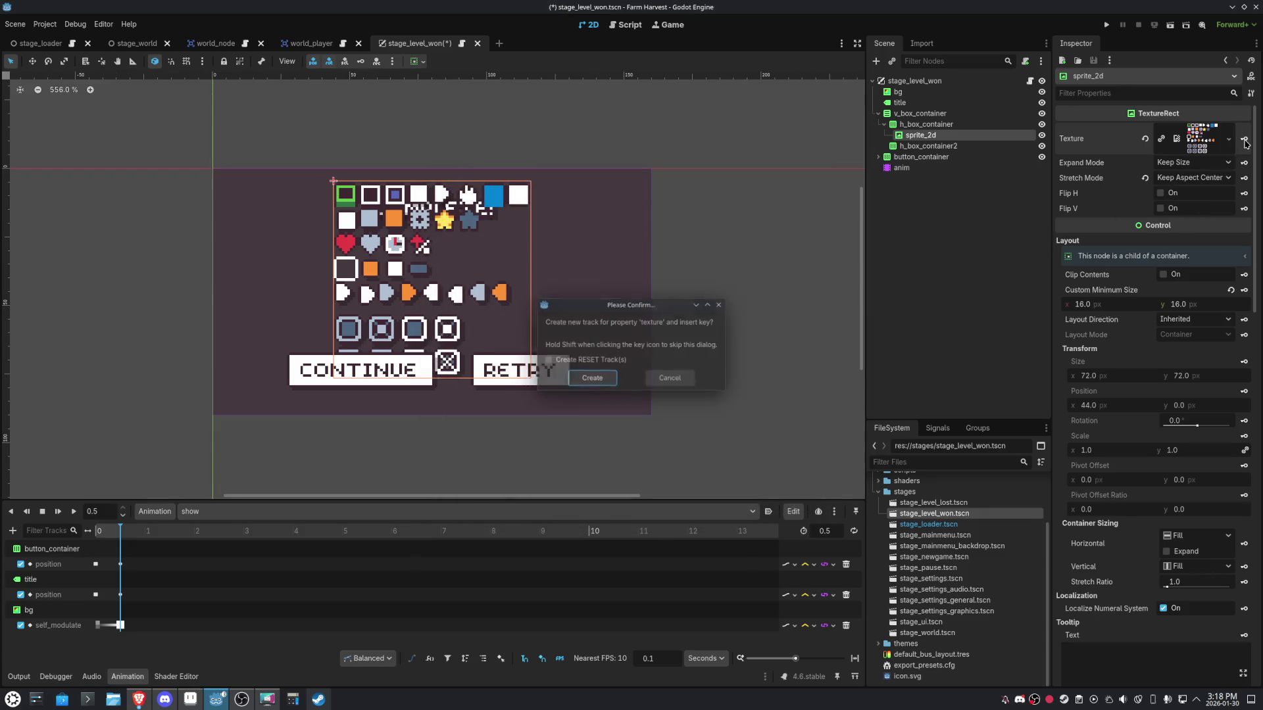
click(679, 376)
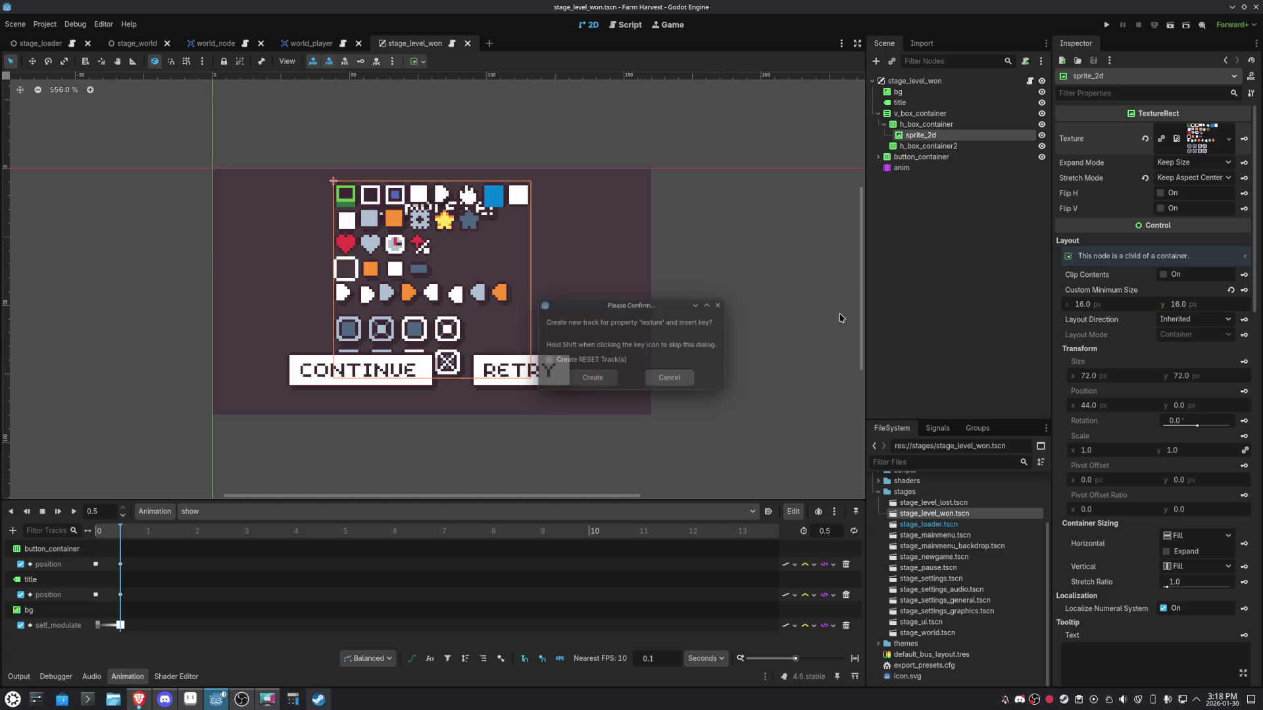
click(1229, 140)
click(1202, 232)
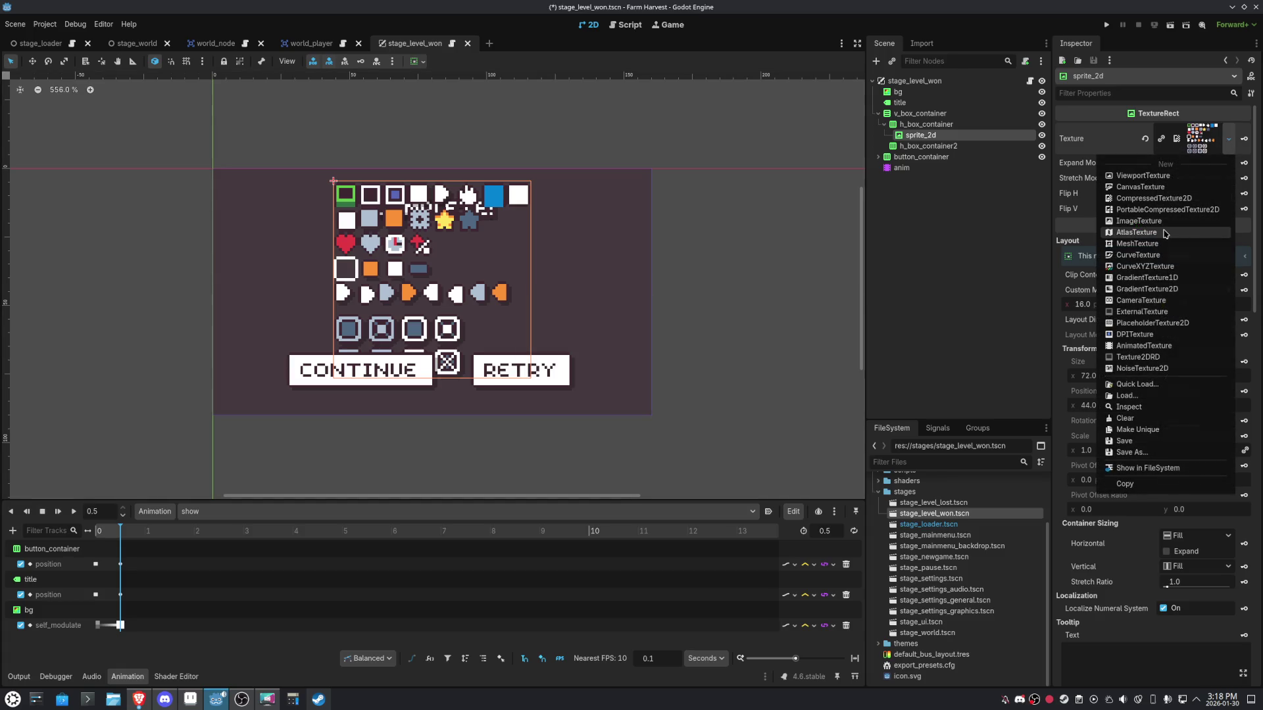
click(1204, 135)
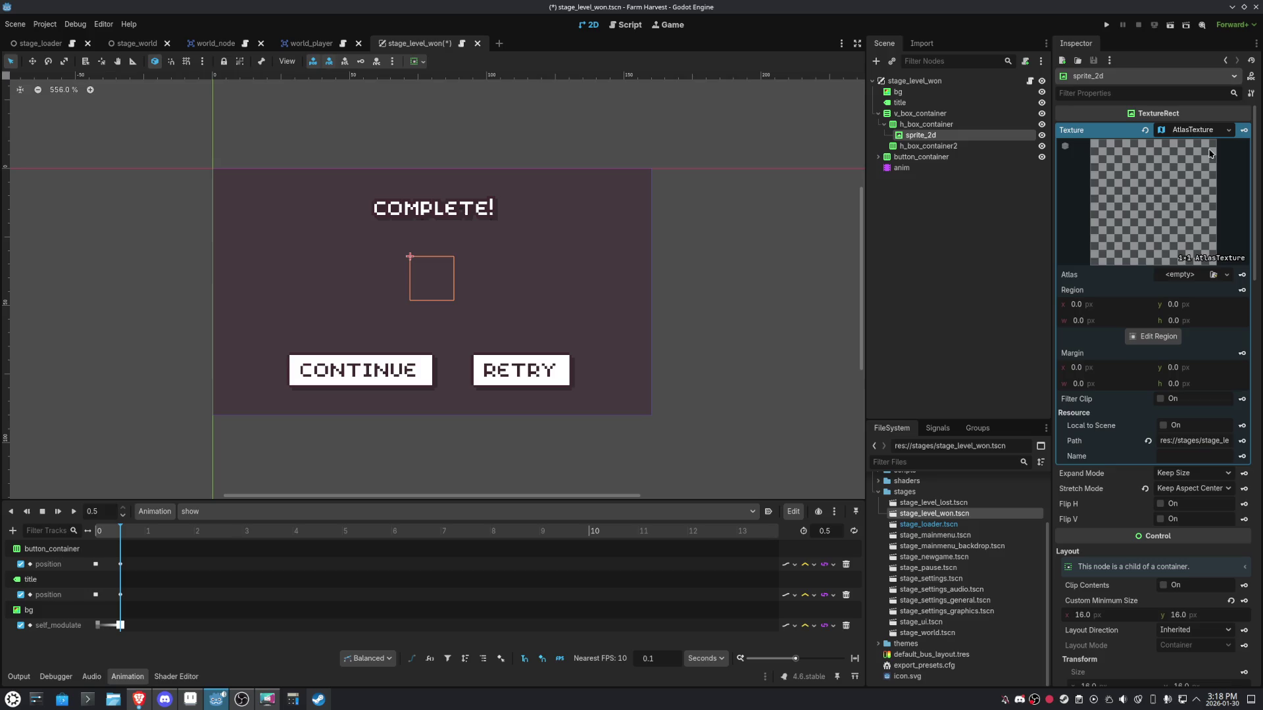
click(1213, 274)
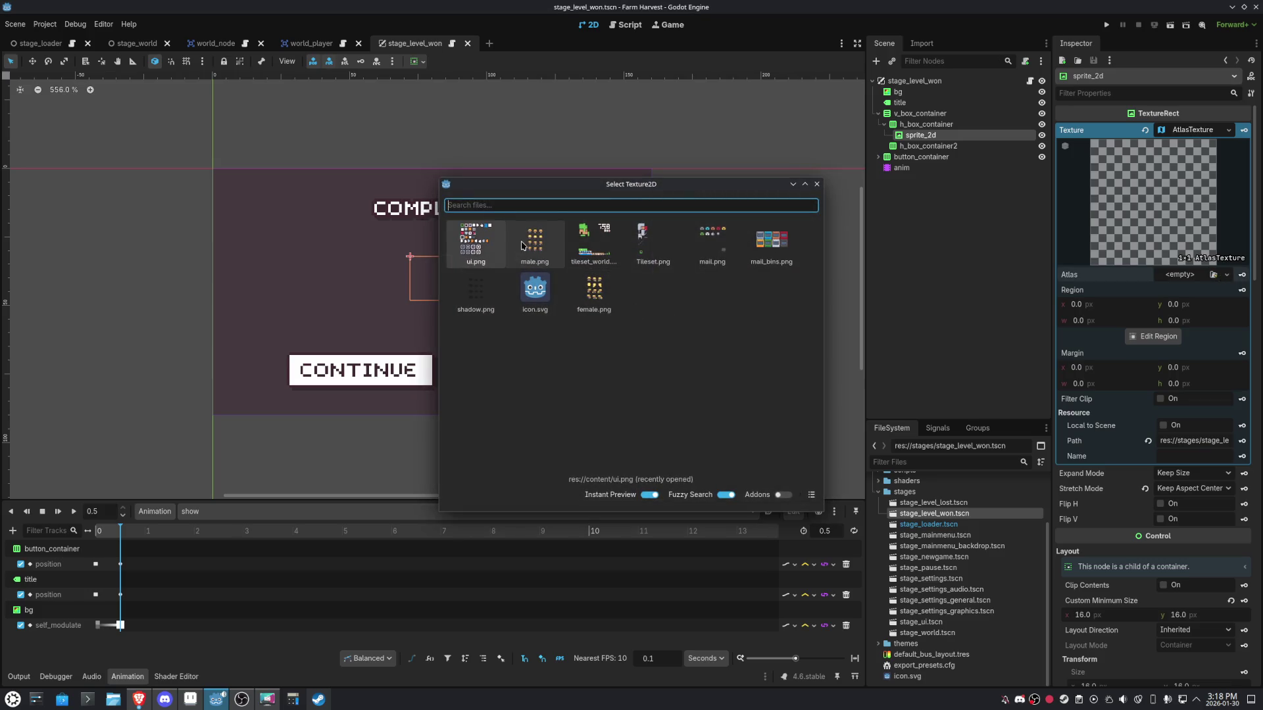
double_click(491, 244)
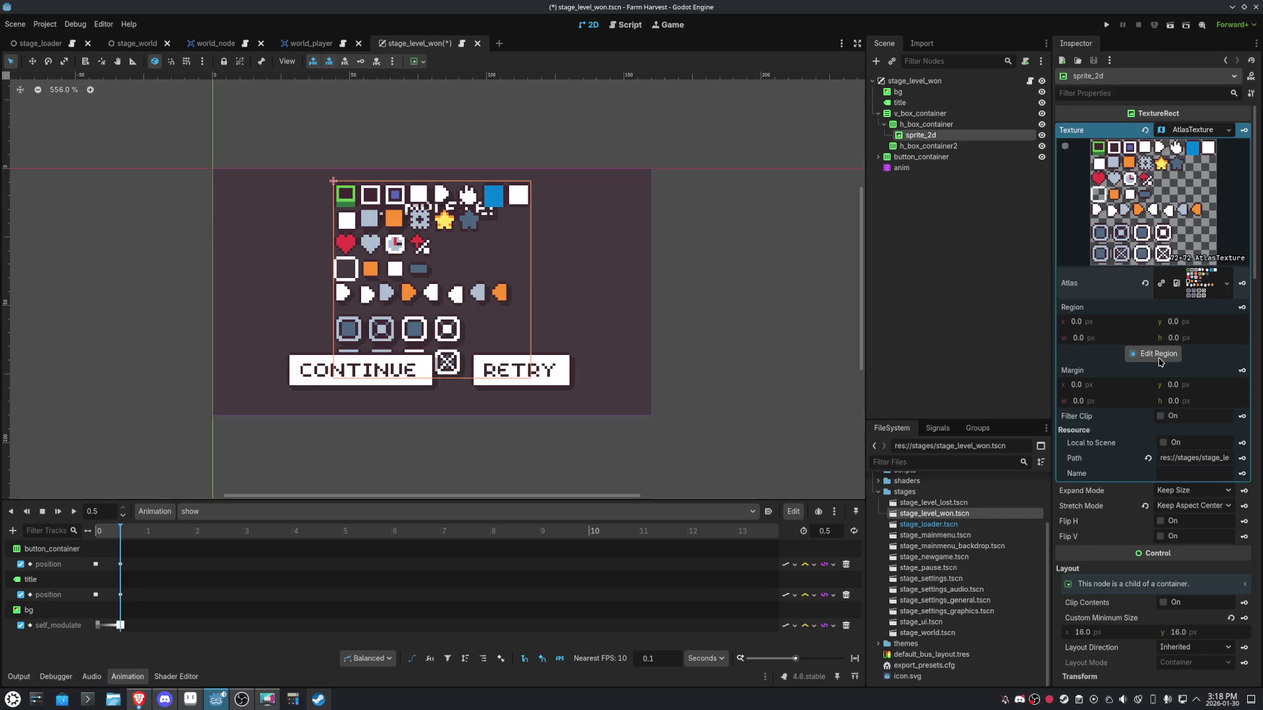
Select the blue star region (45,9, 9×9) in the atlas, then duplicate the sprite.
click(1162, 356)
scroll(590, 331, up, 5)
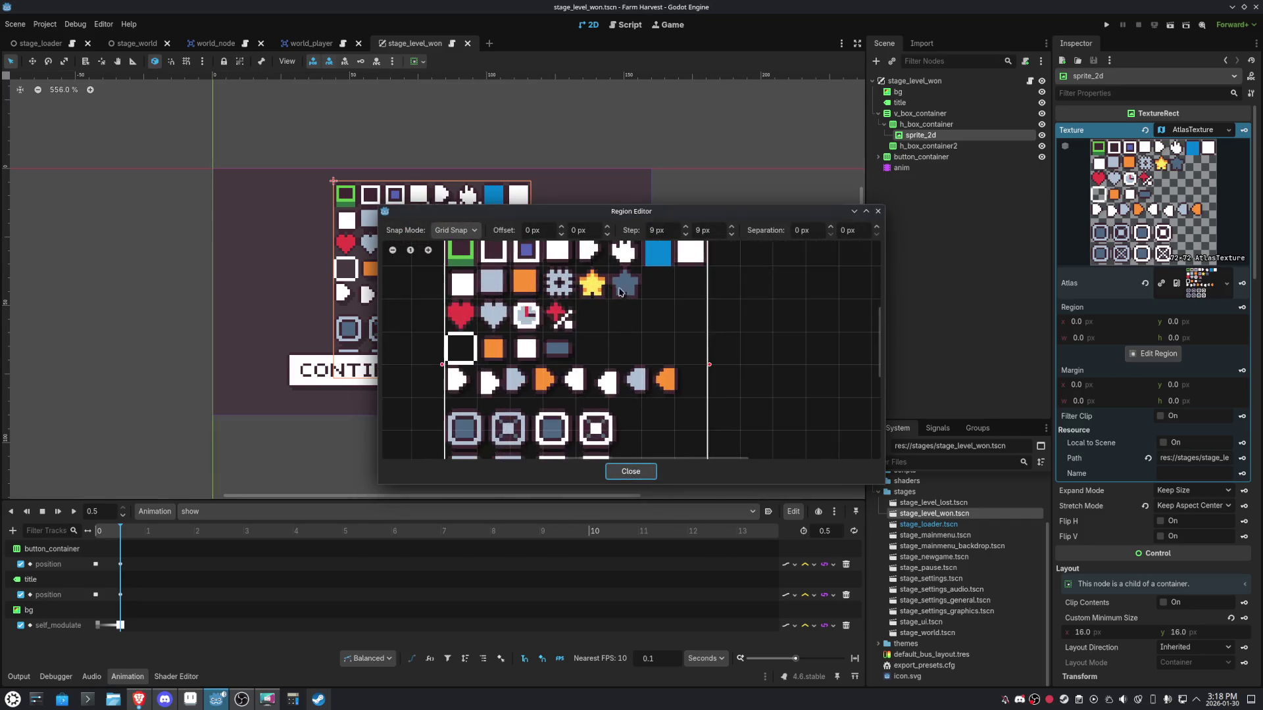
click(542, 306)
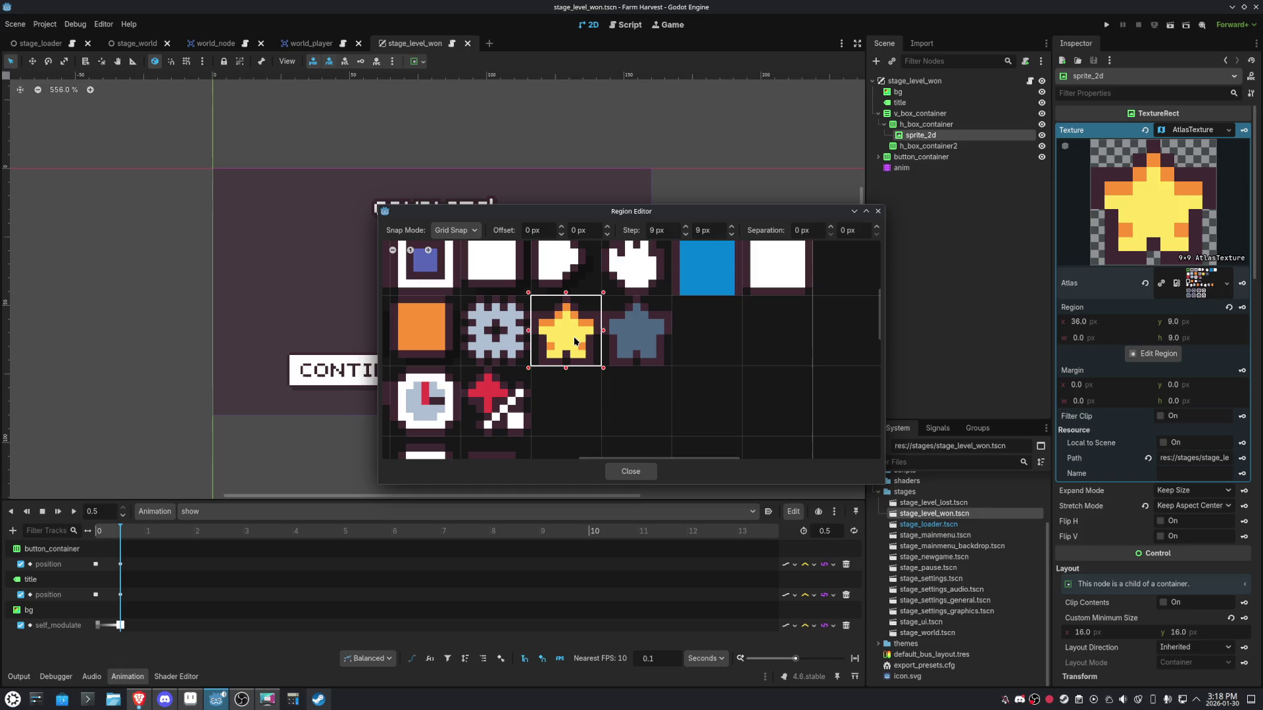
click(624, 309)
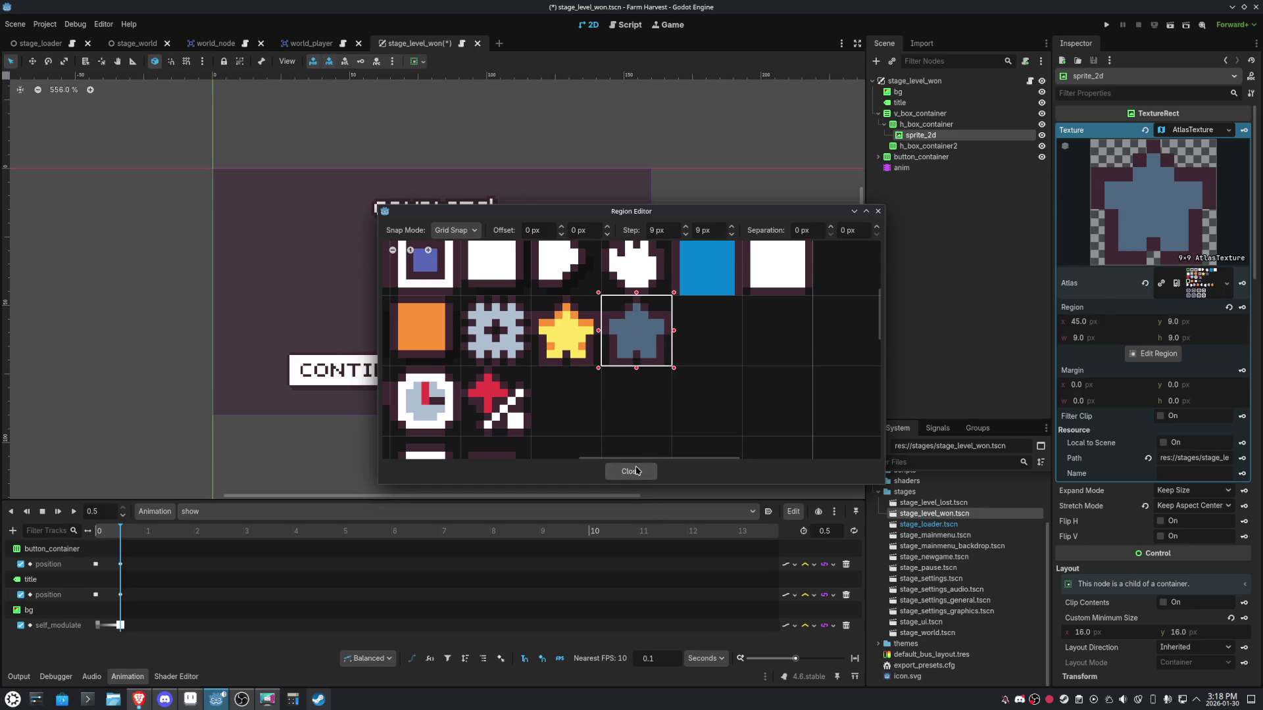
click(651, 471)
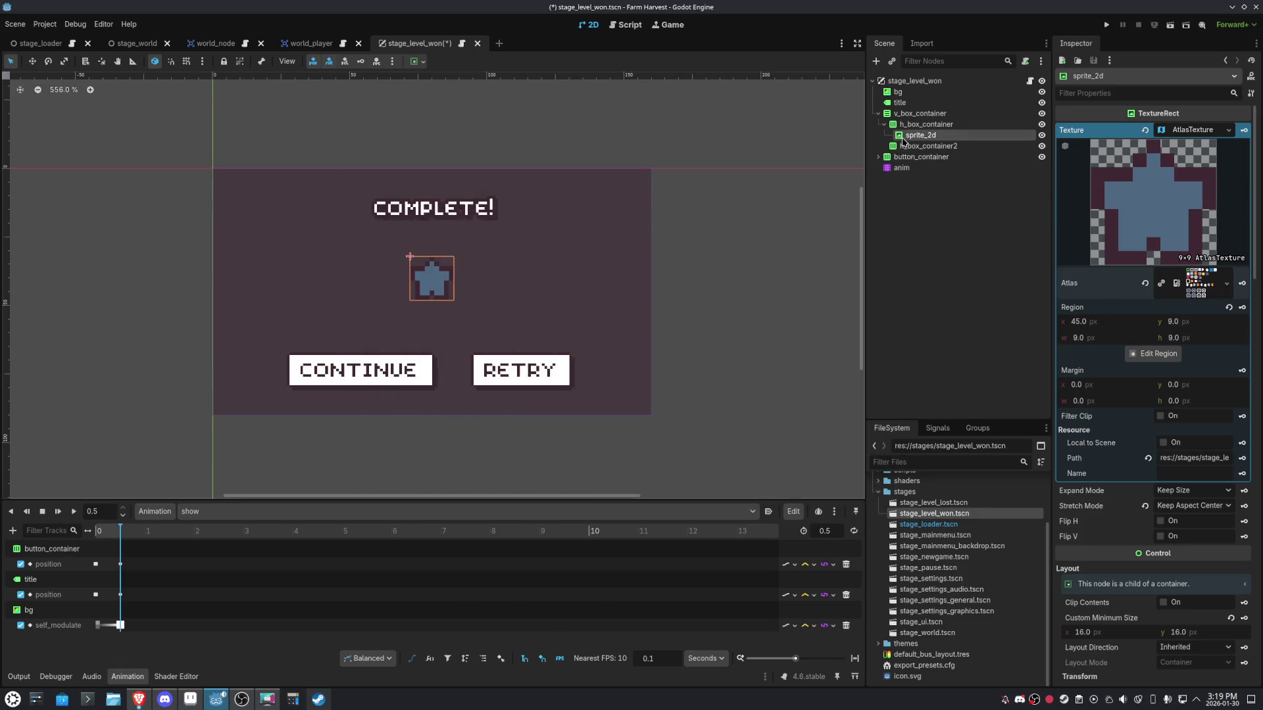
key(ctrl+d)
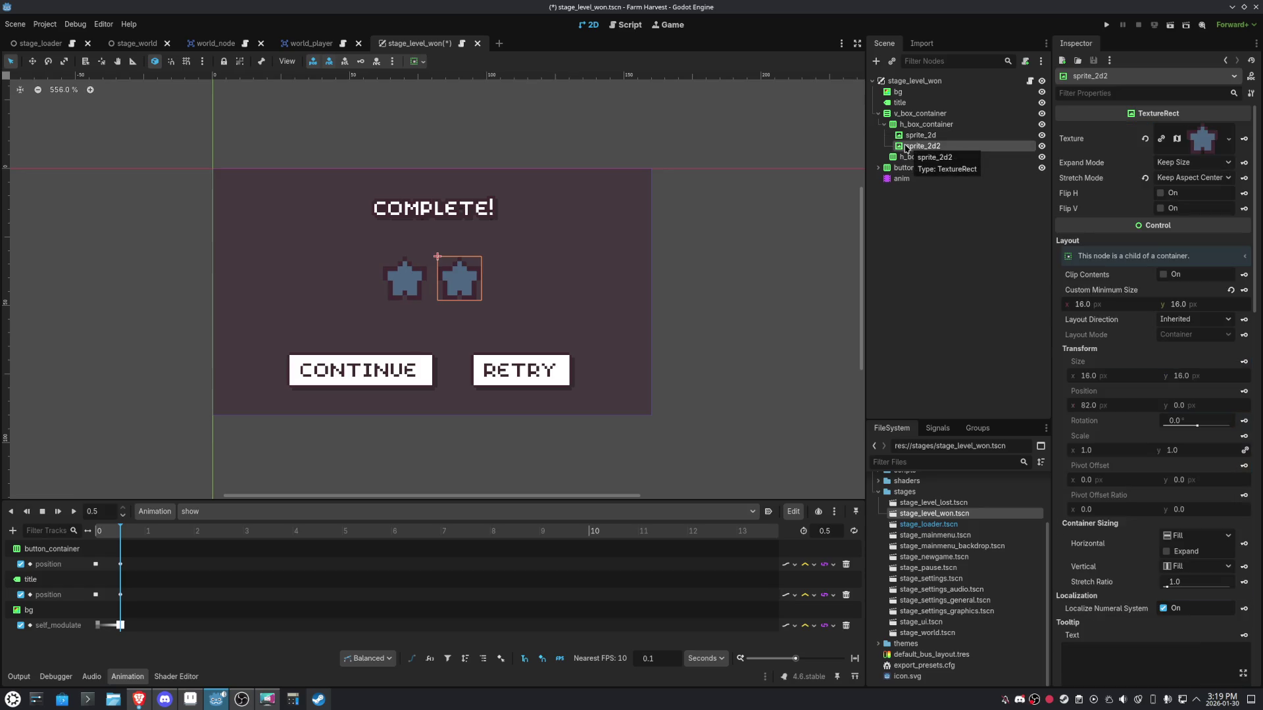
Nest sprite_2d2 under sprite_2d and anchor it Full Rect to overlay the first star.
drag(902, 147, 913, 139)
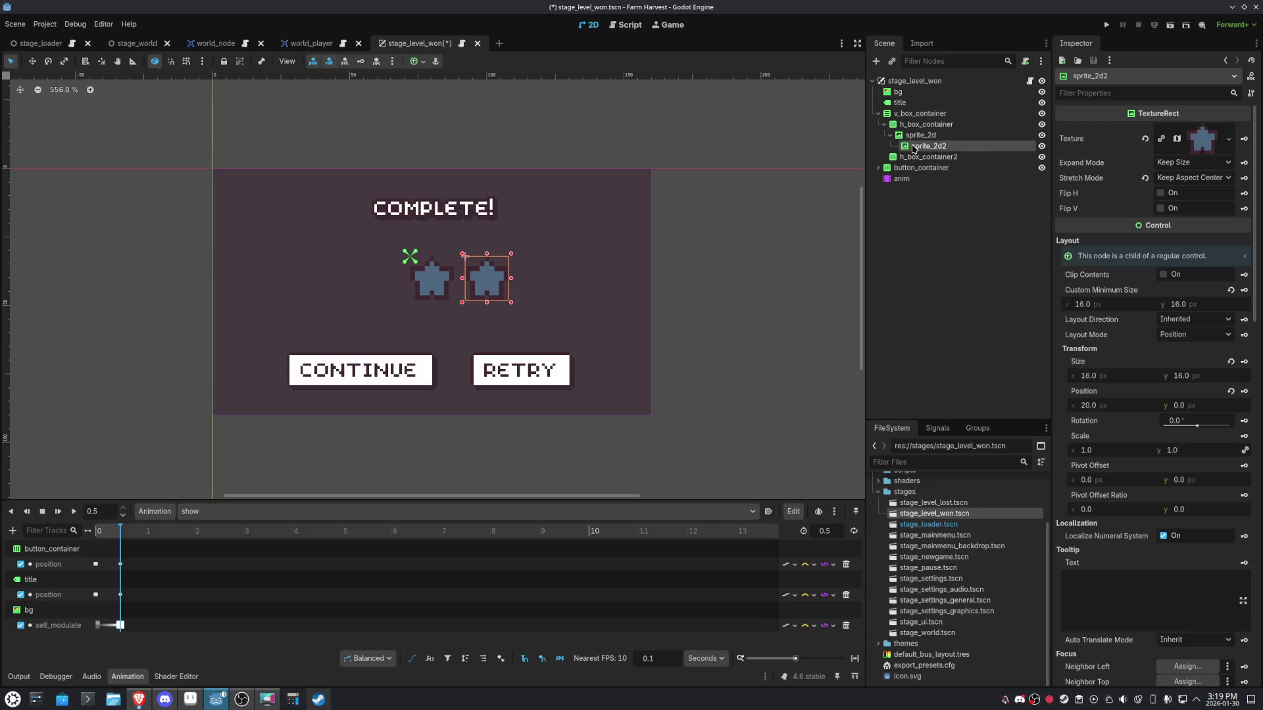
click(913, 149)
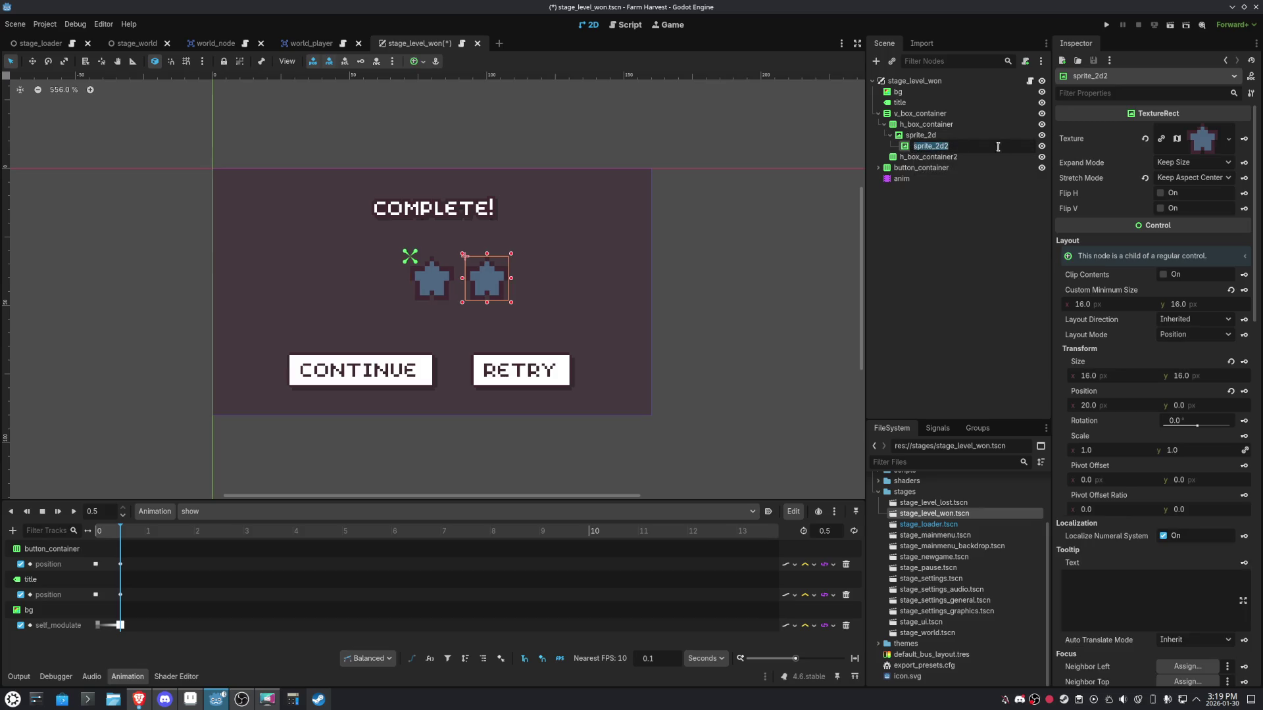
key(Escape)
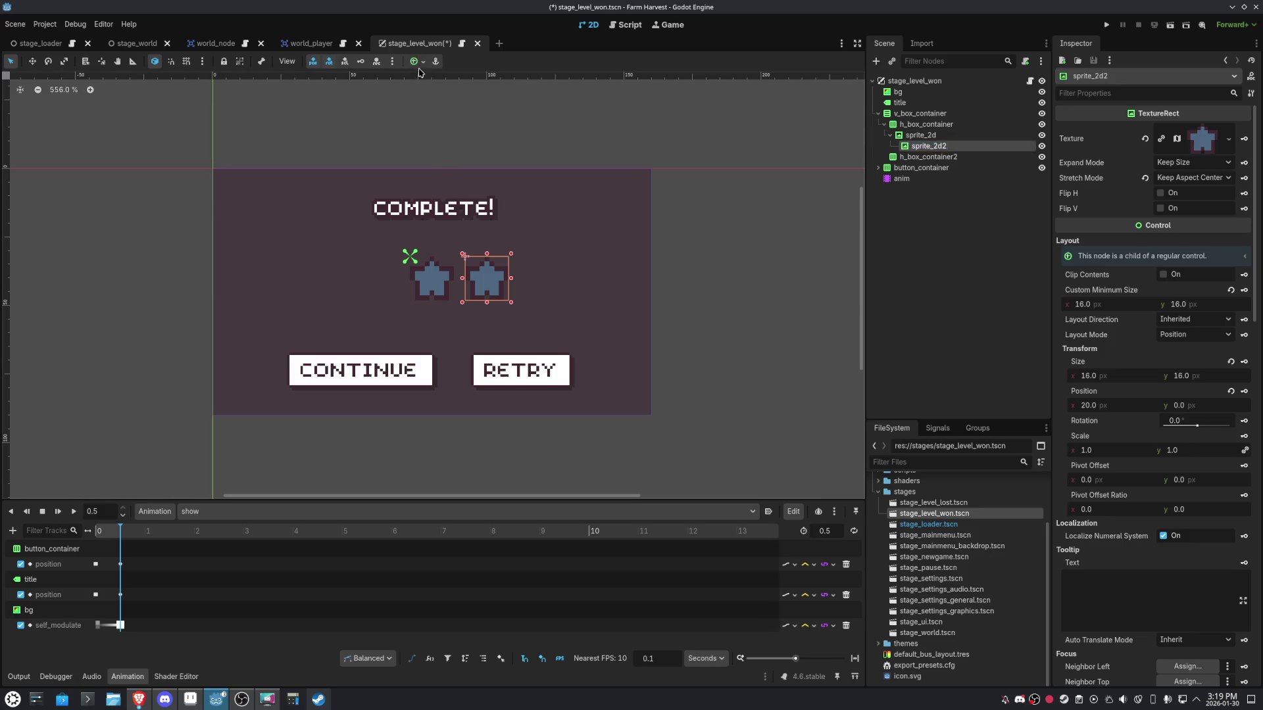
click(416, 61)
click(474, 151)
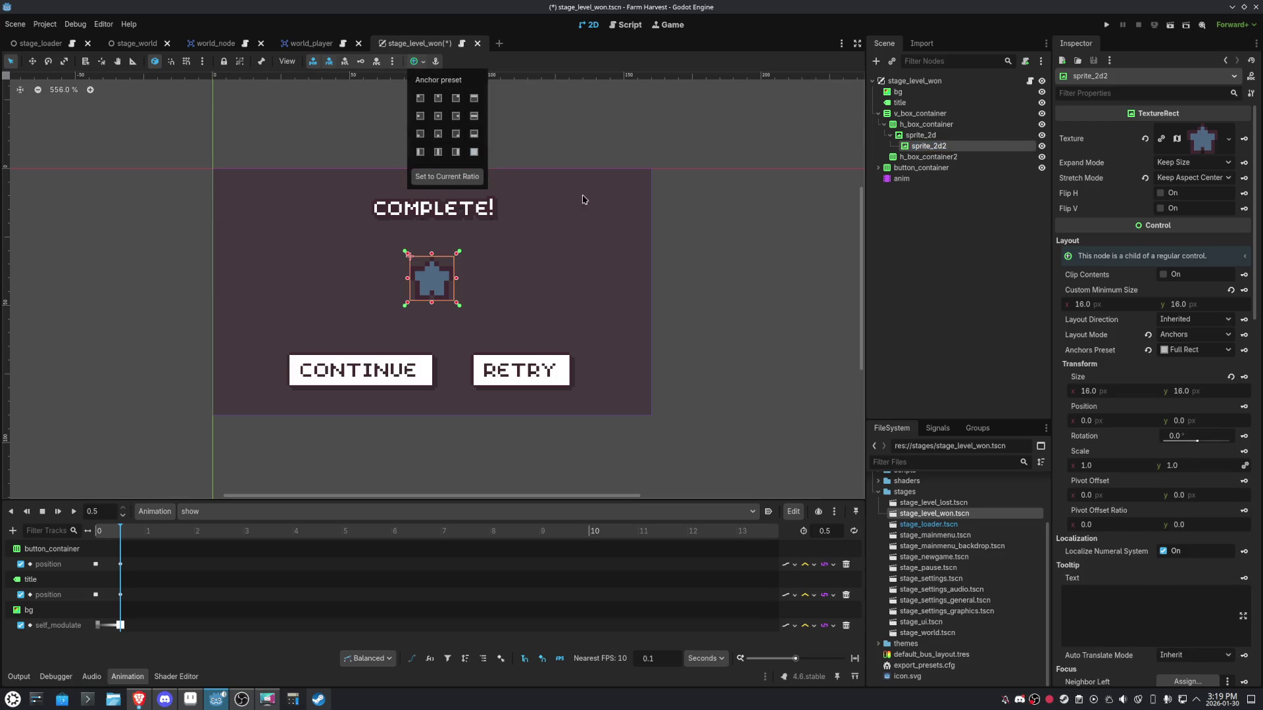
click(1233, 146)
click(1233, 145)
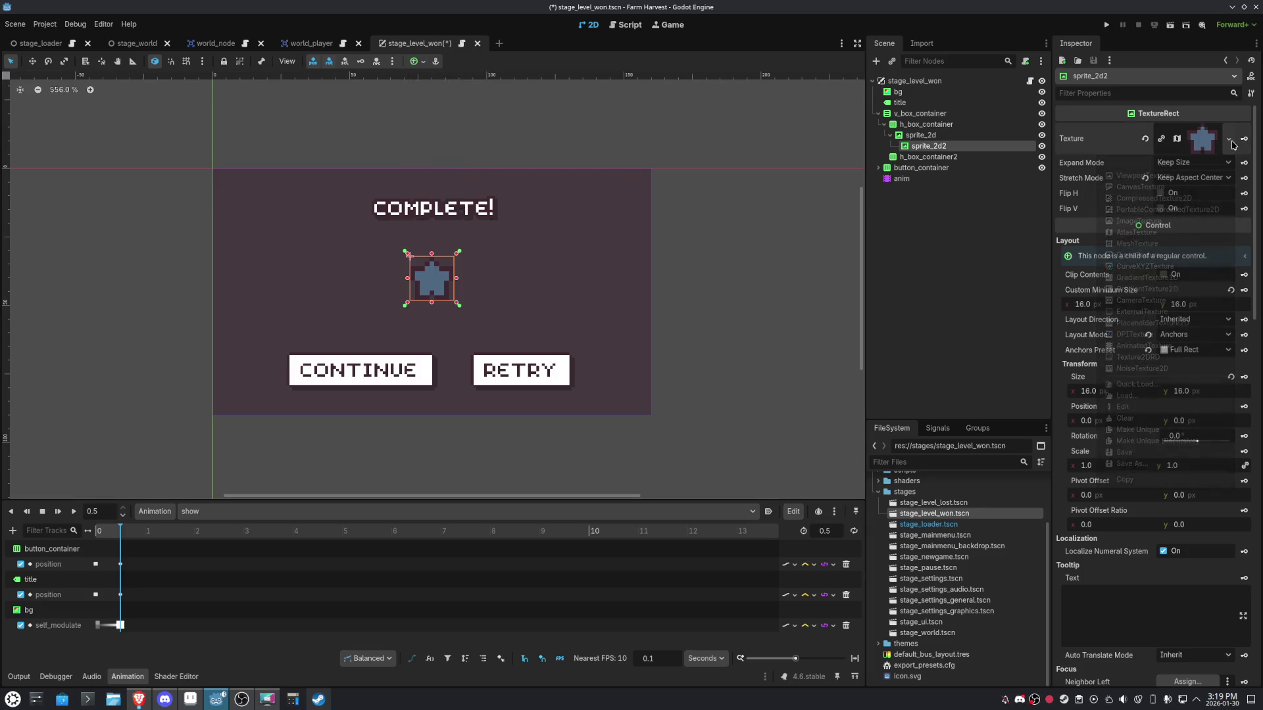
click(1229, 140)
click(1229, 140)
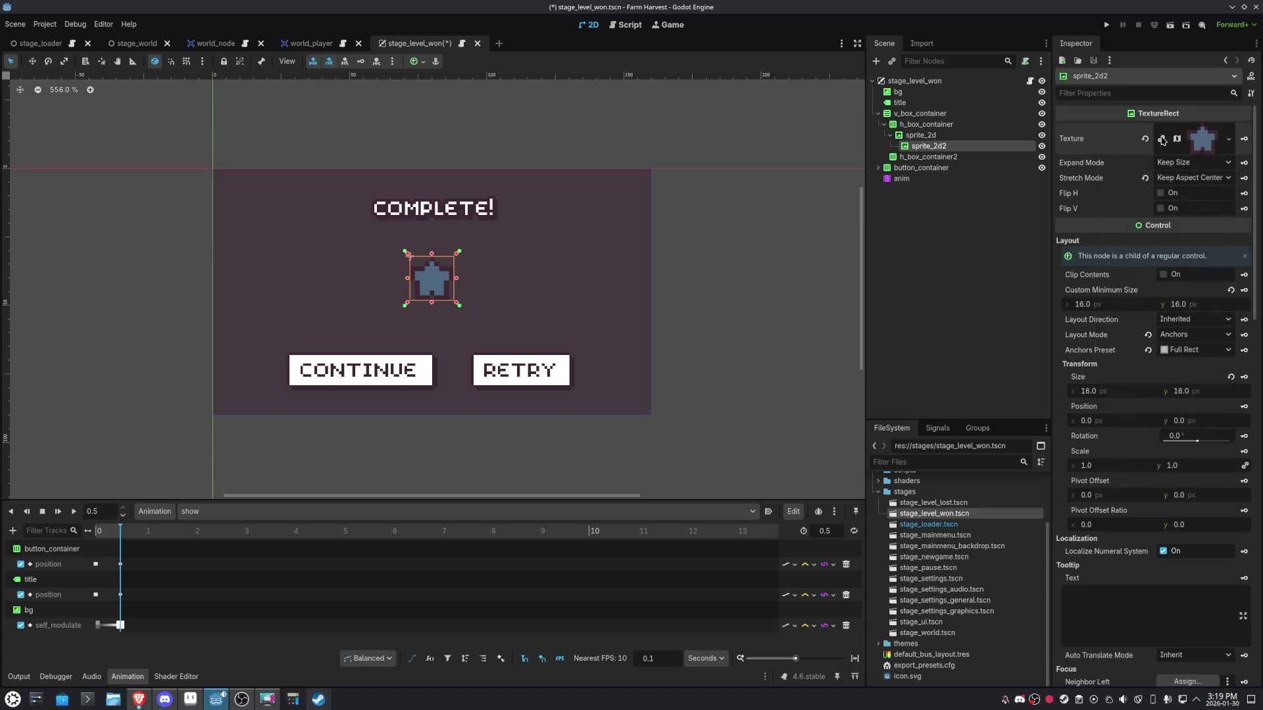
Switch the nested copy's atlas region to the yellow star at 36,9.
click(1203, 143)
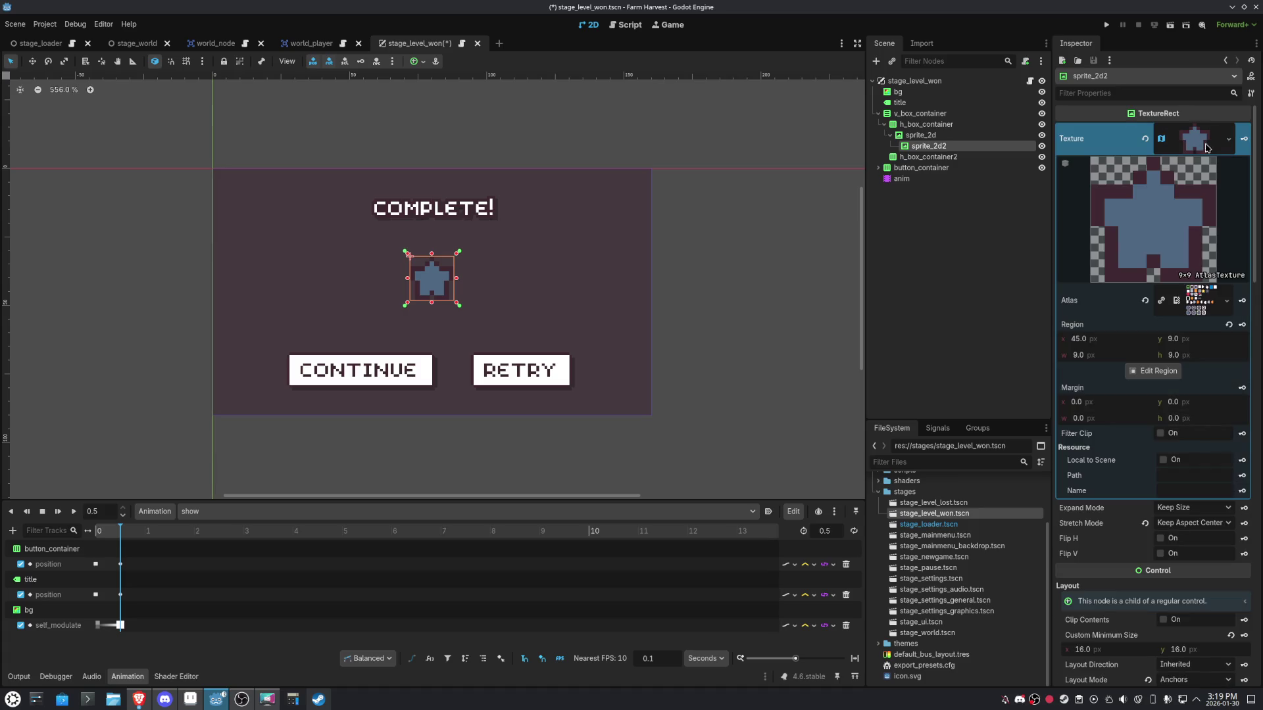
click(1147, 372)
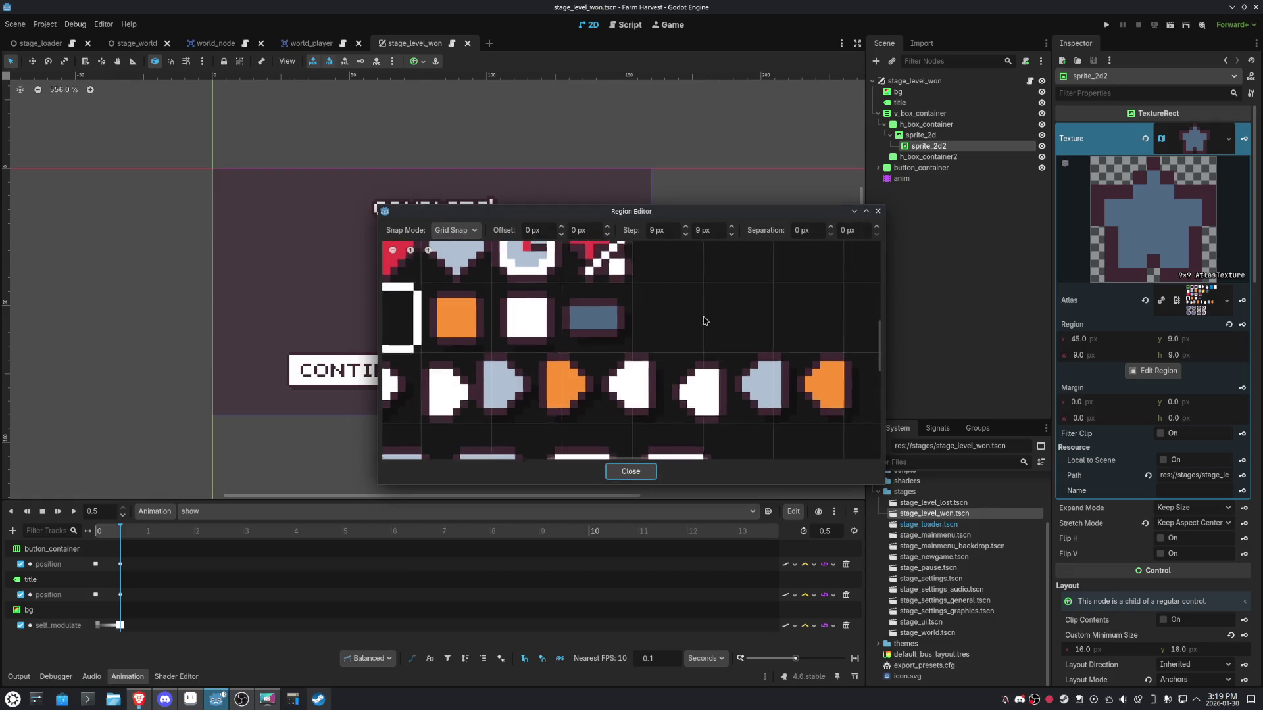
click(645, 305)
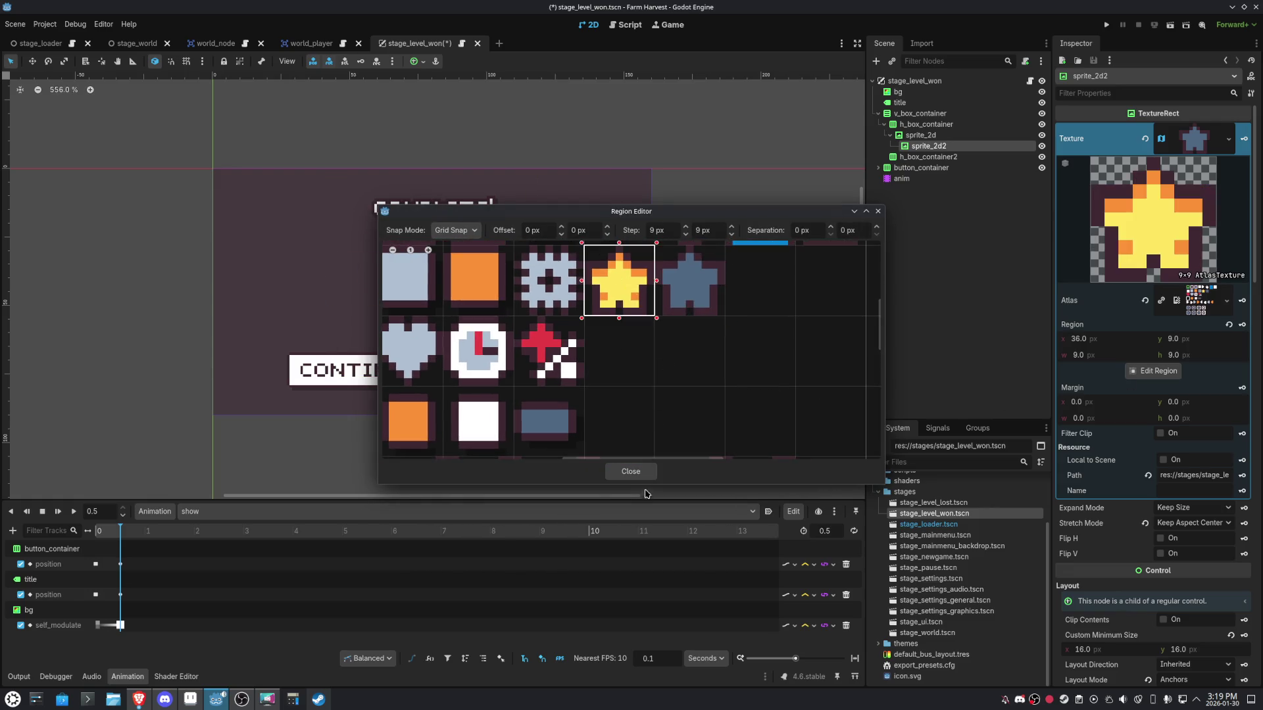
click(630, 472)
click(1041, 146)
click(1041, 146)
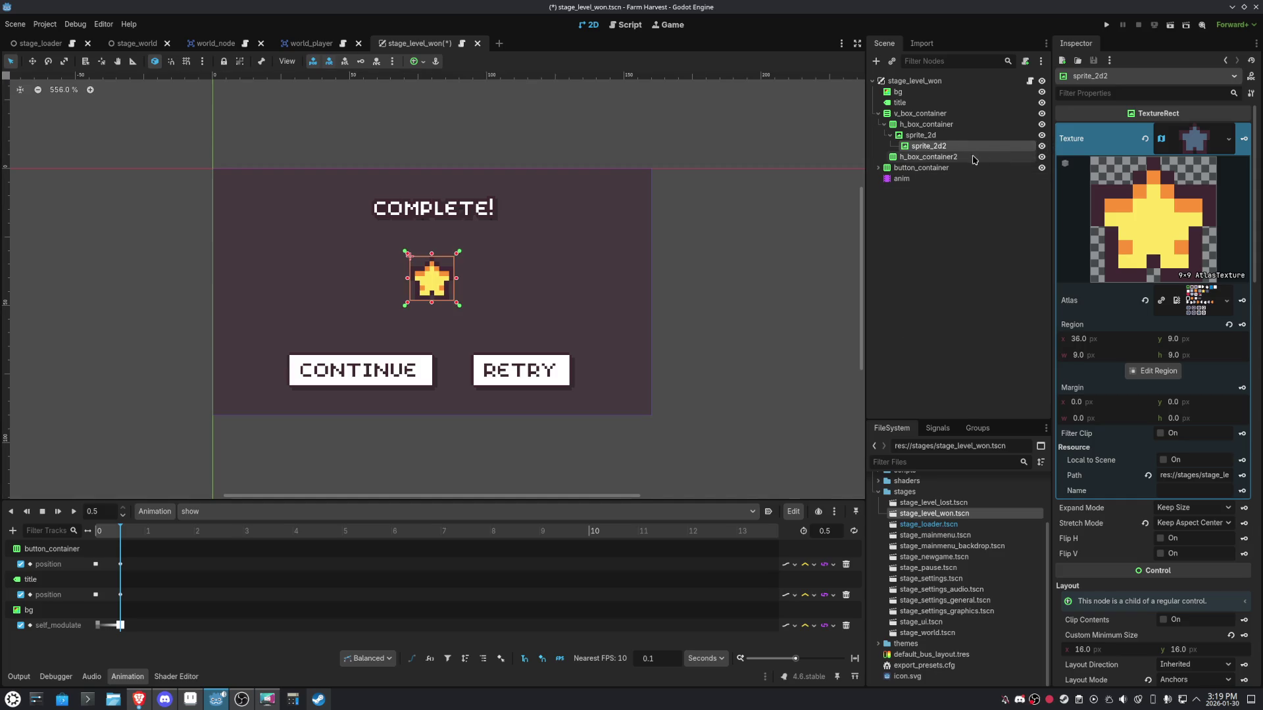
Duplicate sprite_2d into five stars, sprite_2d through sprite_2d5.
click(903, 136)
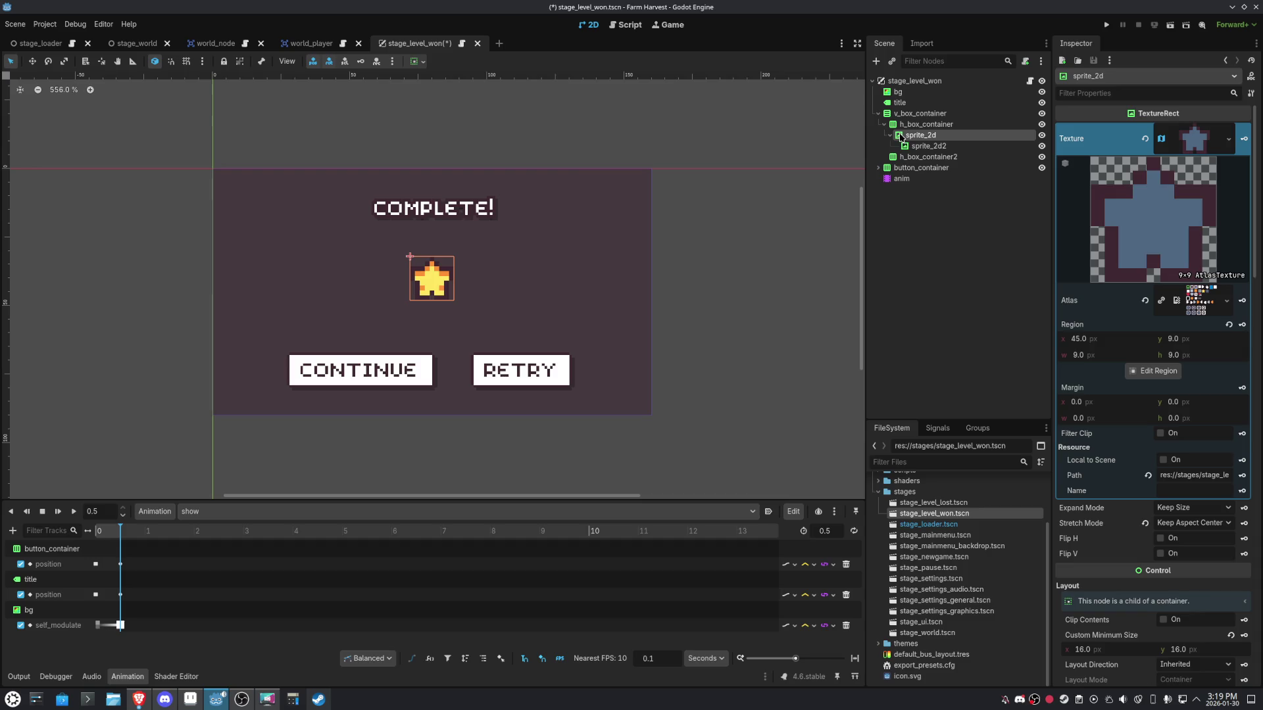
scroll(295, 296, up, 1)
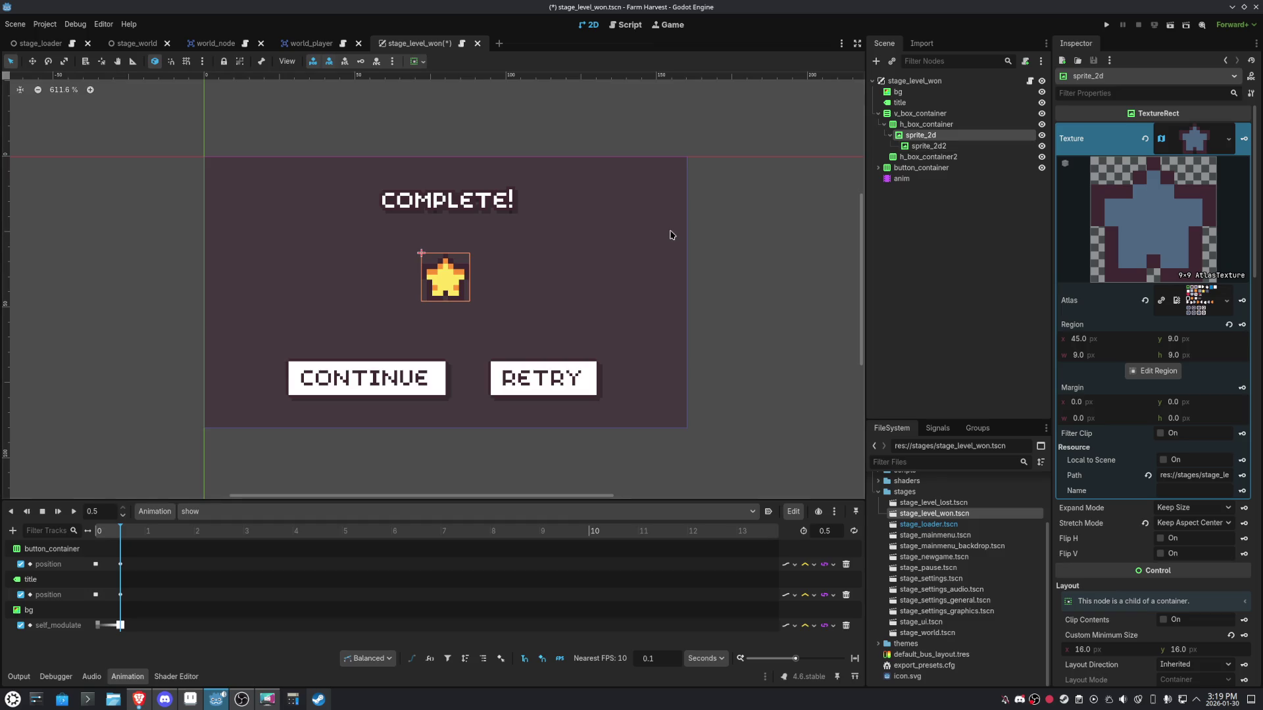
key(ctrl+d)
key(ctrl+d)
key(ctrl+d)
key(ctrl+d)
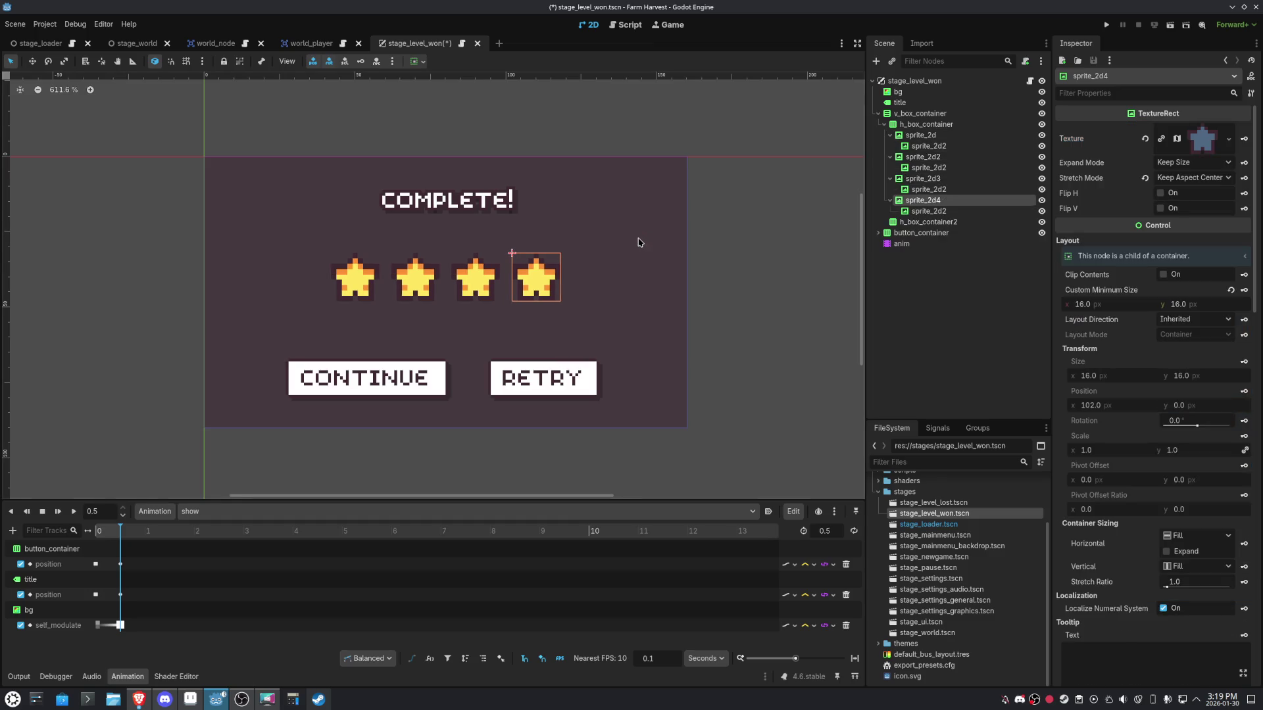
click(922, 114)
Tidy the scene tree by collapsing the five stars' nested children and the star row.
key(Escape)
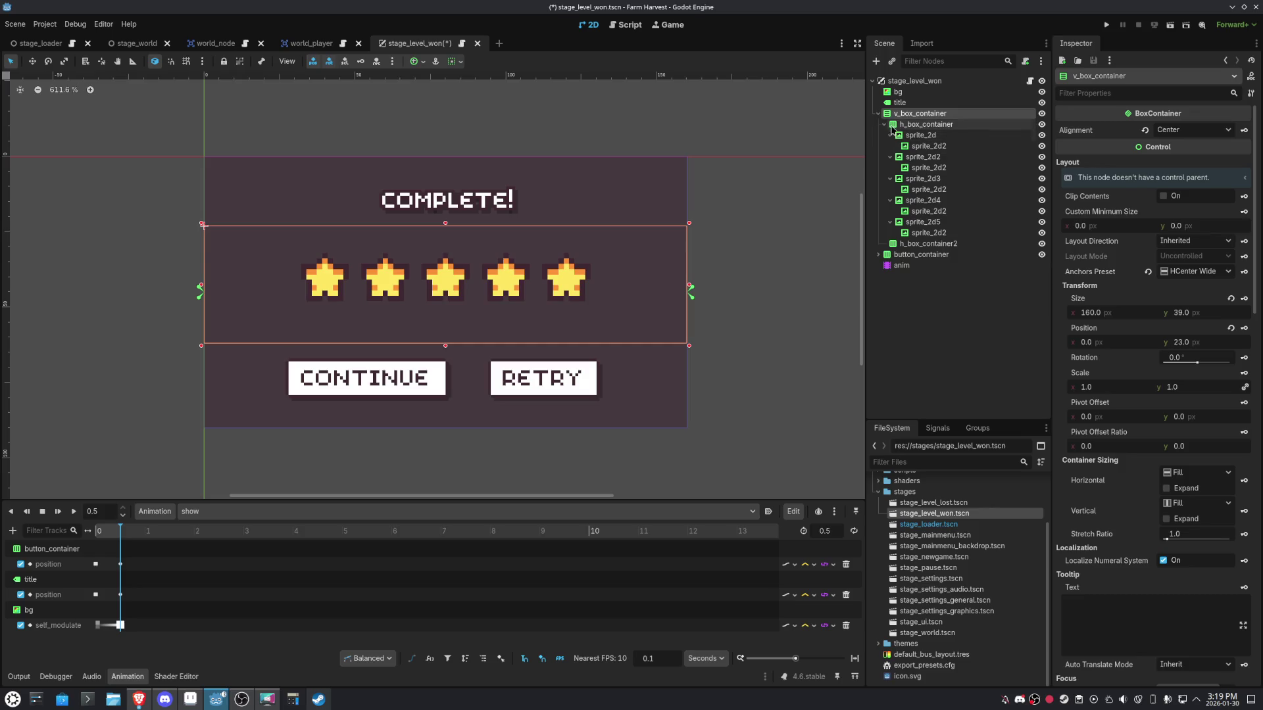
click(892, 127)
click(891, 115)
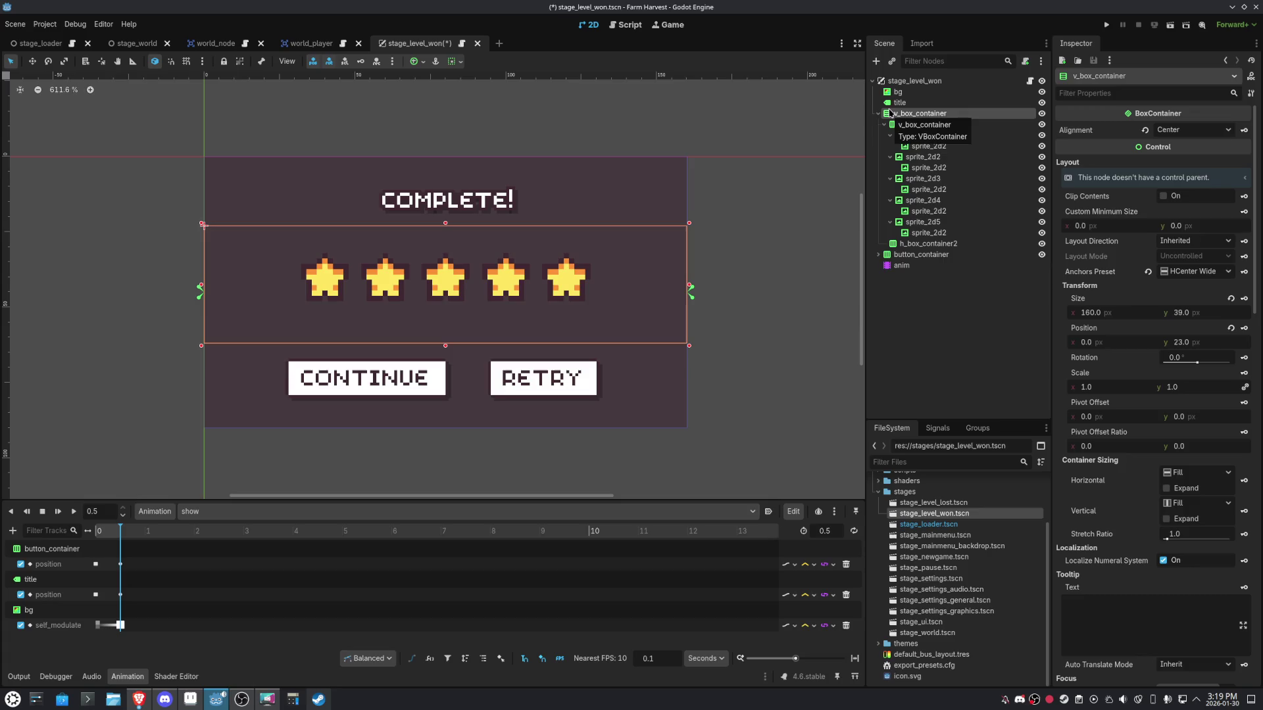
click(889, 134)
click(889, 146)
click(890, 157)
click(889, 168)
click(889, 178)
click(896, 125)
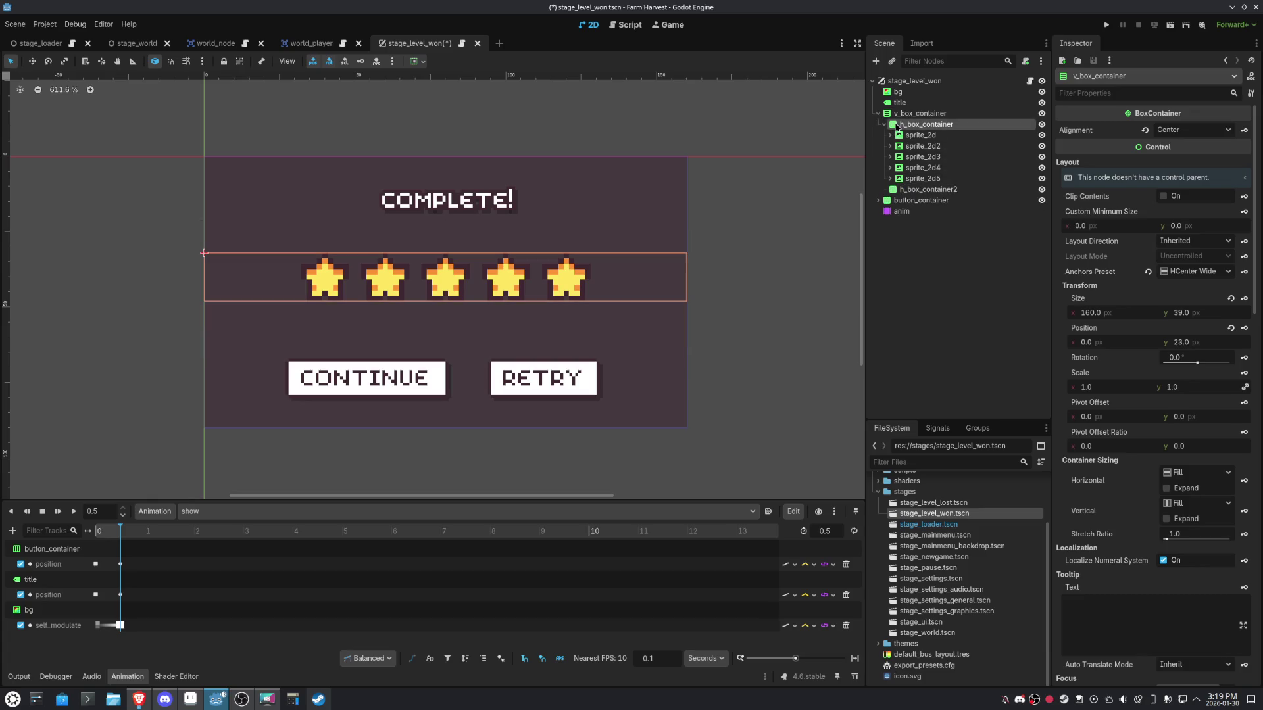
click(885, 124)
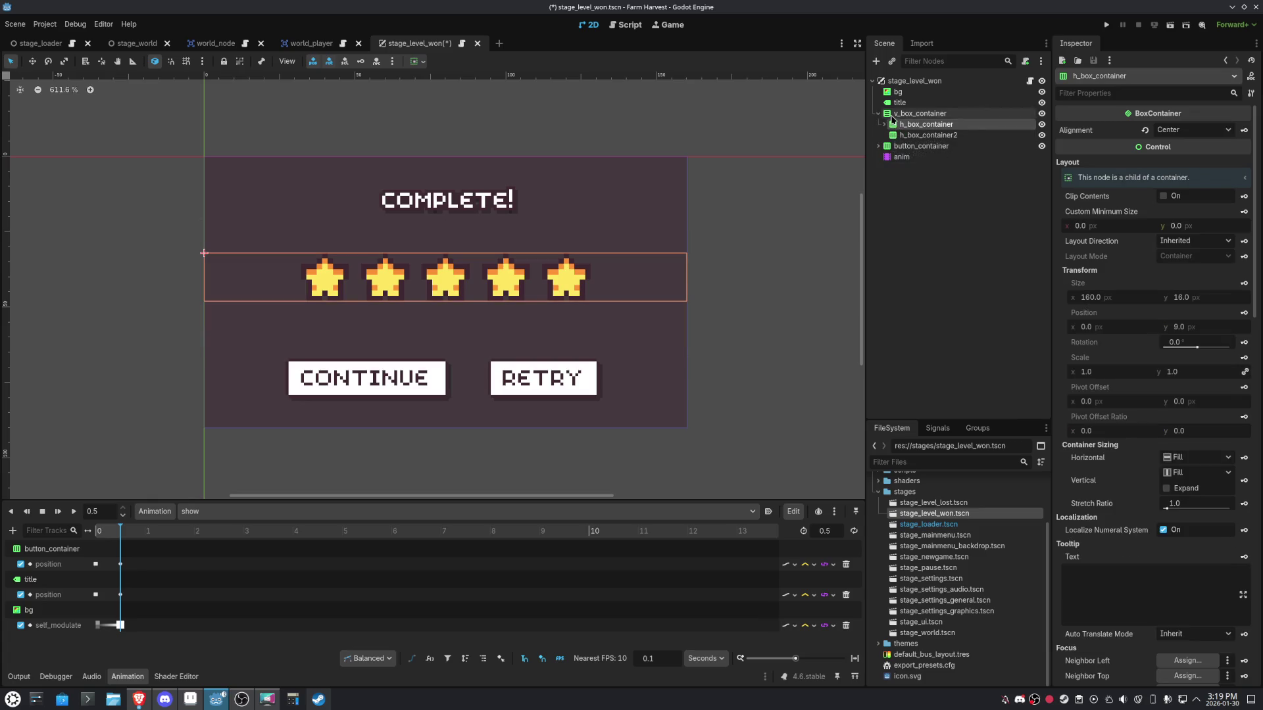
Add a Label under v_box_container with its text set to '0:00'.
click(919, 113)
key(ctrl+s)
click(875, 60)
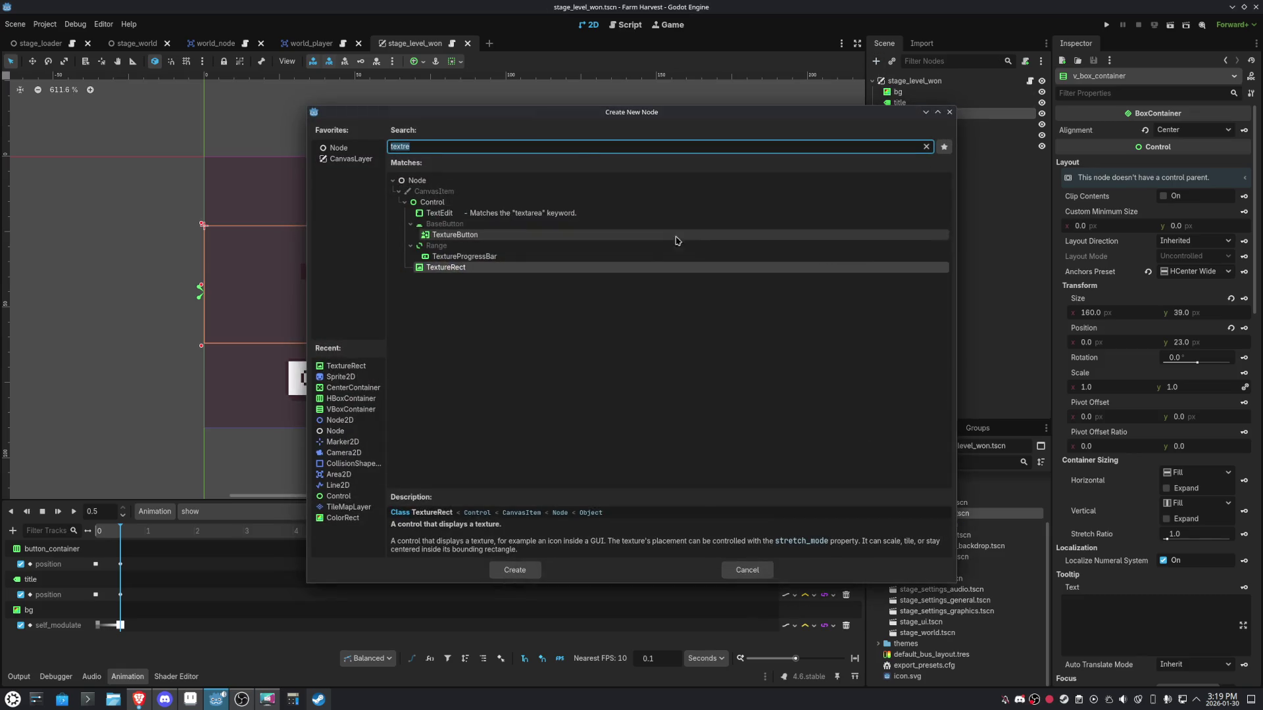
text(label)
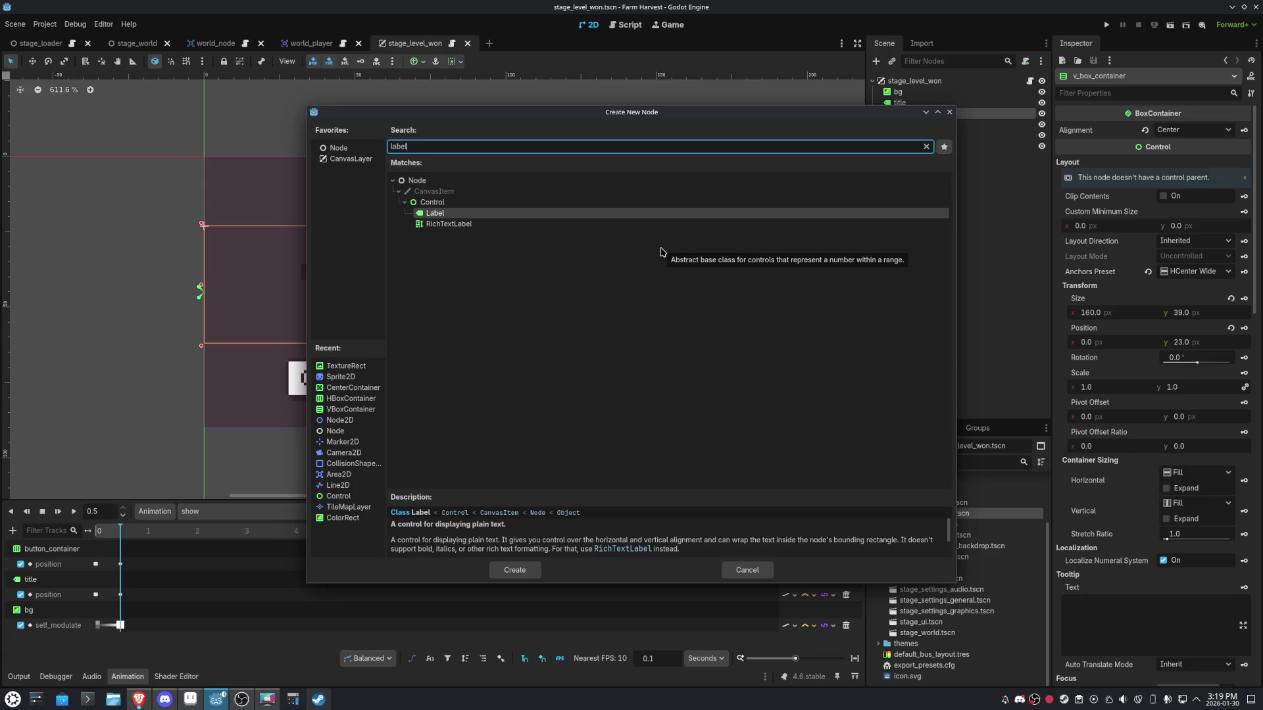
key(Return)
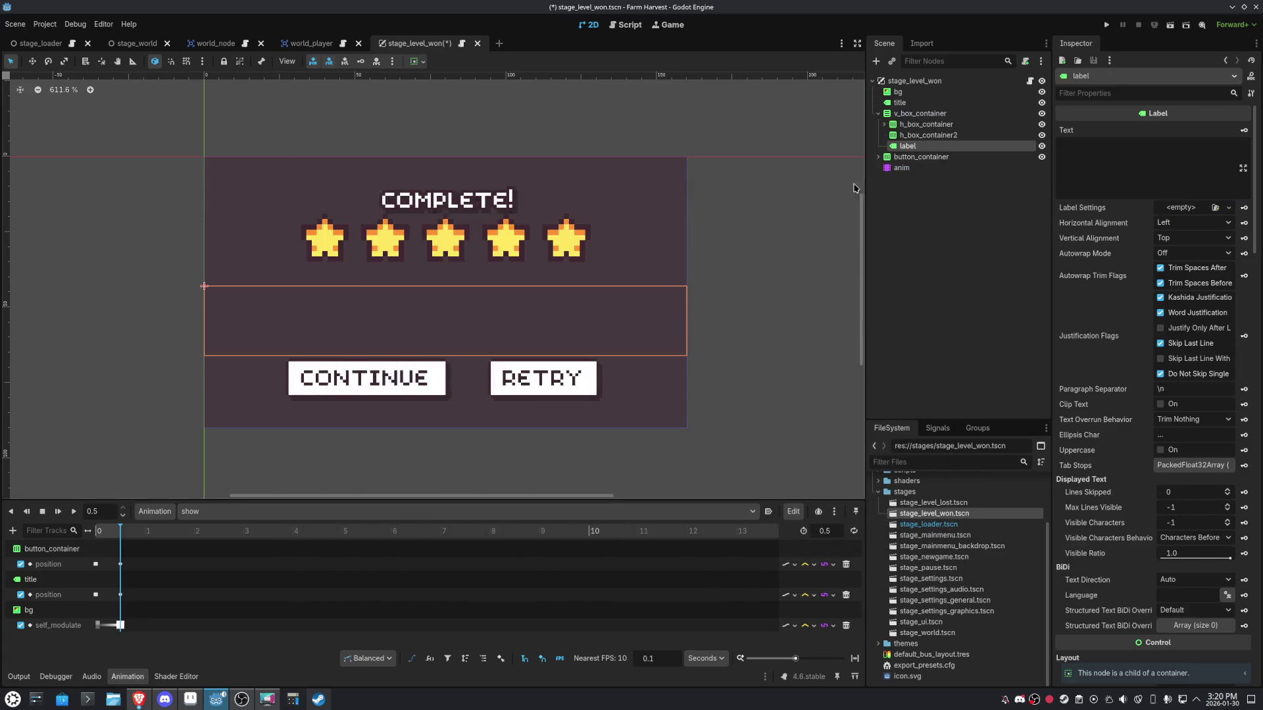
click(1122, 190)
text(0)
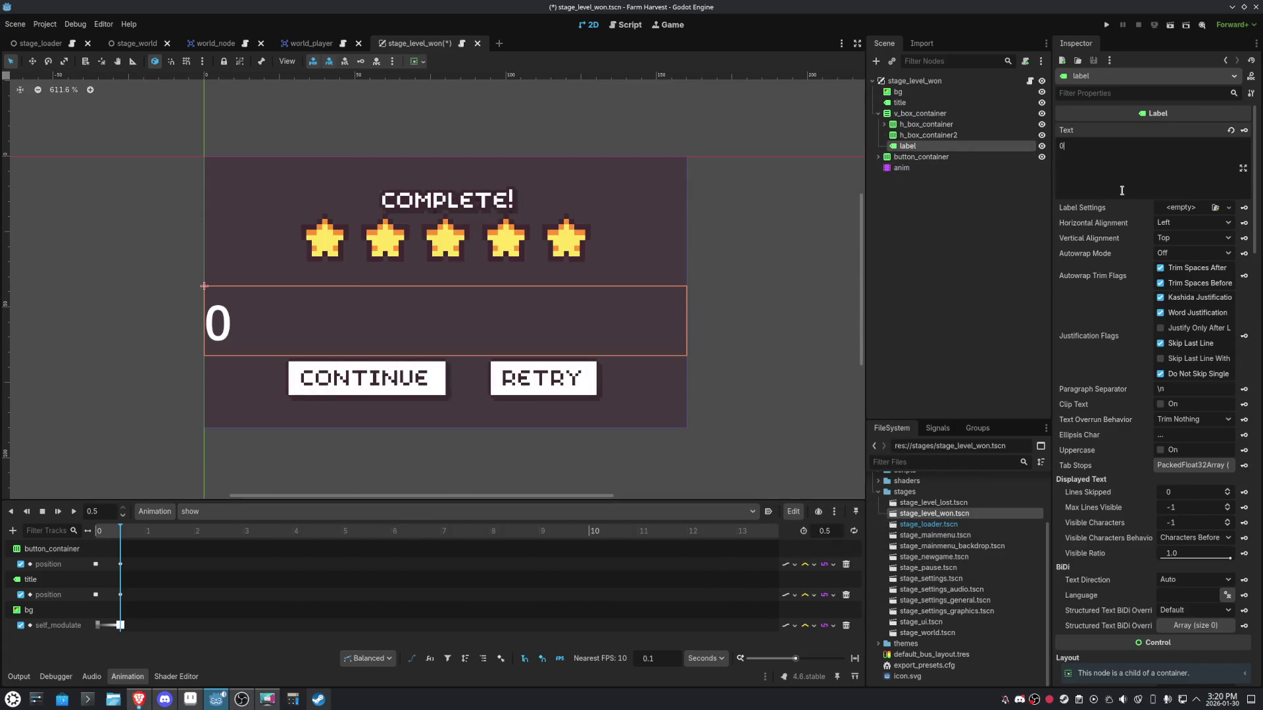
text(:00)
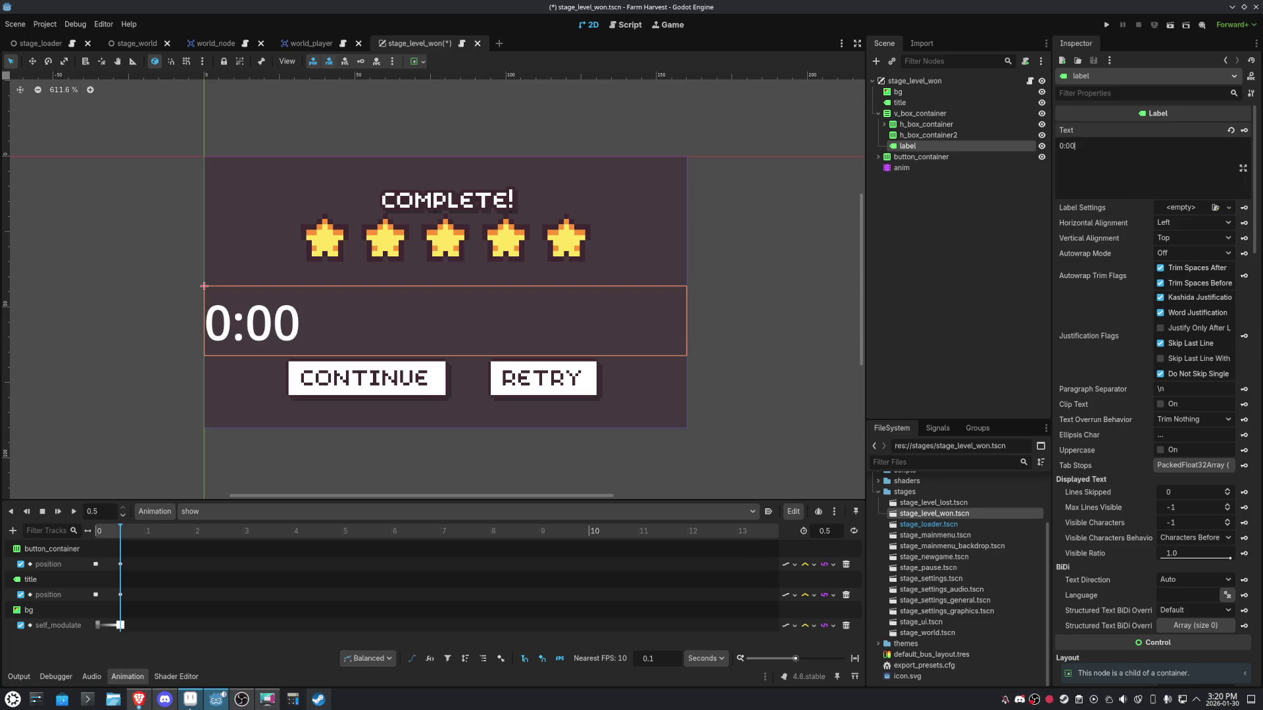
Check the UI sprite sheet in Aseprite, then return to the level-complete scene in Godot.
click(190, 699)
scroll(550, 359, down, 2)
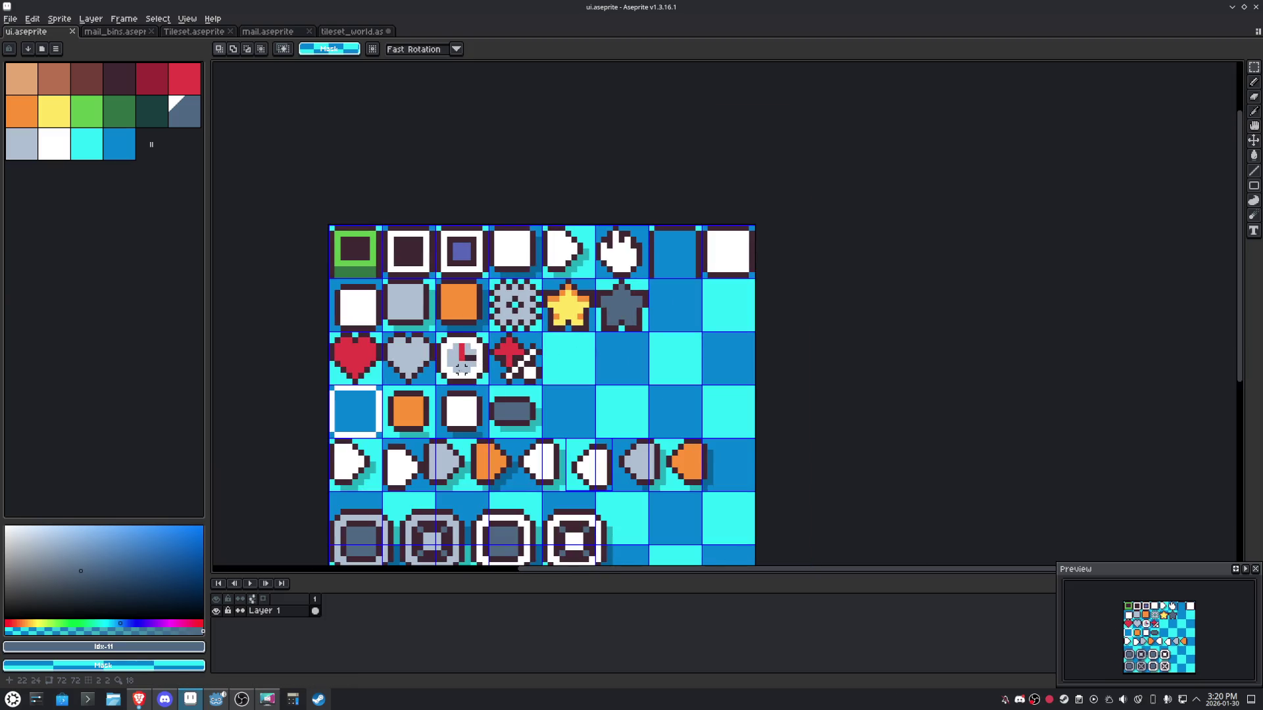
click(216, 699)
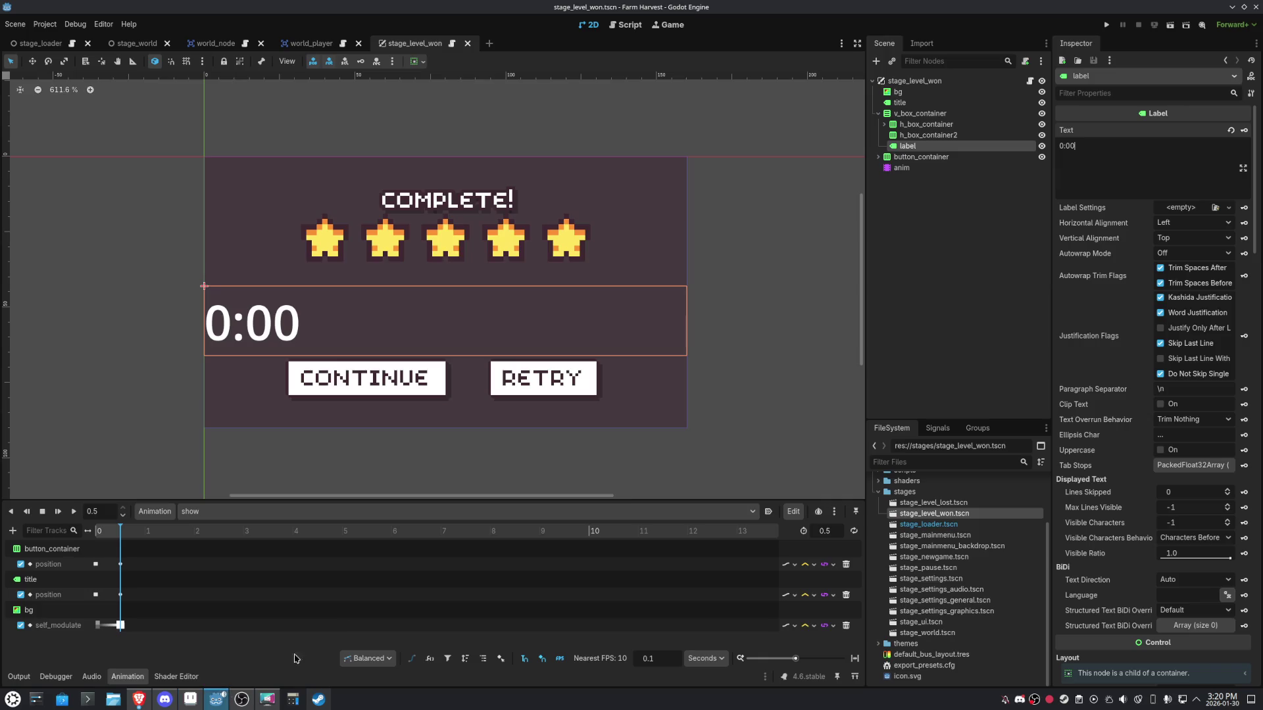
Move the 0:00 label into h_box_container2 and duplicate the fifth star into that row.
click(921, 135)
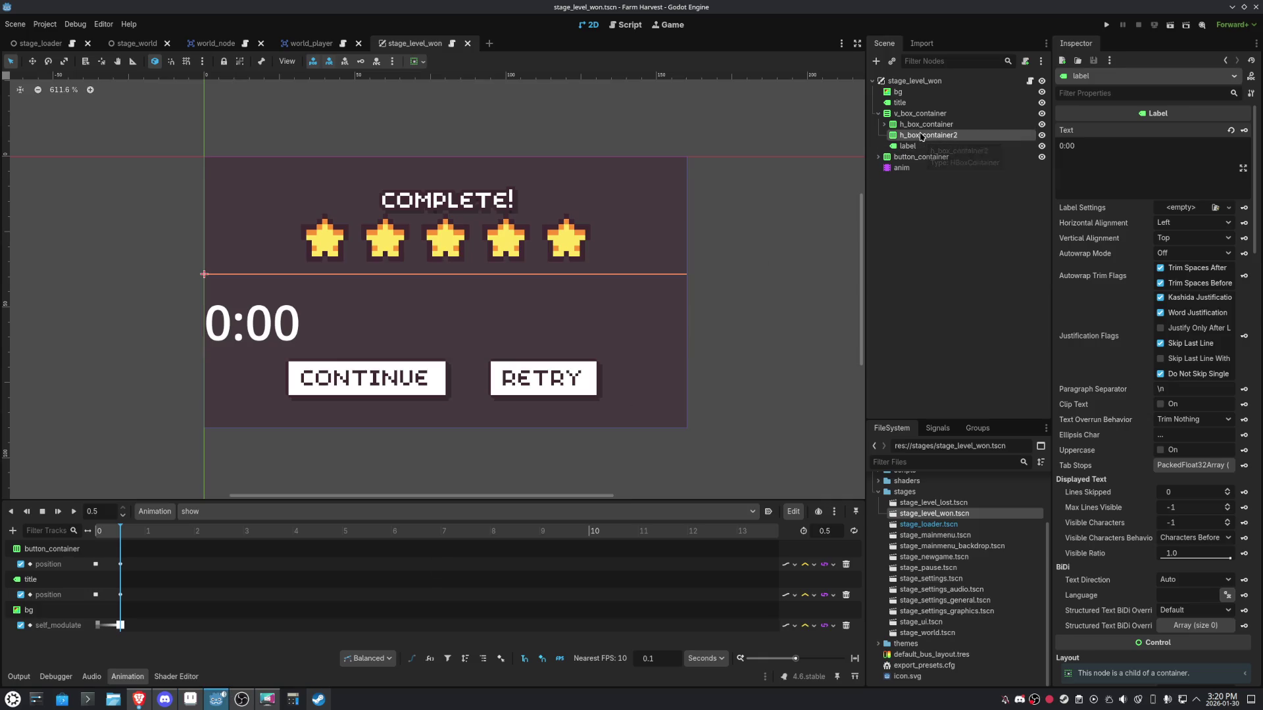
drag(913, 147, 917, 136)
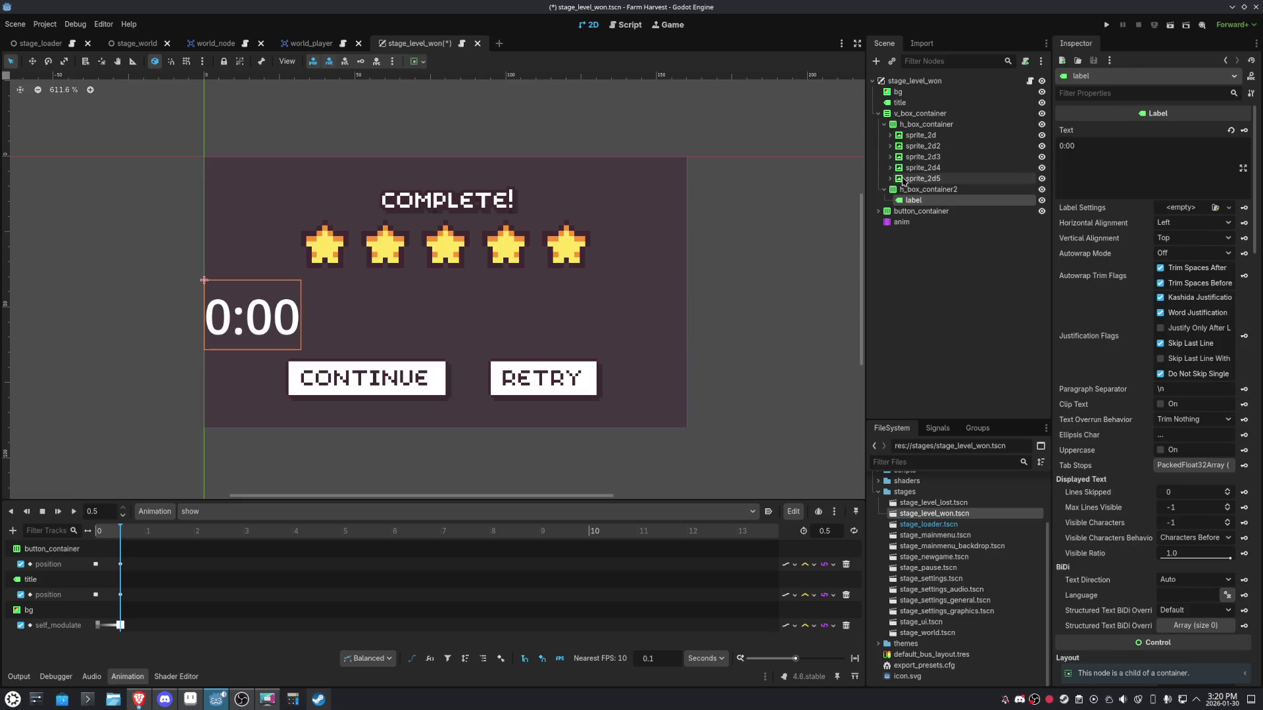
click(899, 179)
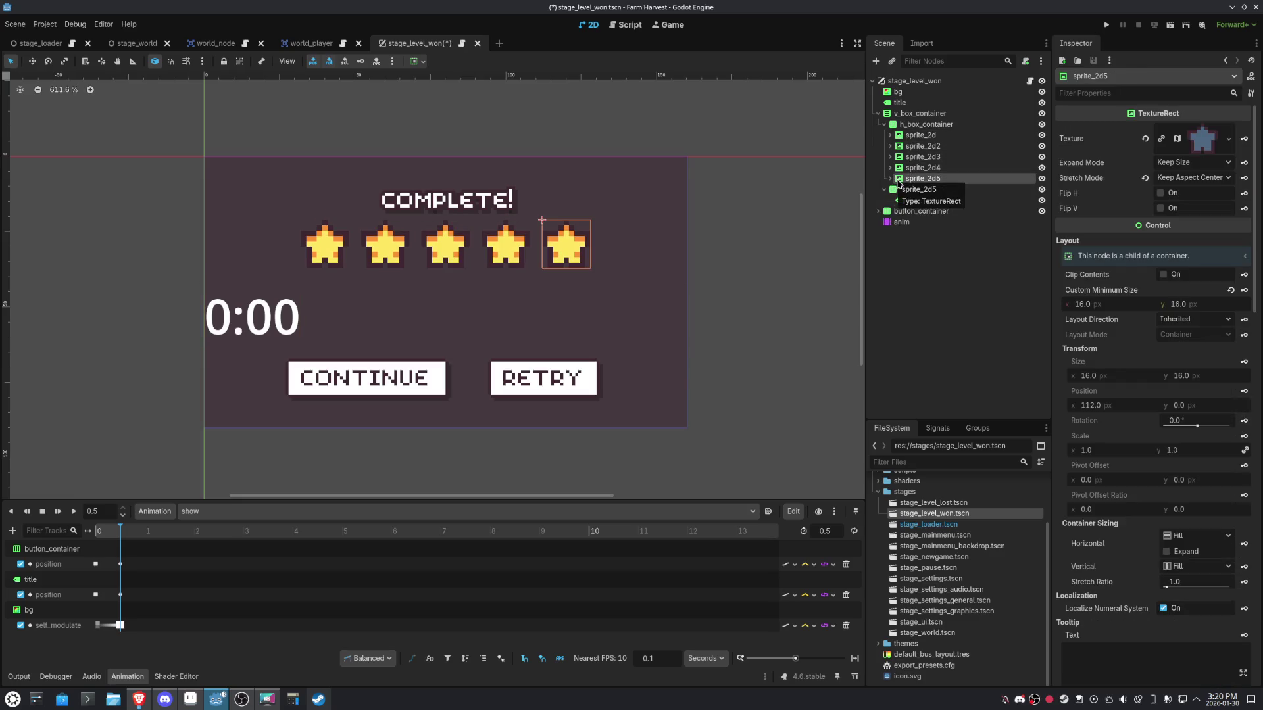
key(ctrl+d)
drag(900, 190, 901, 212)
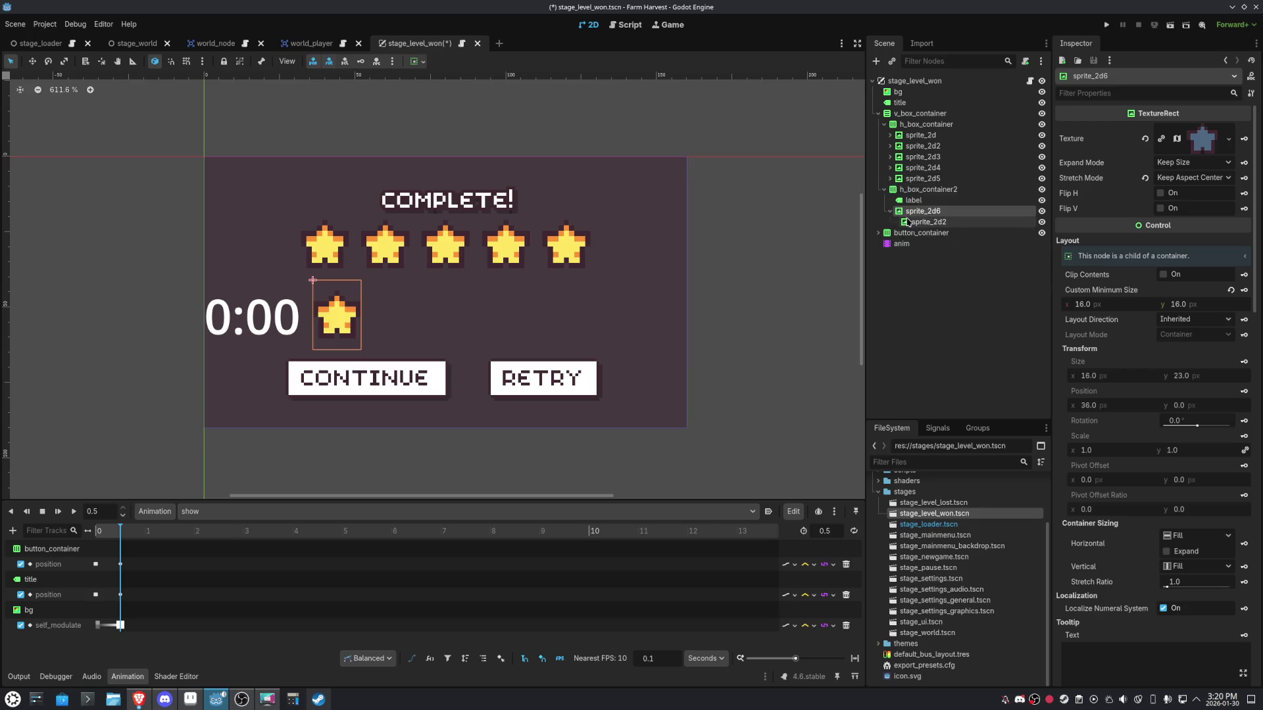
Delete the copied star's nested child sprite.
click(927, 222)
key(ctrl+s)
key(Delete)
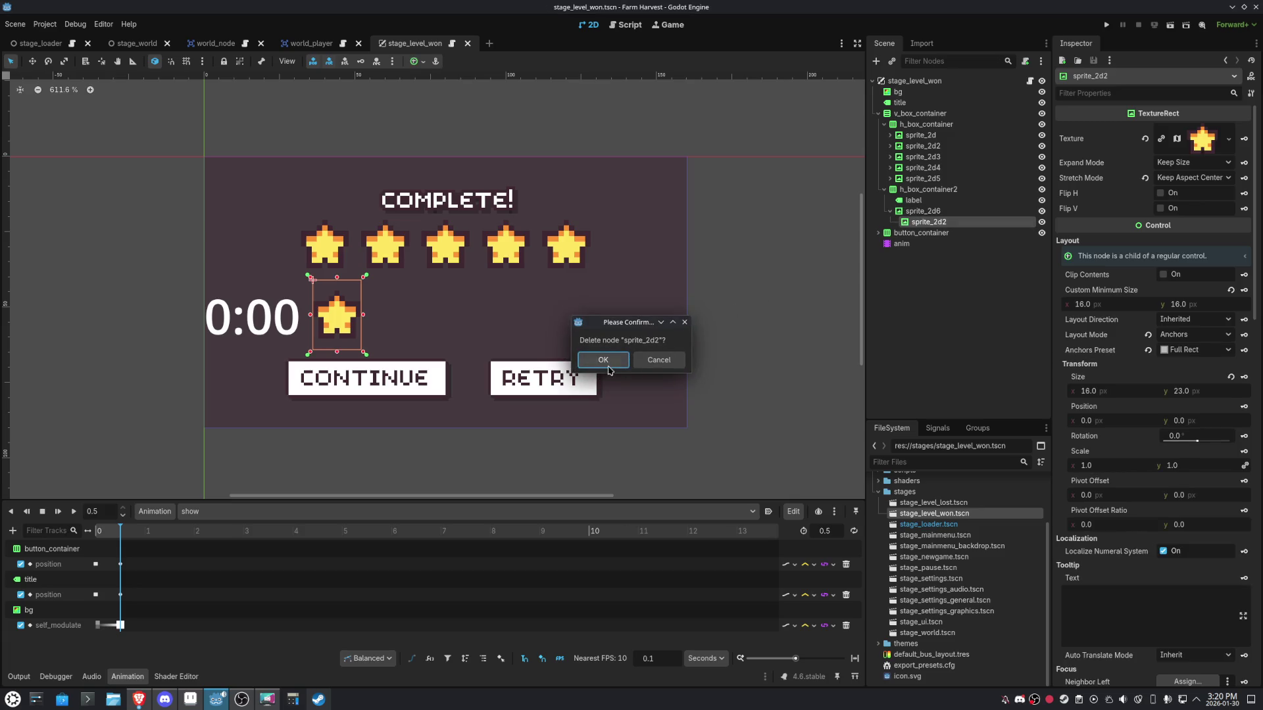
click(602, 359)
Set the copy's atlas region to the clock tile and place it before the label.
click(923, 211)
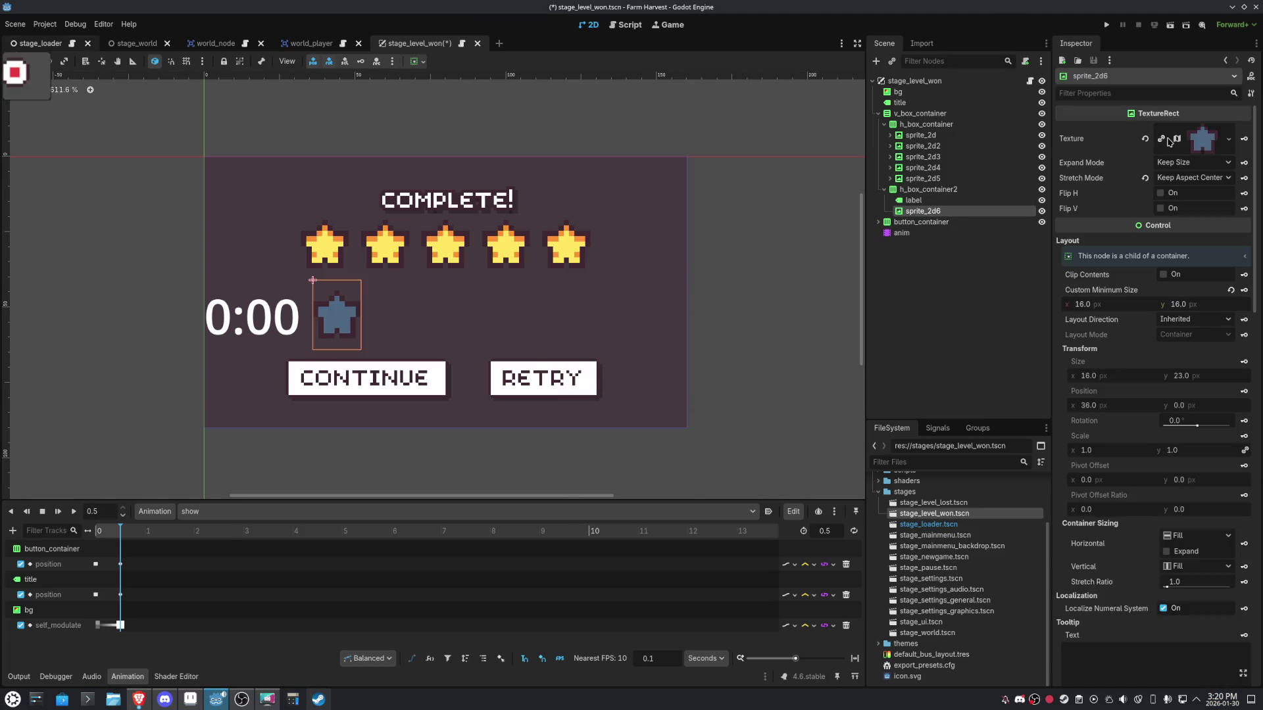
click(1194, 141)
click(1158, 370)
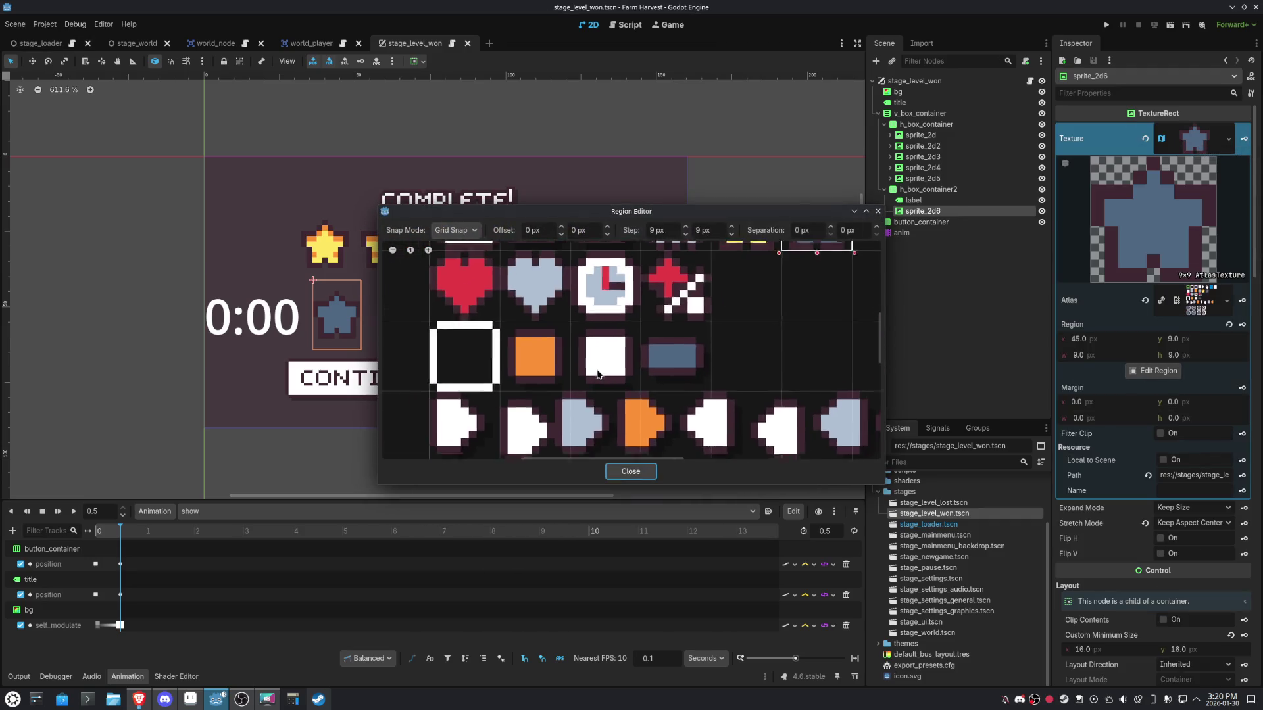
click(610, 333)
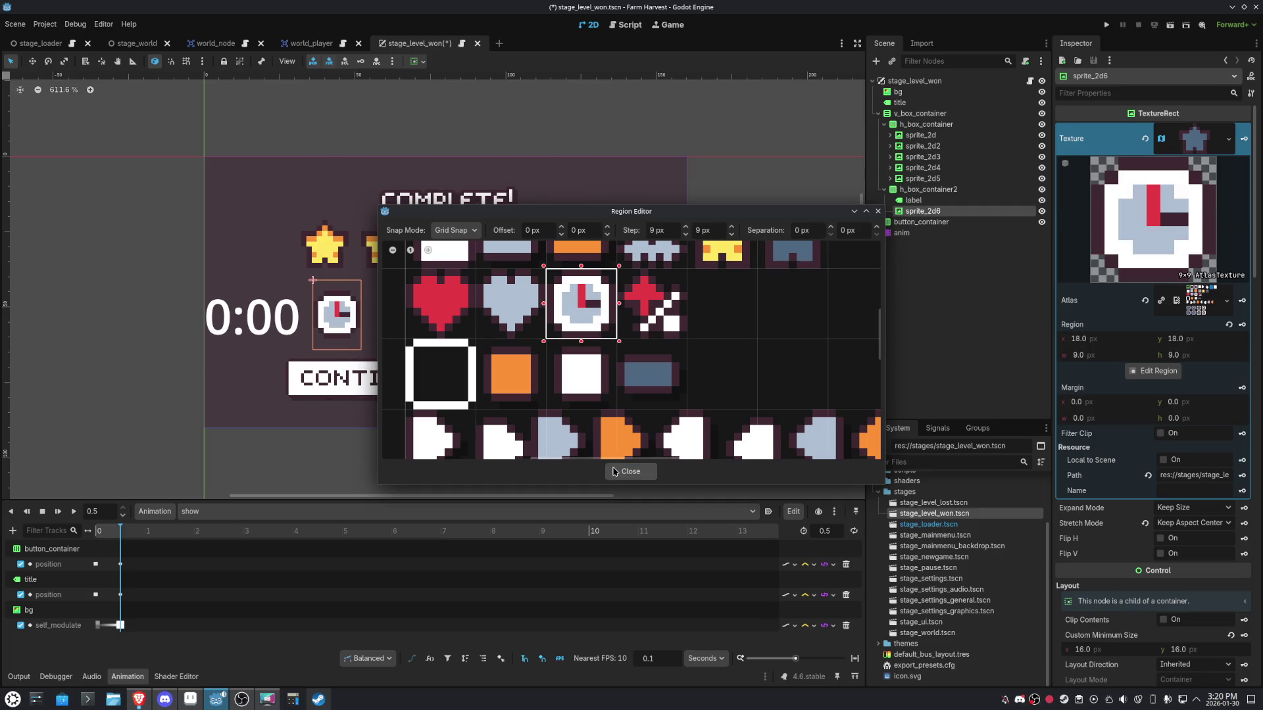
click(643, 472)
drag(922, 210, 919, 198)
click(916, 190)
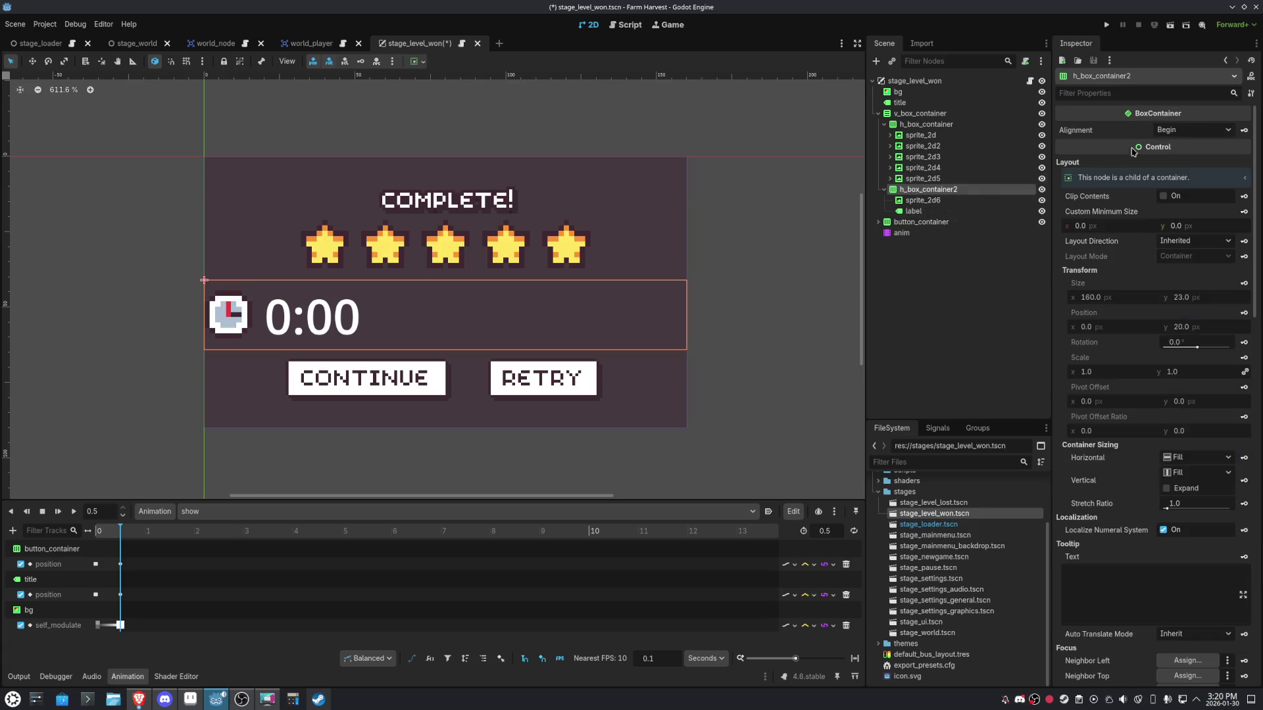
Centre the clock and timer in their row and give the 0:00 label the pixel font.
click(1192, 131)
click(1197, 160)
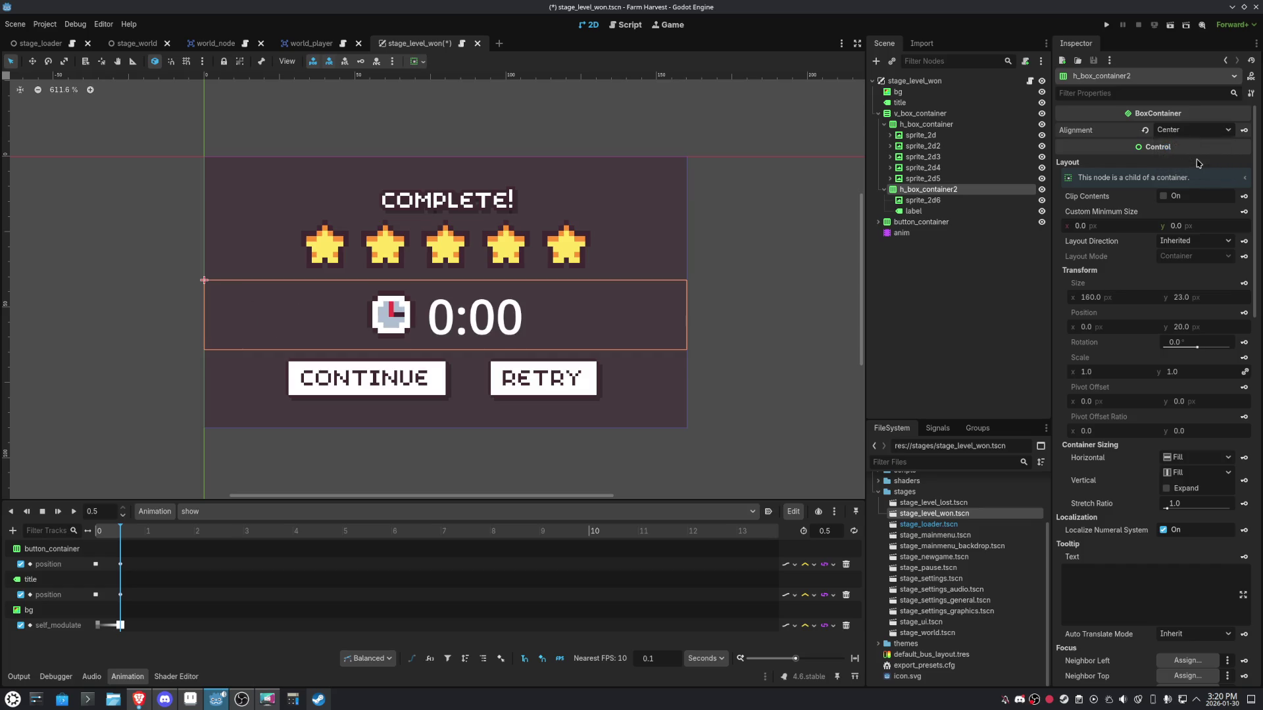
click(954, 211)
scroll(1177, 395, down, 10)
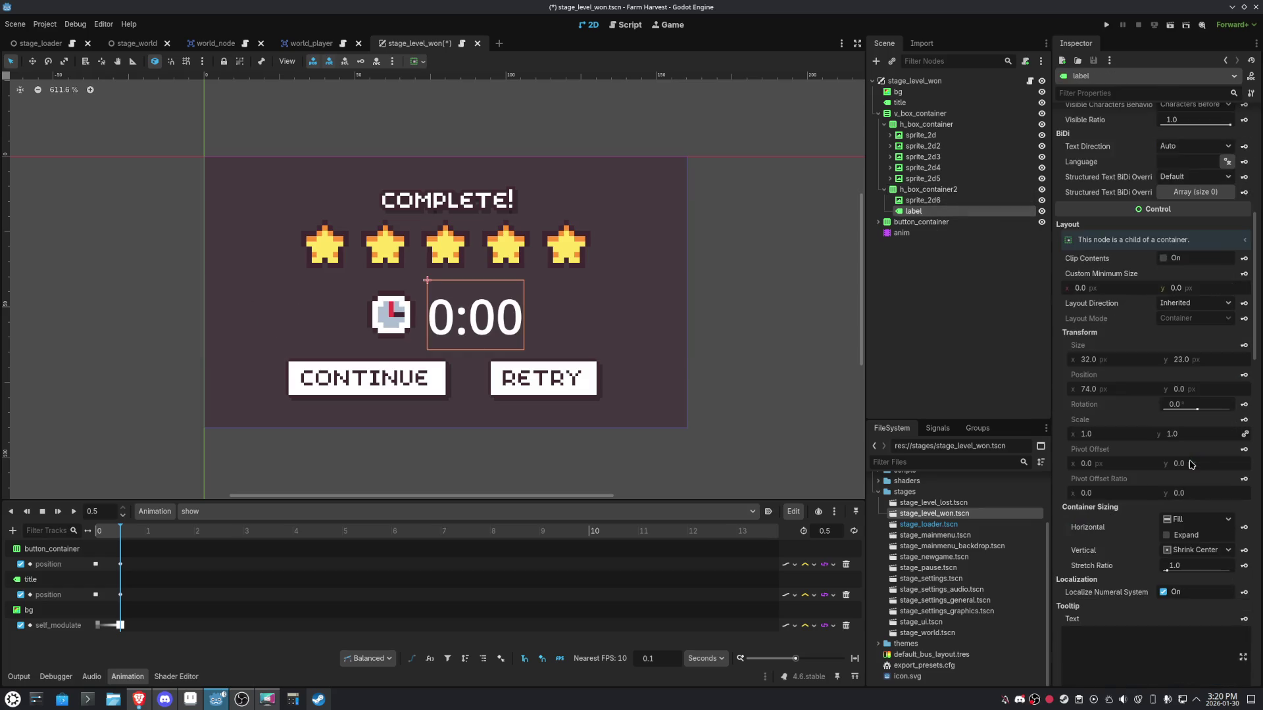
scroll(1191, 464, down, 15)
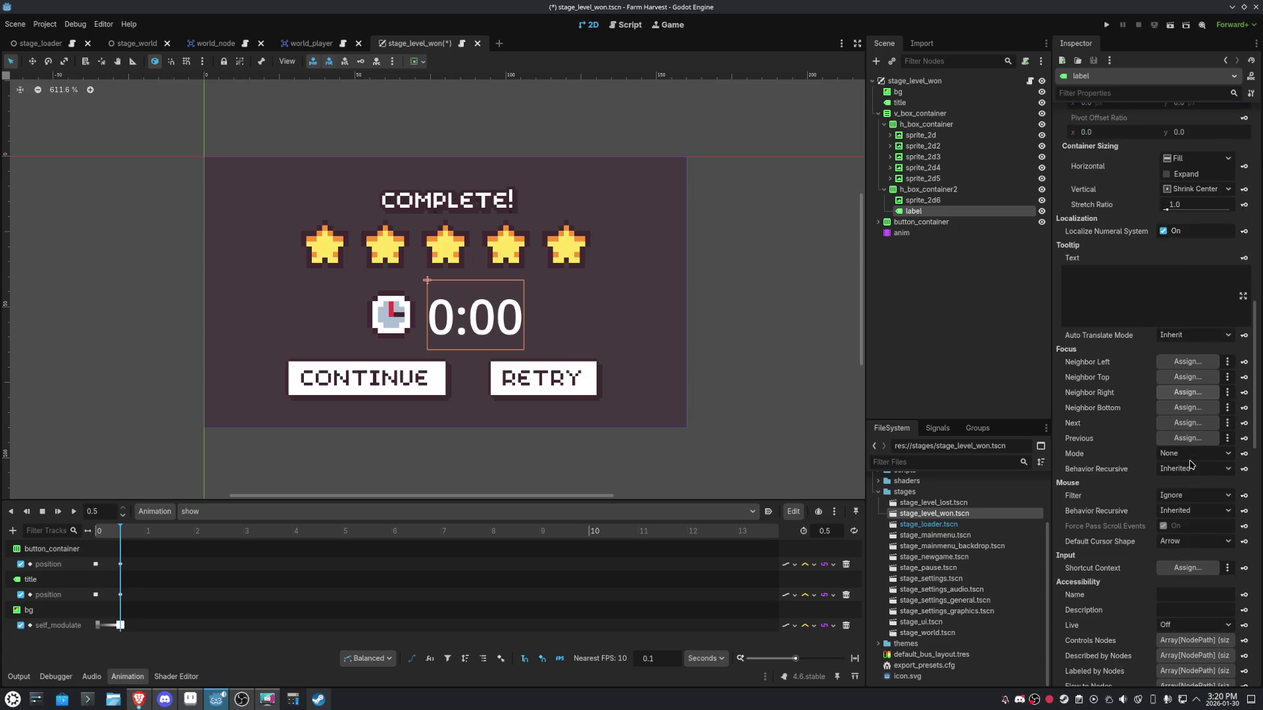
scroll(1191, 464, down, 5)
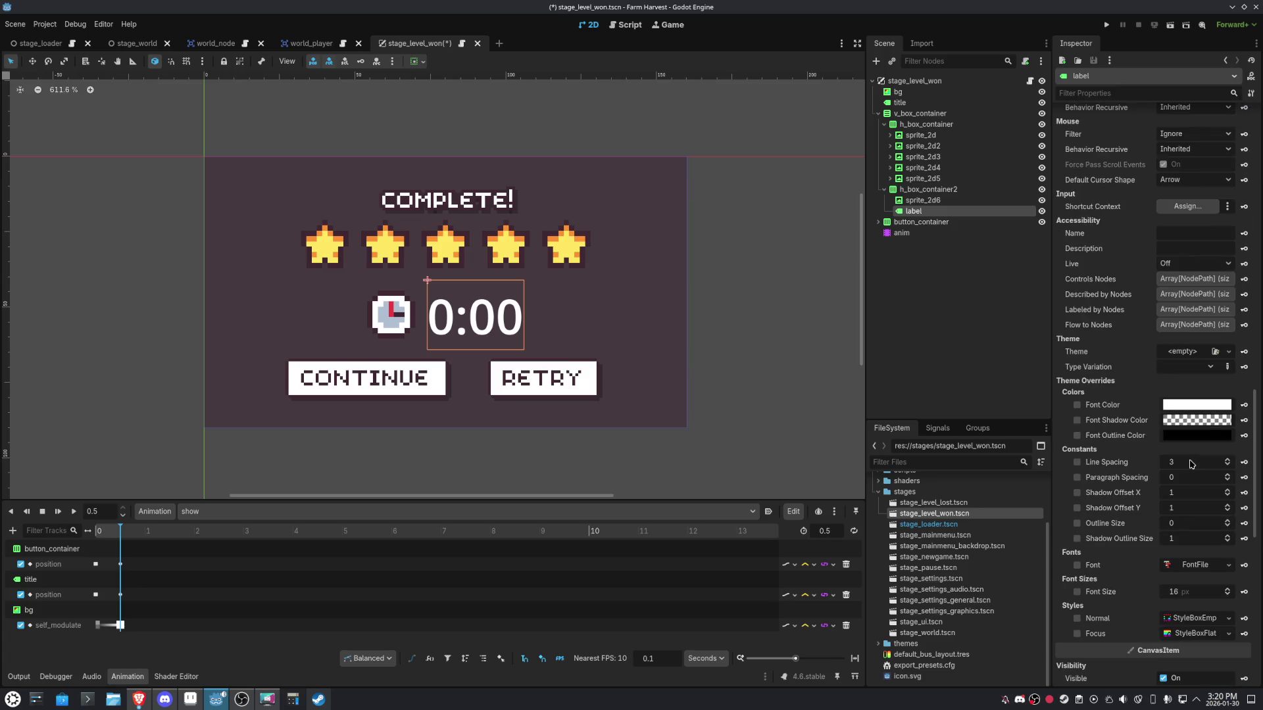
scroll(1202, 399, down, 3)
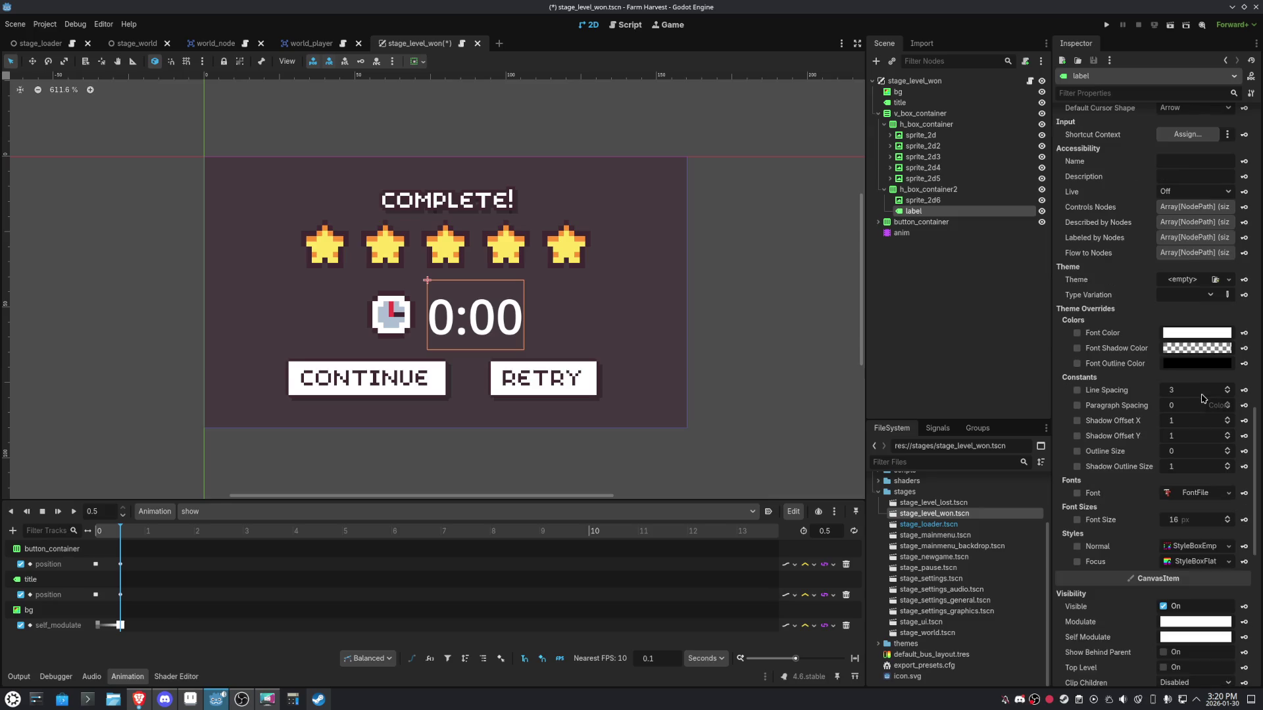
click(1227, 492)
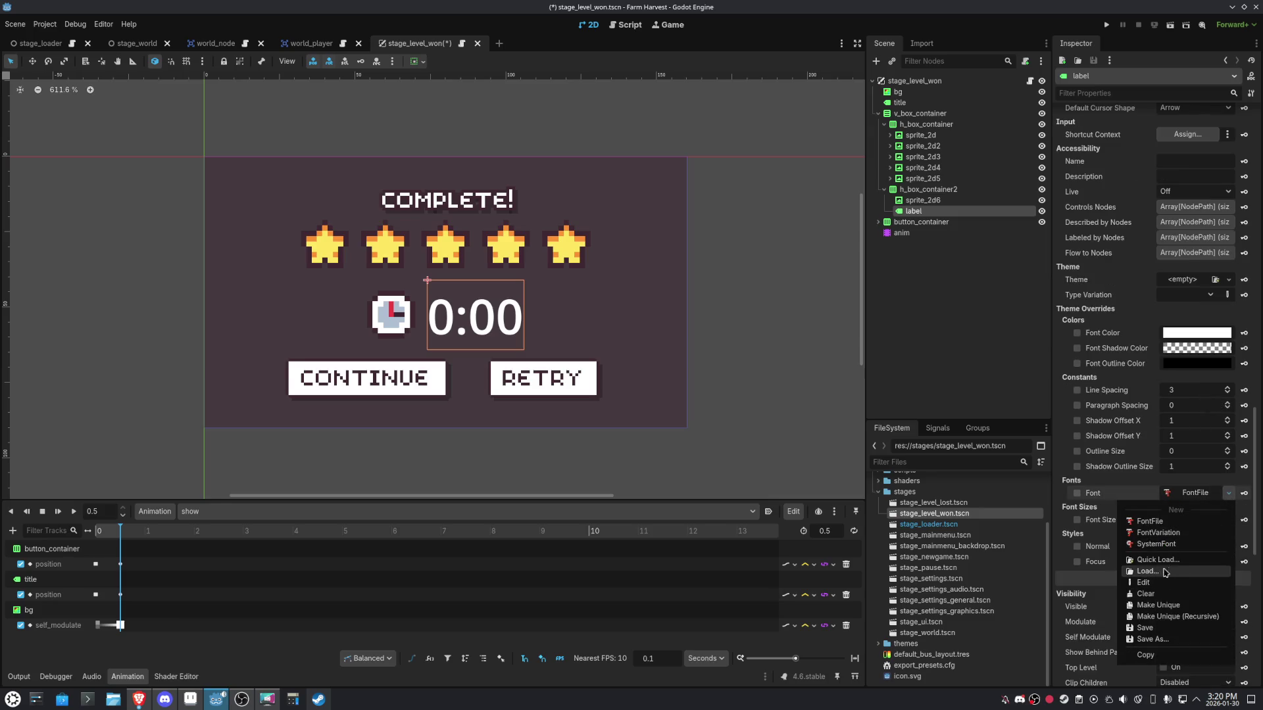
click(1148, 559)
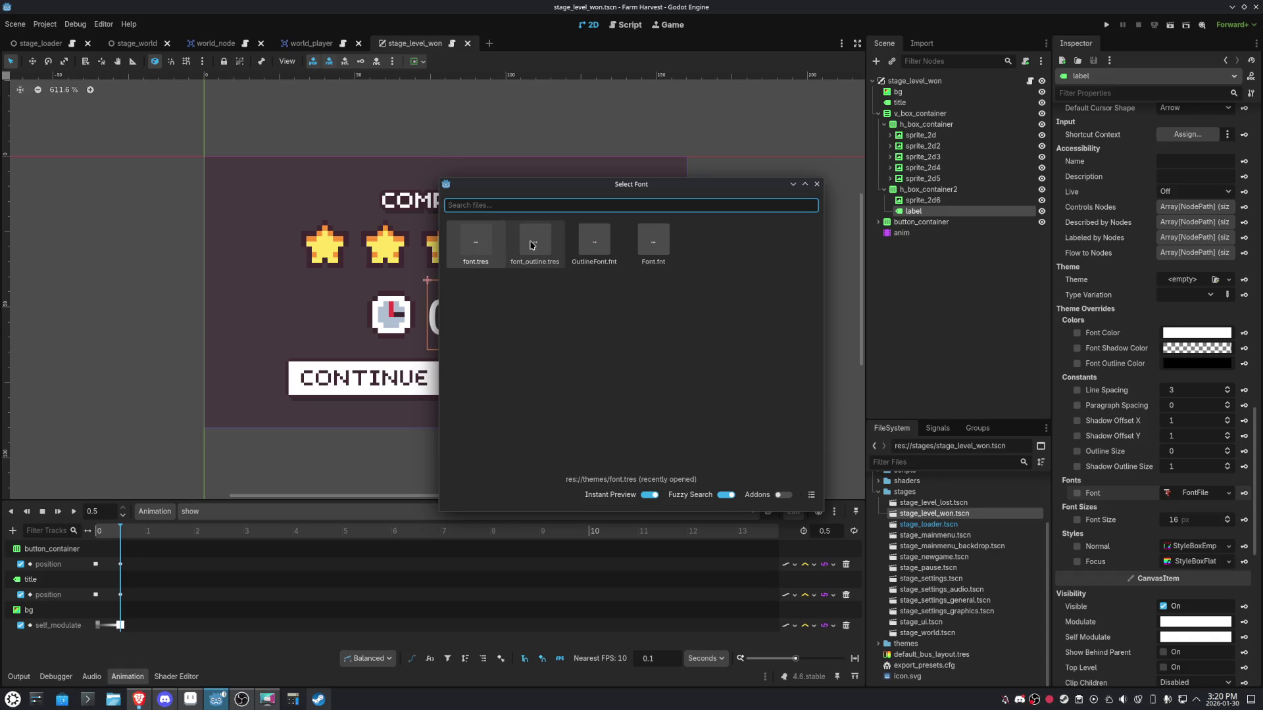
double_click(535, 243)
Set the clock icon sprite_2d6's stretch mode to Keep Centered.
scroll(468, 331, up, 5)
scroll(468, 331, up, 4)
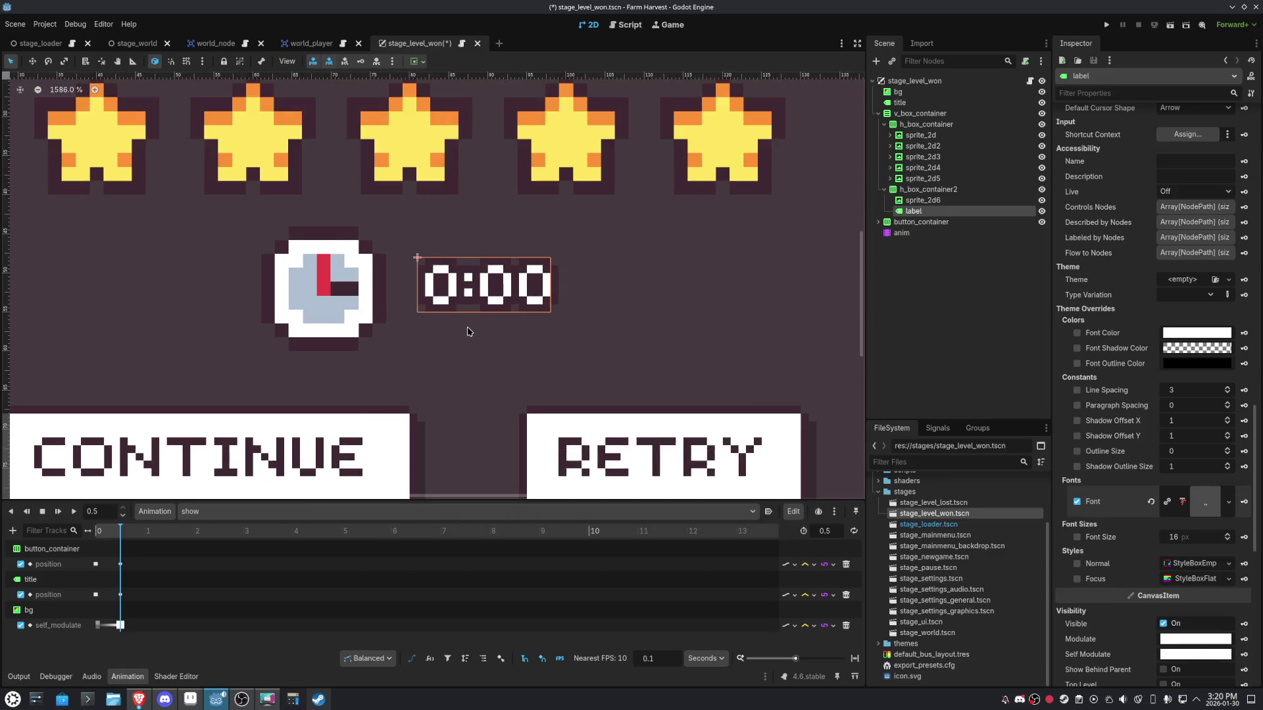
scroll(468, 330, up, 5)
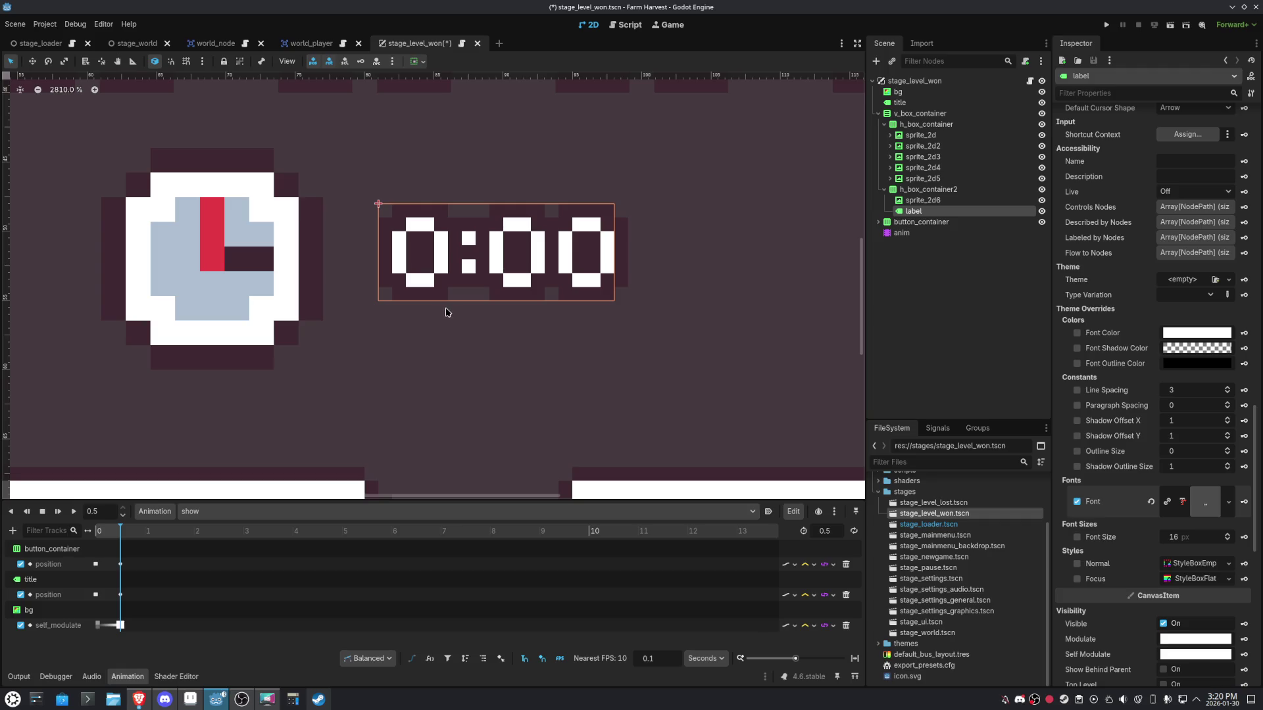
click(230, 300)
click(1205, 148)
click(1230, 177)
click(1212, 231)
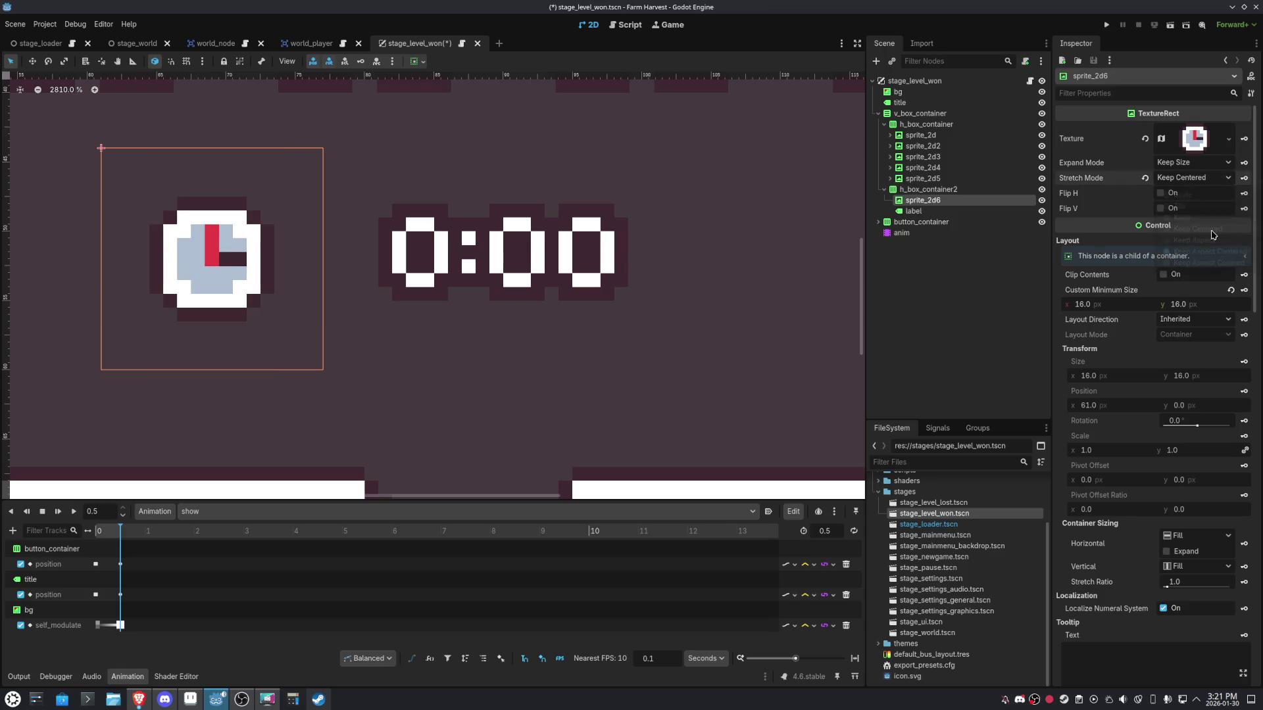
scroll(461, 175, down, 5)
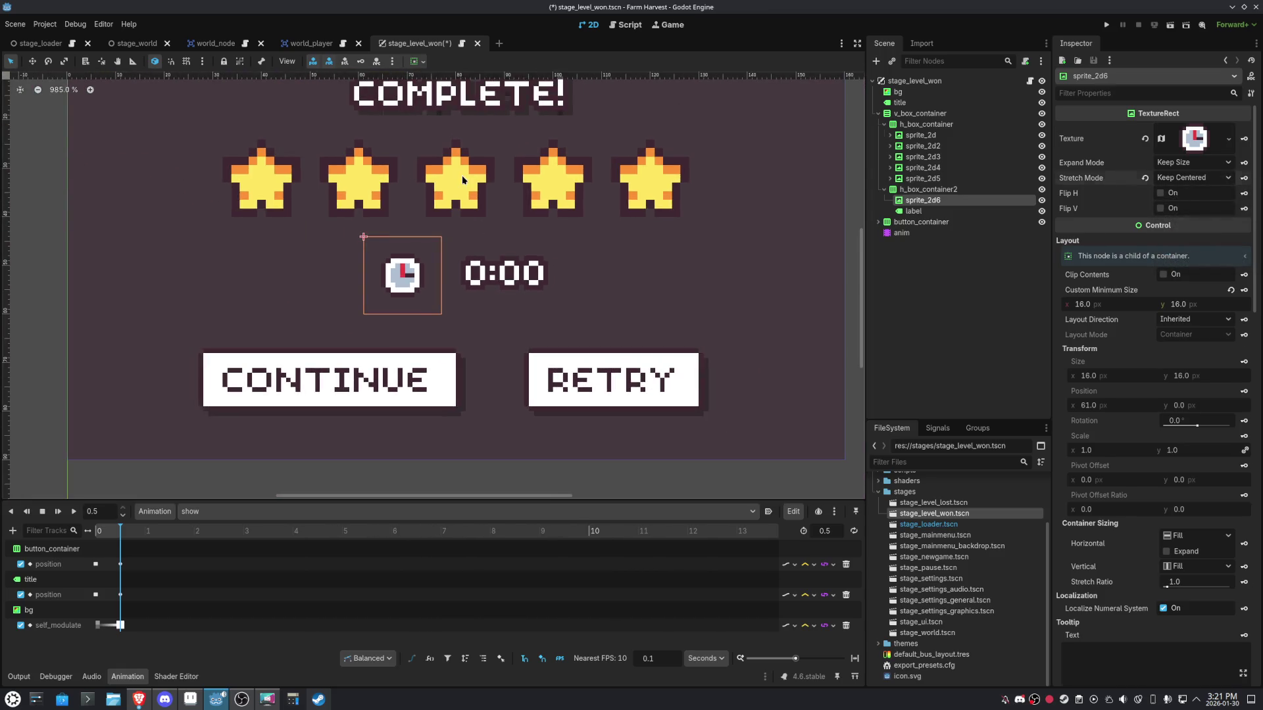
Select the four star nodes sprite_2d2 through sprite_2d5.
click(461, 175)
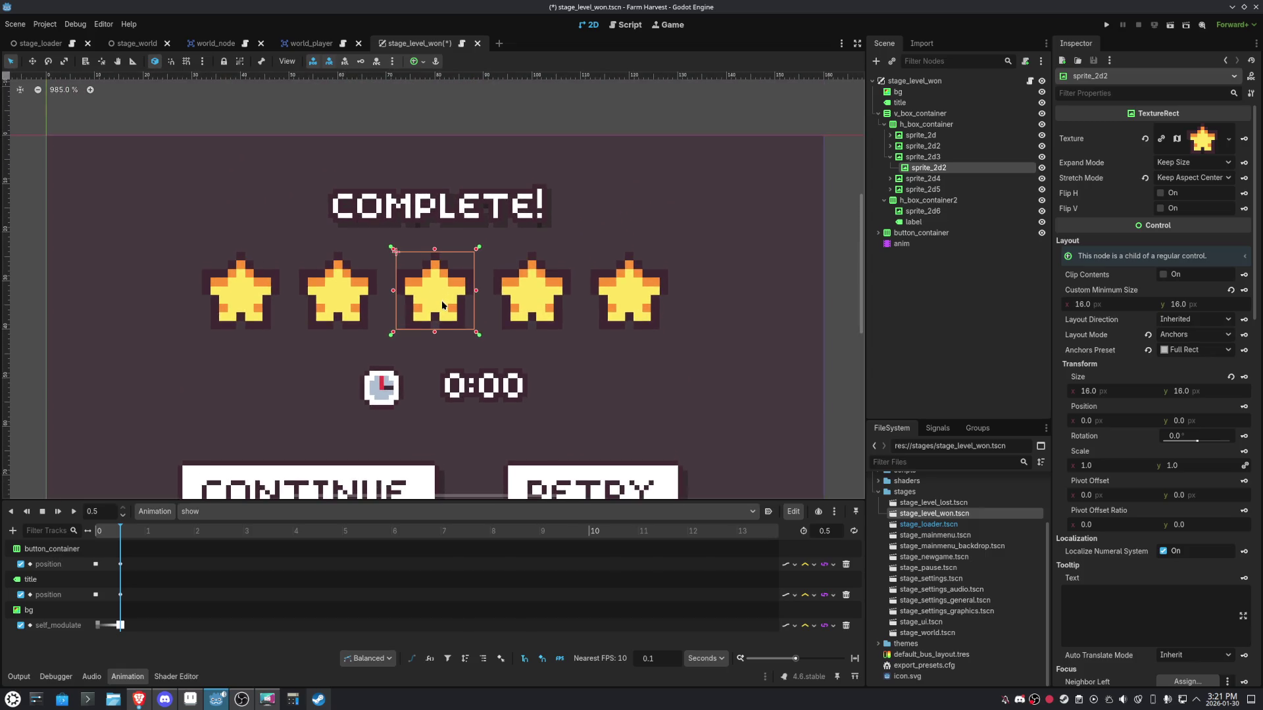
click(890, 156)
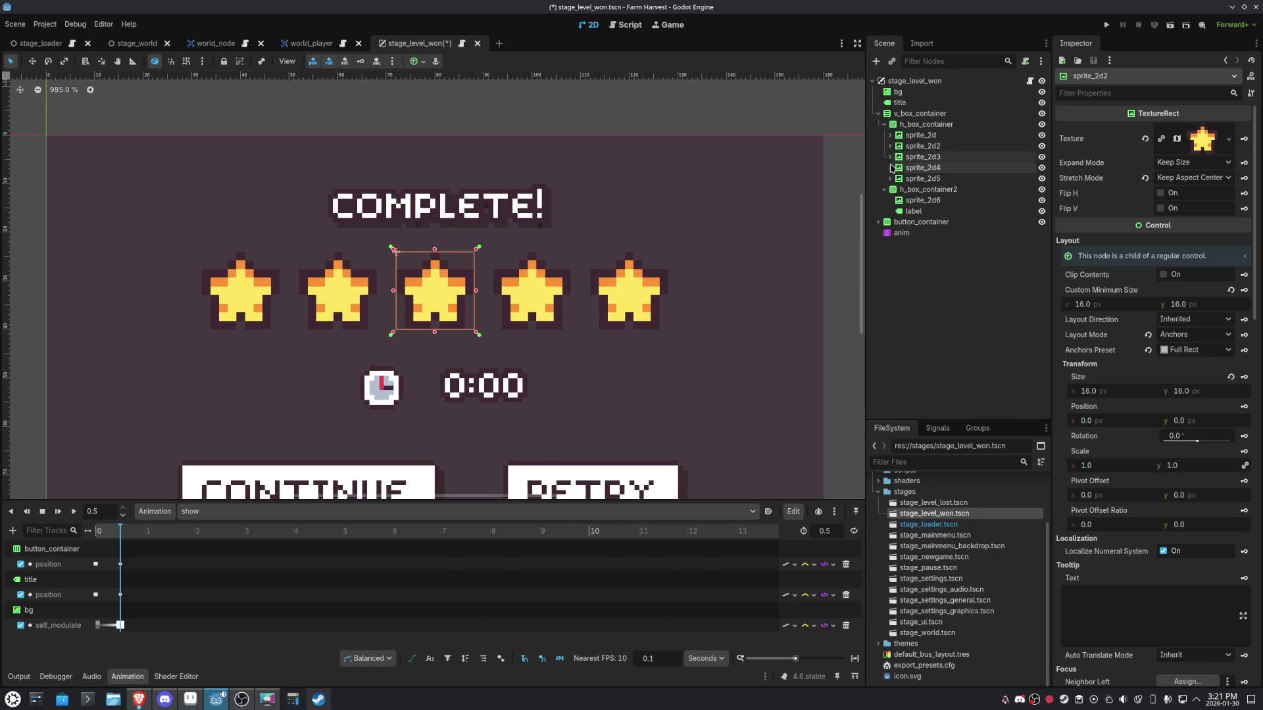
click(899, 179)
shift+click(902, 146)
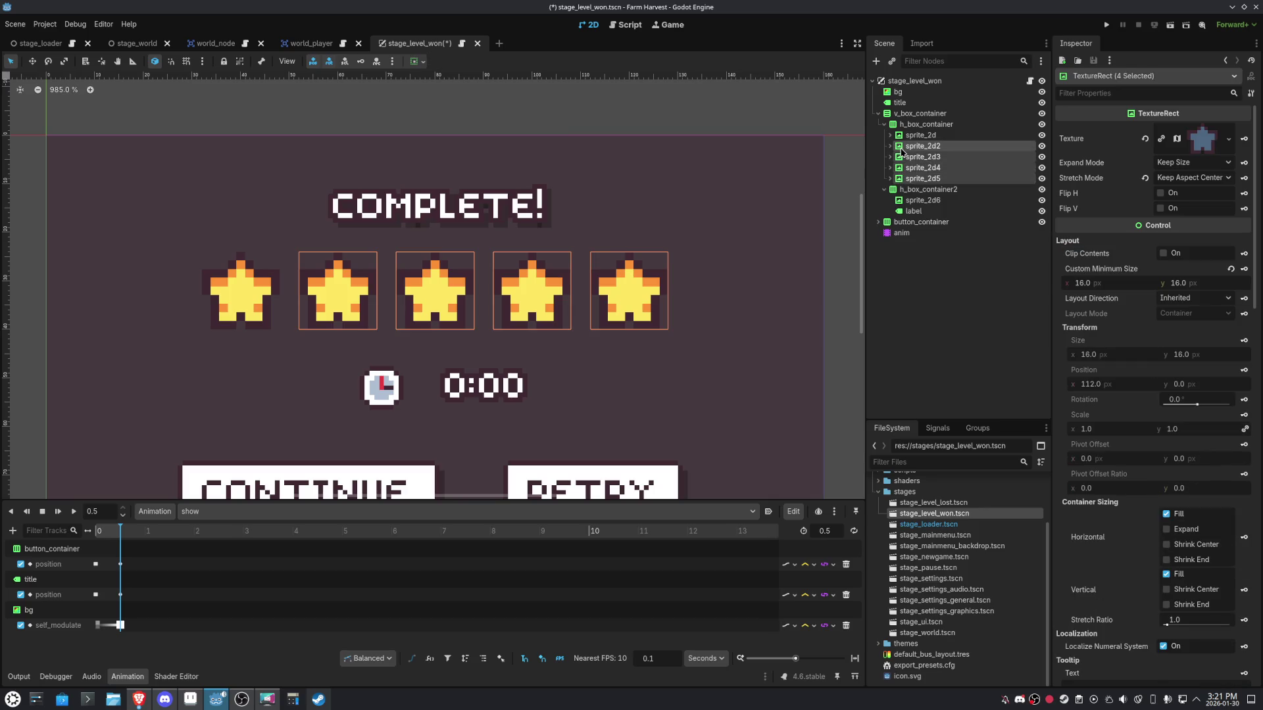
Delete the four selected stars, leaving a single star.
key(ctrl+s)
key(Delete)
click(603, 360)
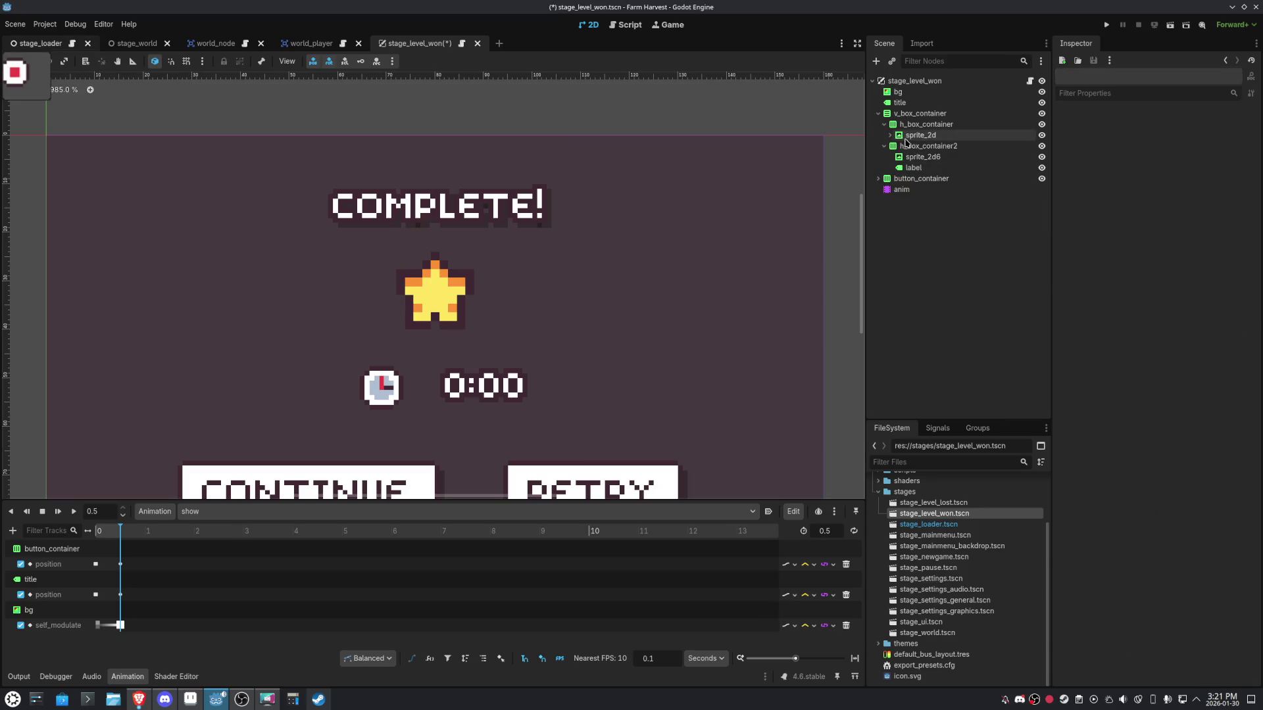
Set the remaining star and its inner sprite to Keep Centered stretch mode.
click(889, 135)
click(905, 147)
shift+click(910, 135)
click(1187, 178)
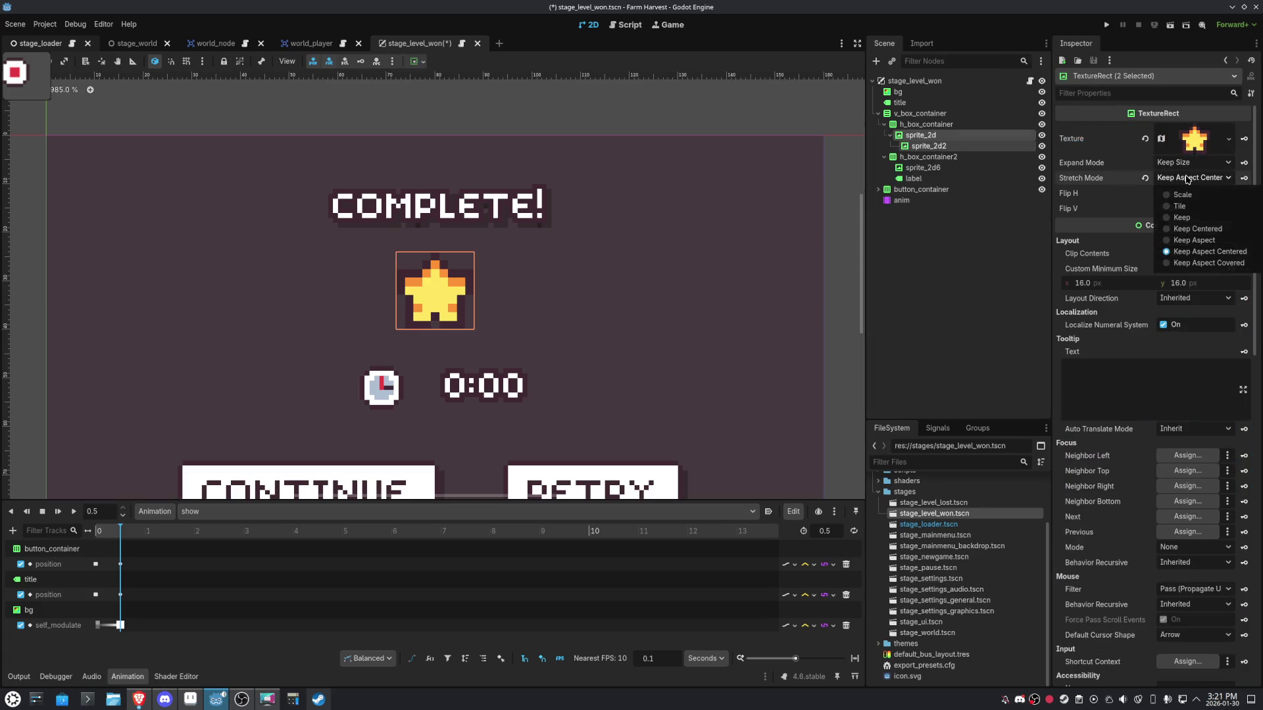
click(1217, 263)
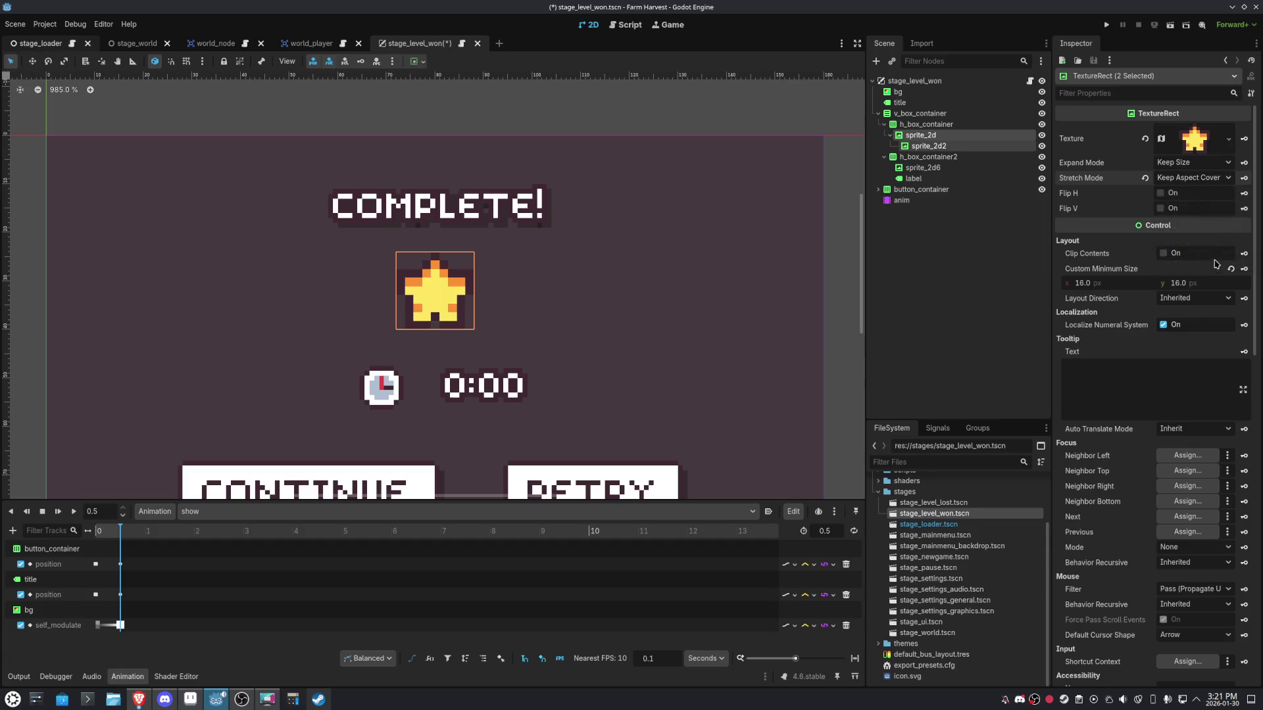
click(1199, 179)
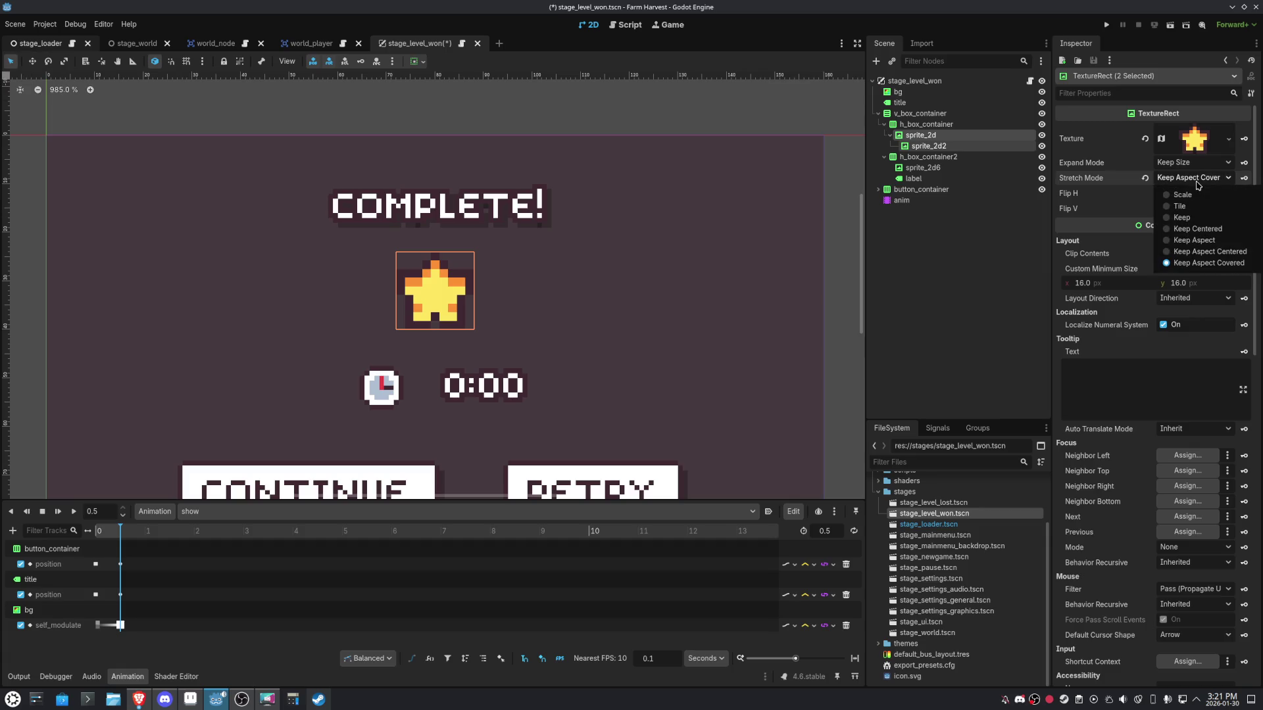
click(1198, 230)
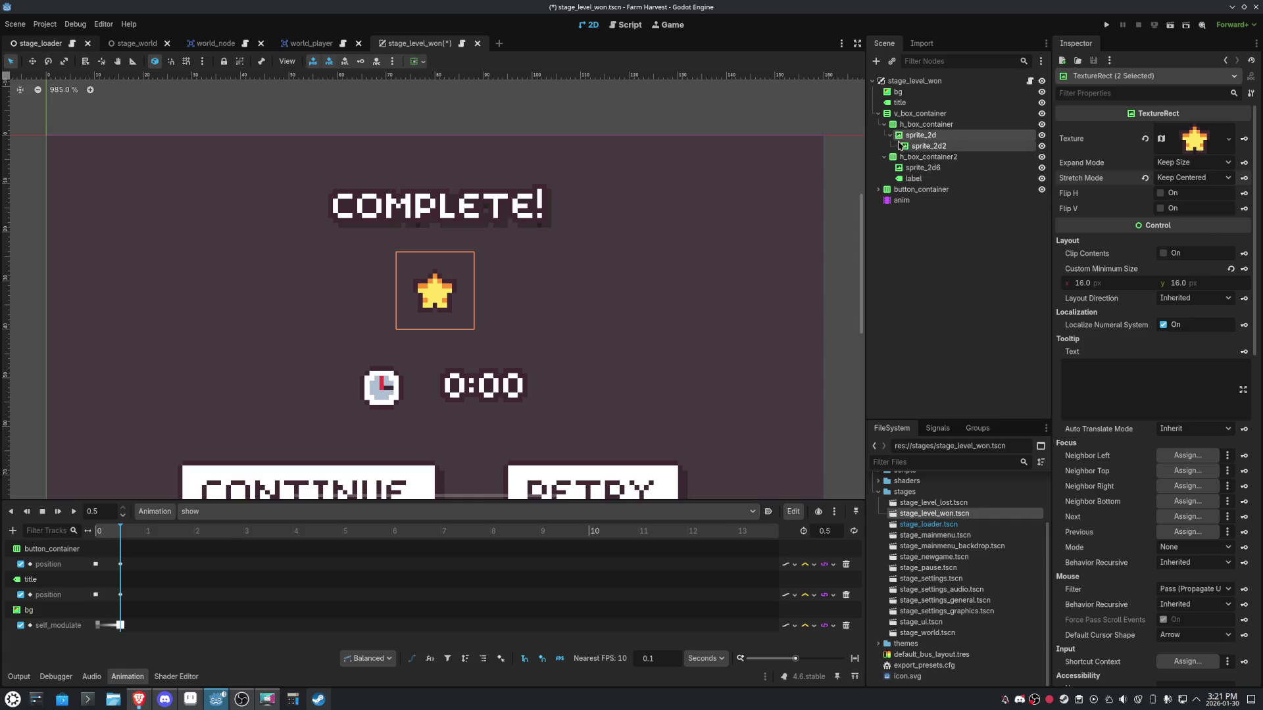
Give the star a 12×12 custom minimum size.
click(1116, 285)
text(12)
key(Return)
click(1185, 282)
text(12)
key(Return)
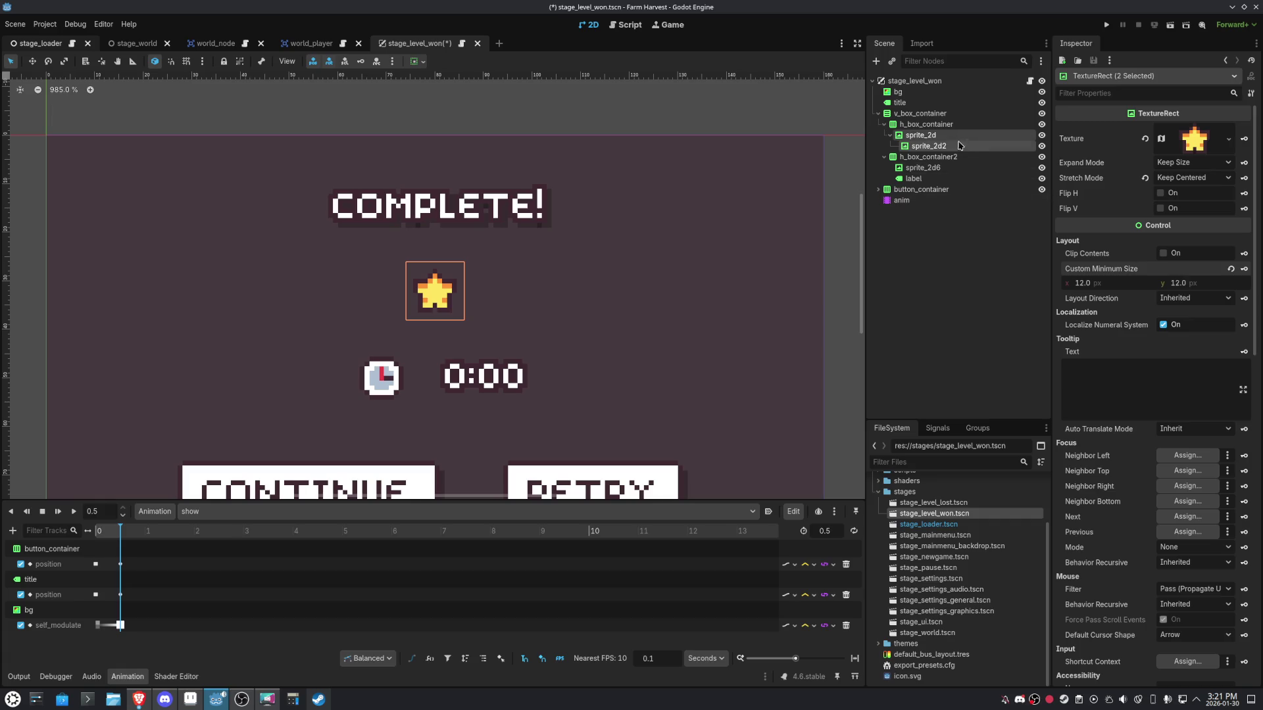
click(929, 124)
scroll(1188, 460, down, 10)
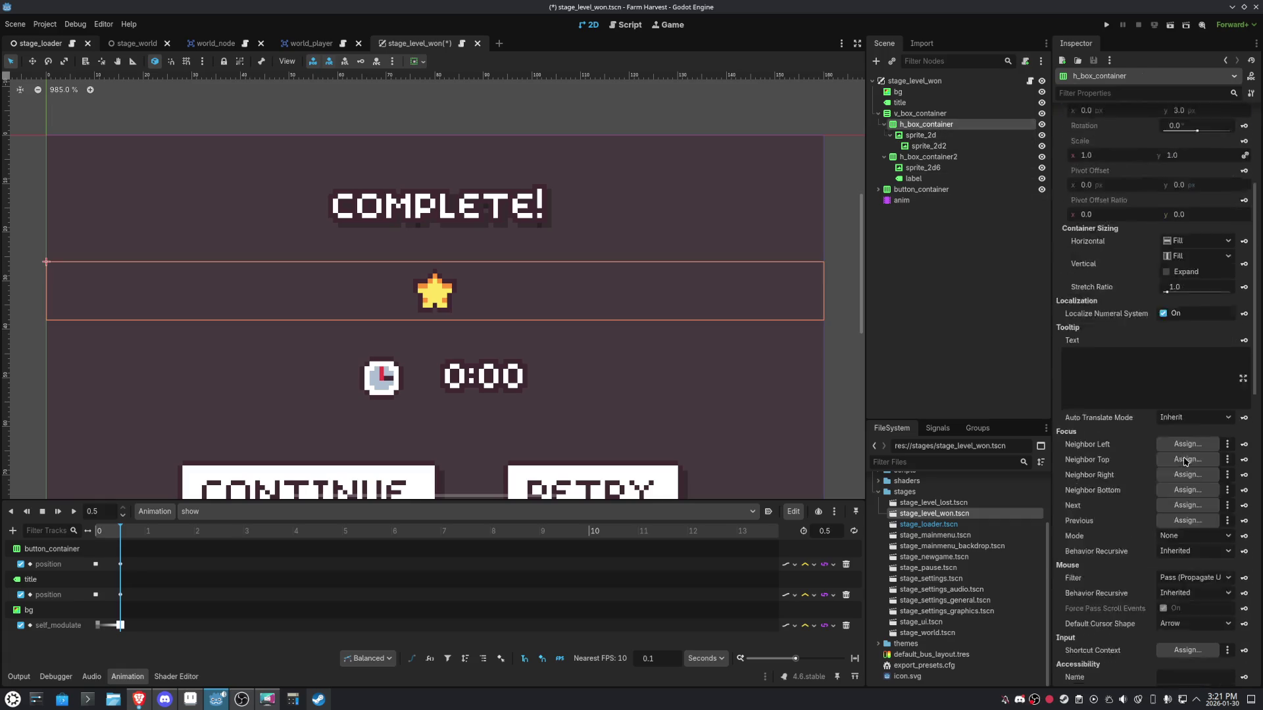
Override the star row's separation to 2 and the clock row's separation to 0.
double_click(1227, 419)
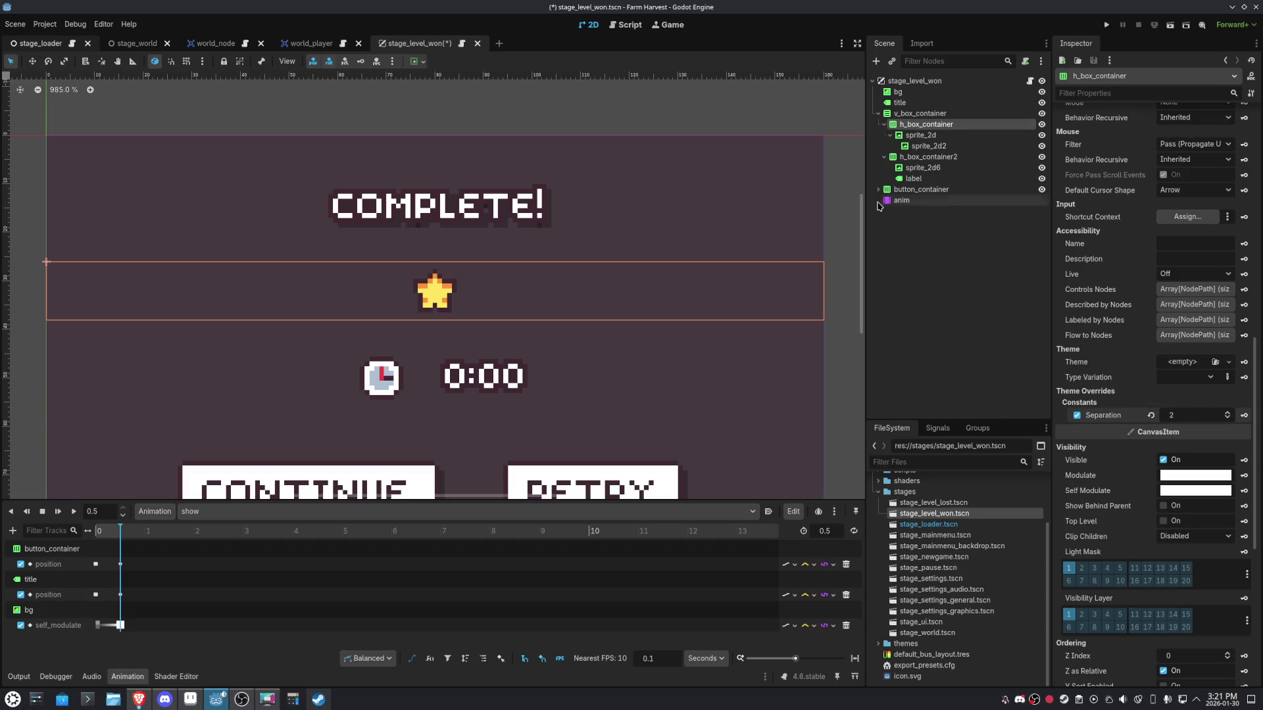
click(928, 156)
scroll(1213, 549, down, 5)
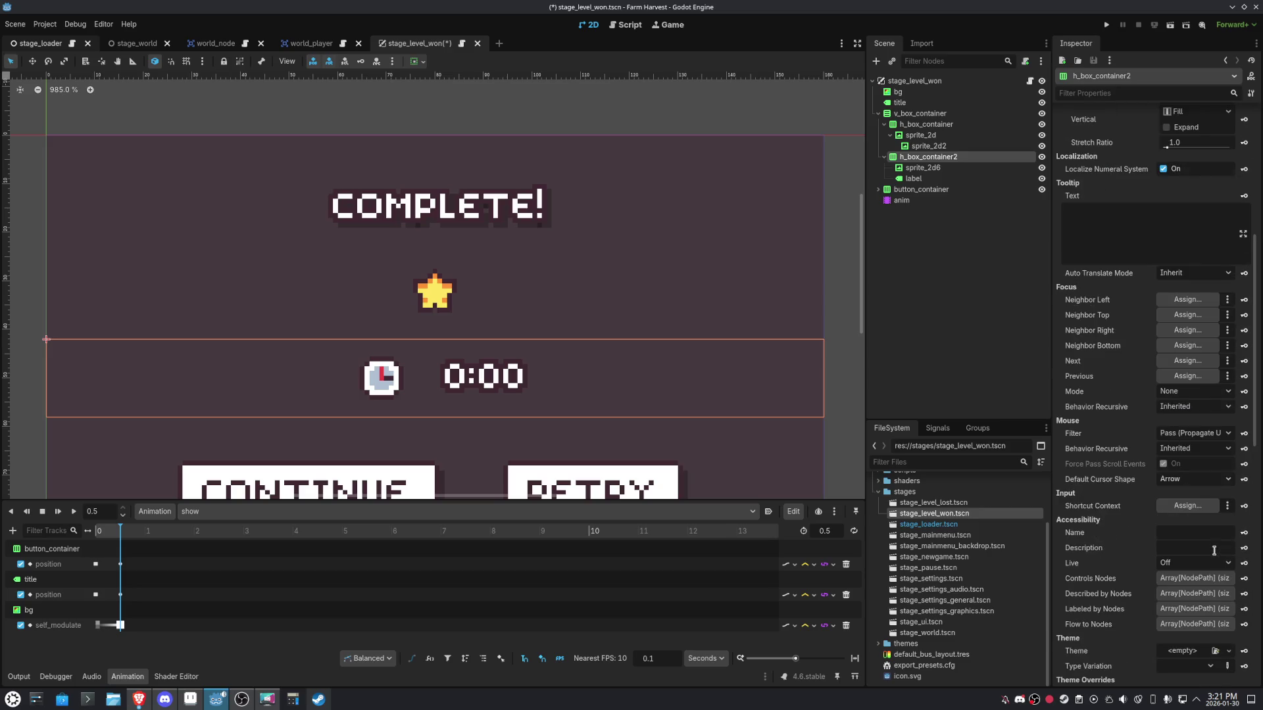
scroll(1211, 530, down, 4)
click(1227, 419)
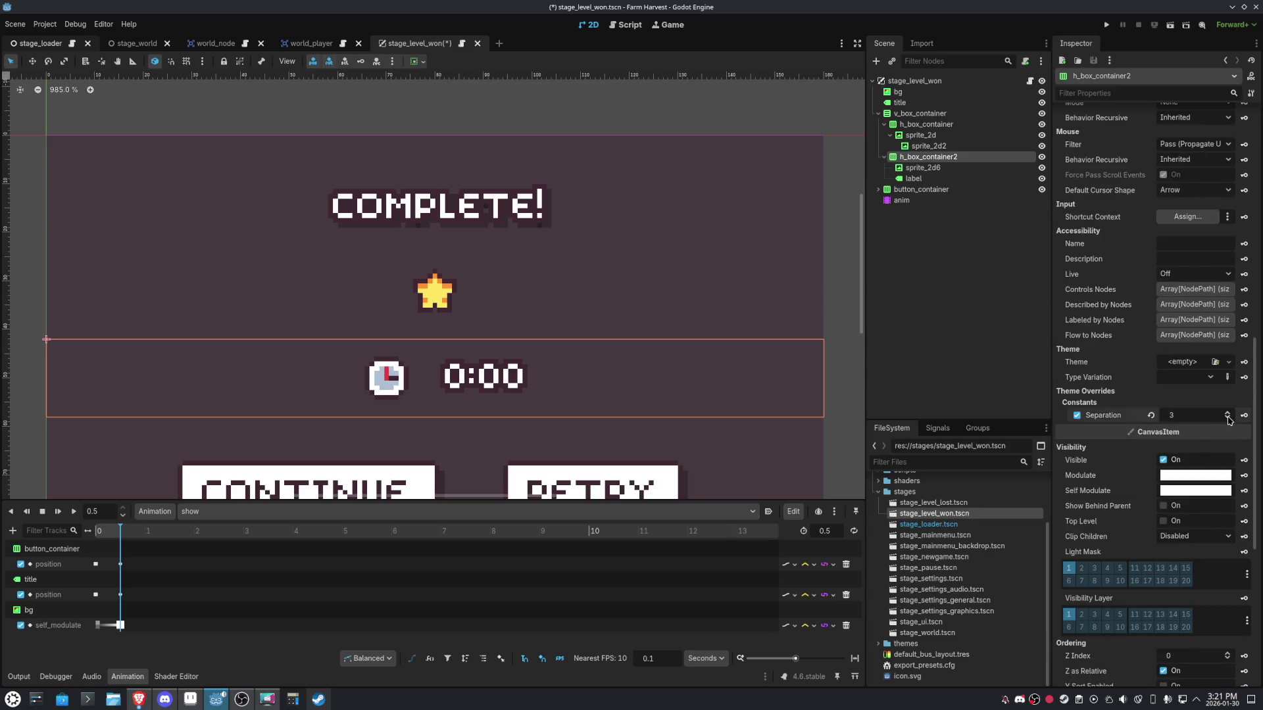
click(1227, 418)
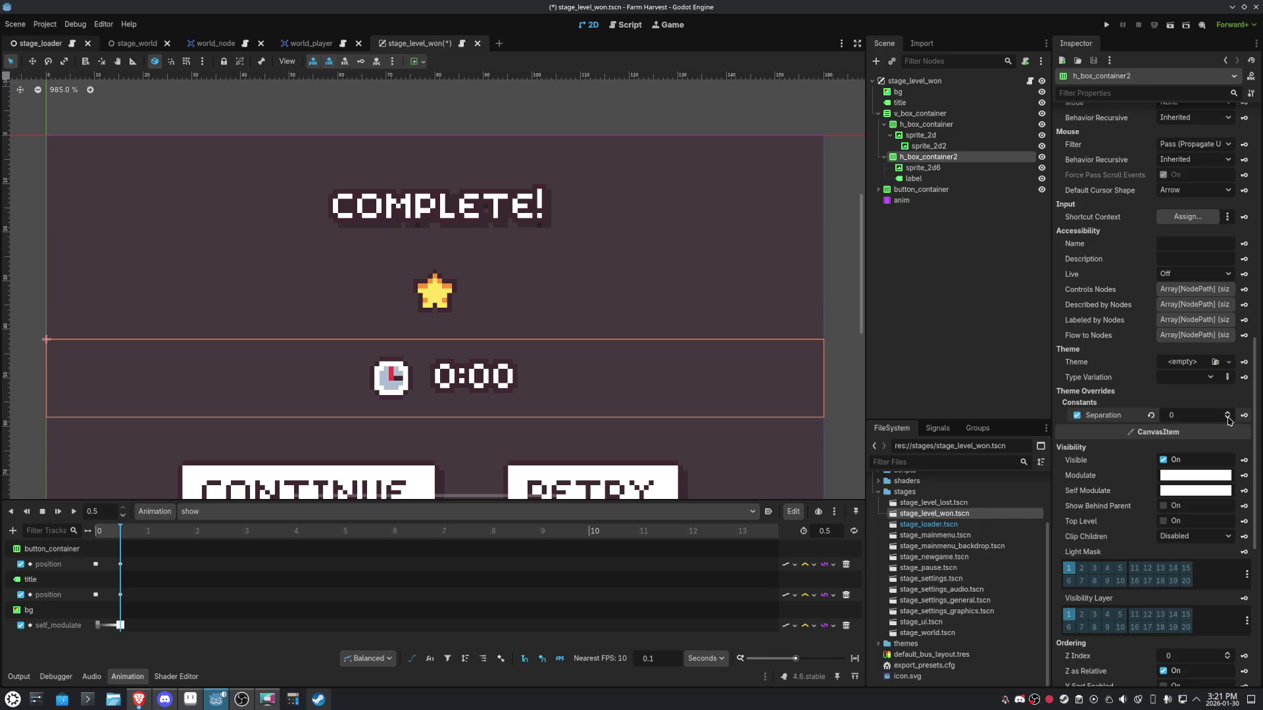
Set the clock icon's custom minimum size to 12×12.
click(923, 168)
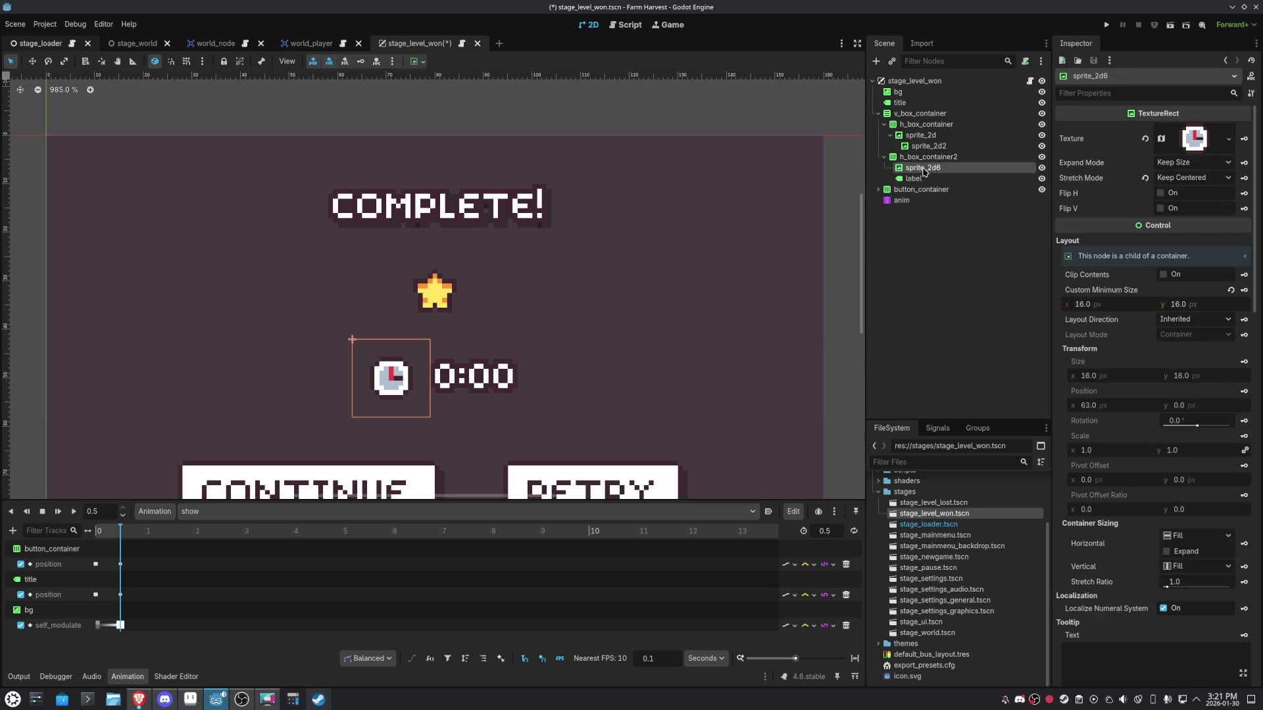
click(1122, 303)
text(12)
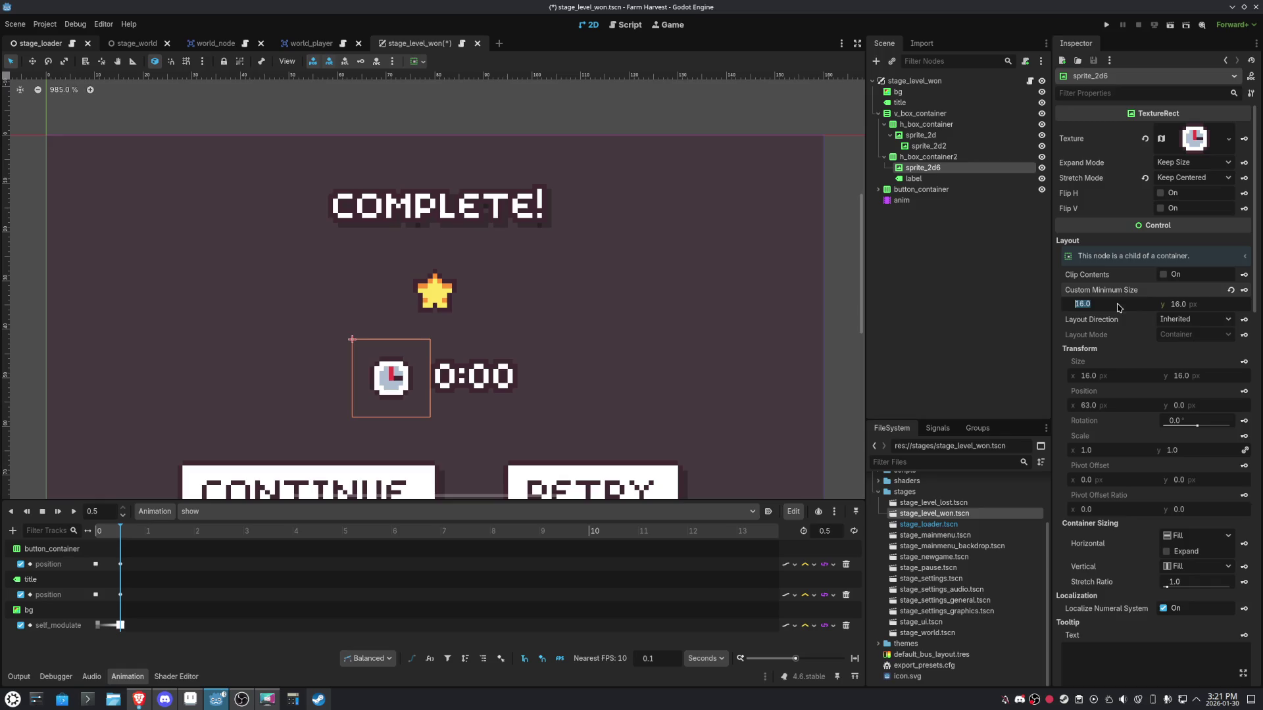
click(1196, 305)
text(12)
key(Return)
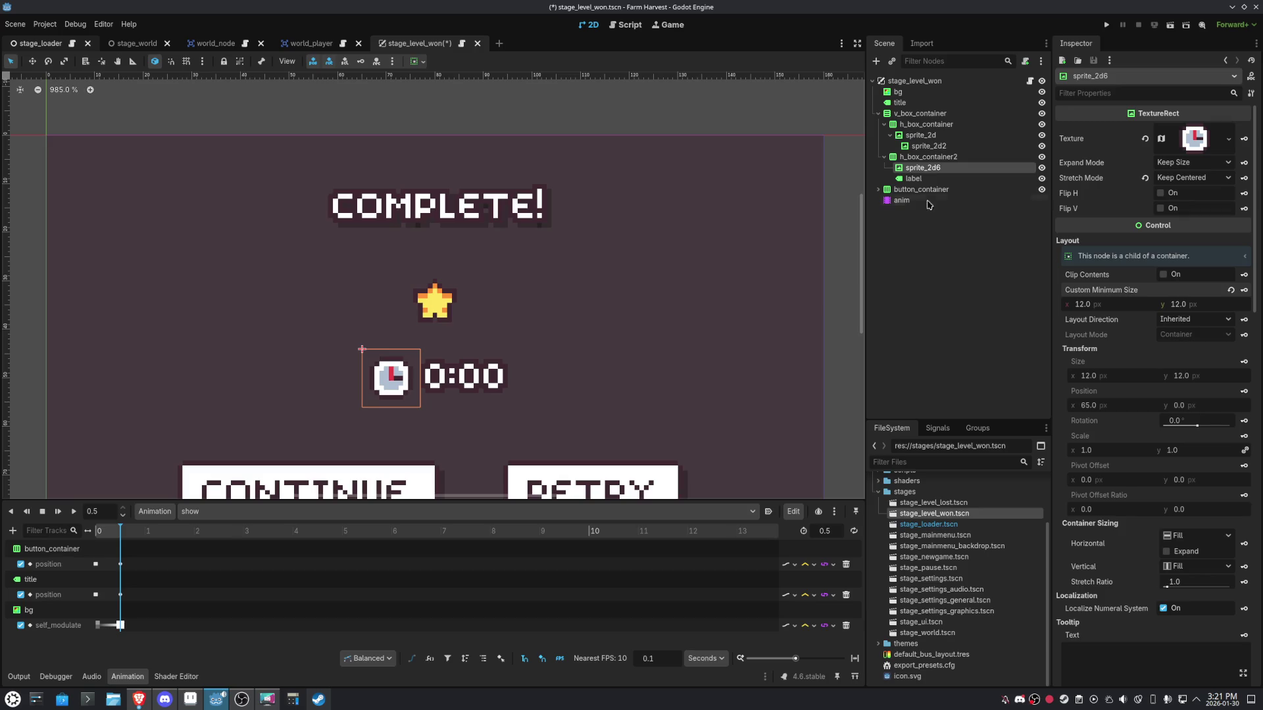
Override v_box_container's separation and reduce it to 0.
click(919, 158)
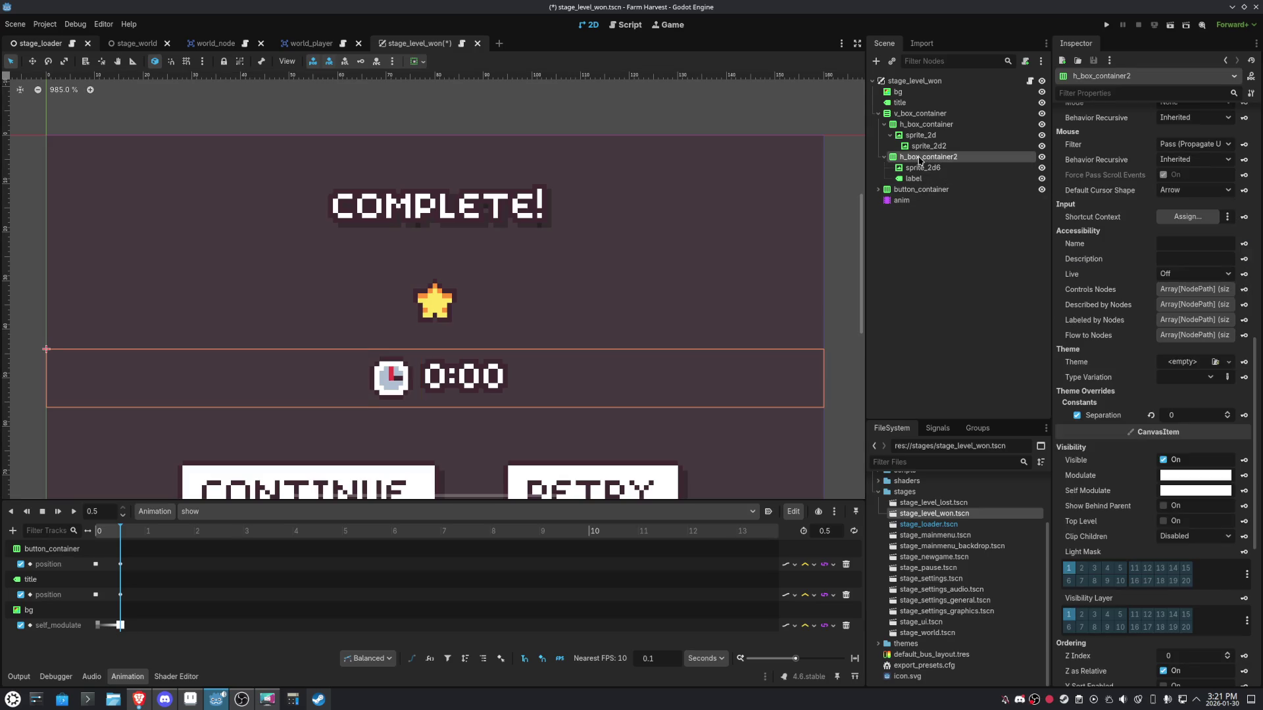
click(919, 113)
scroll(1212, 501, down, 5)
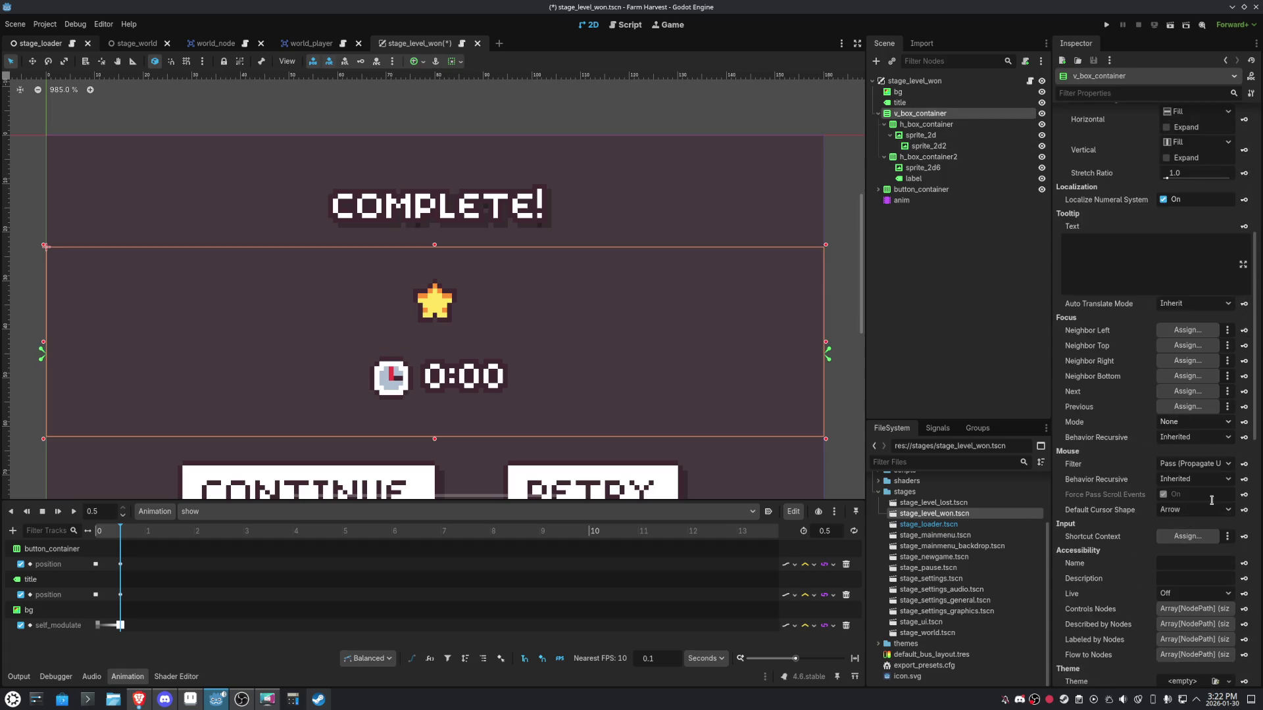
scroll(1212, 501, down, 5)
click(1225, 452)
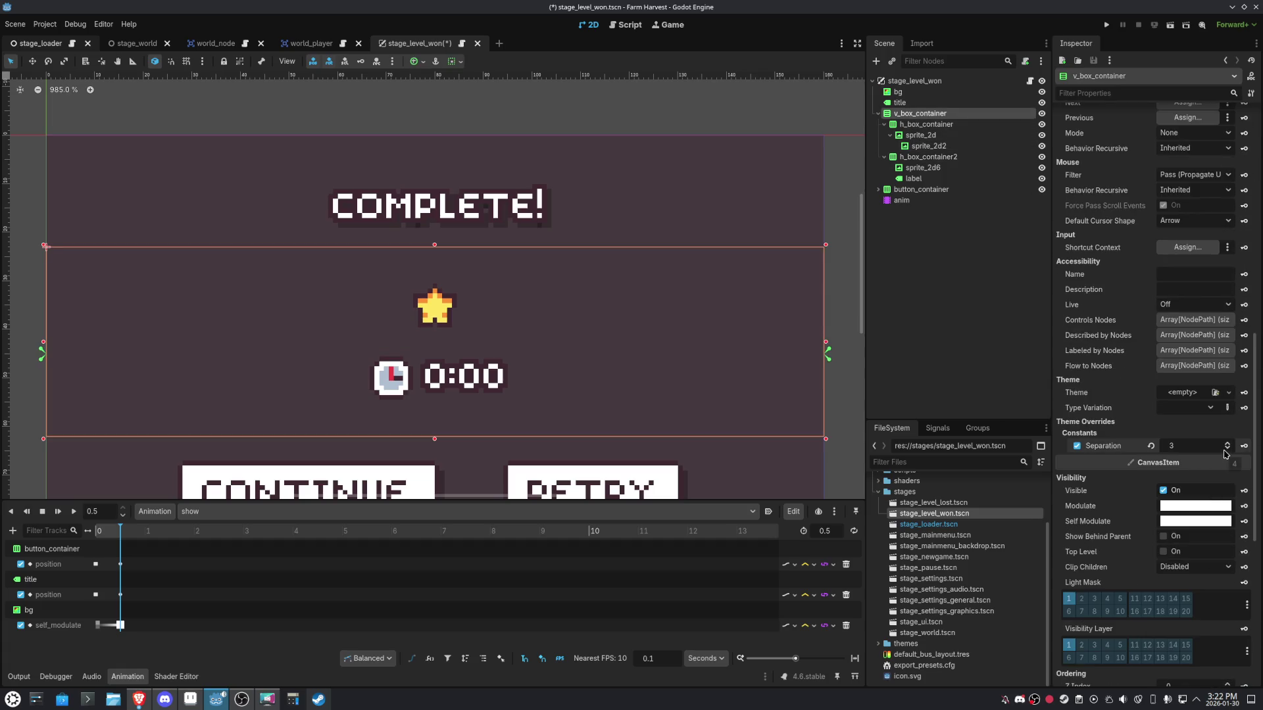
click(1225, 452)
click(1225, 453)
click(1225, 453)
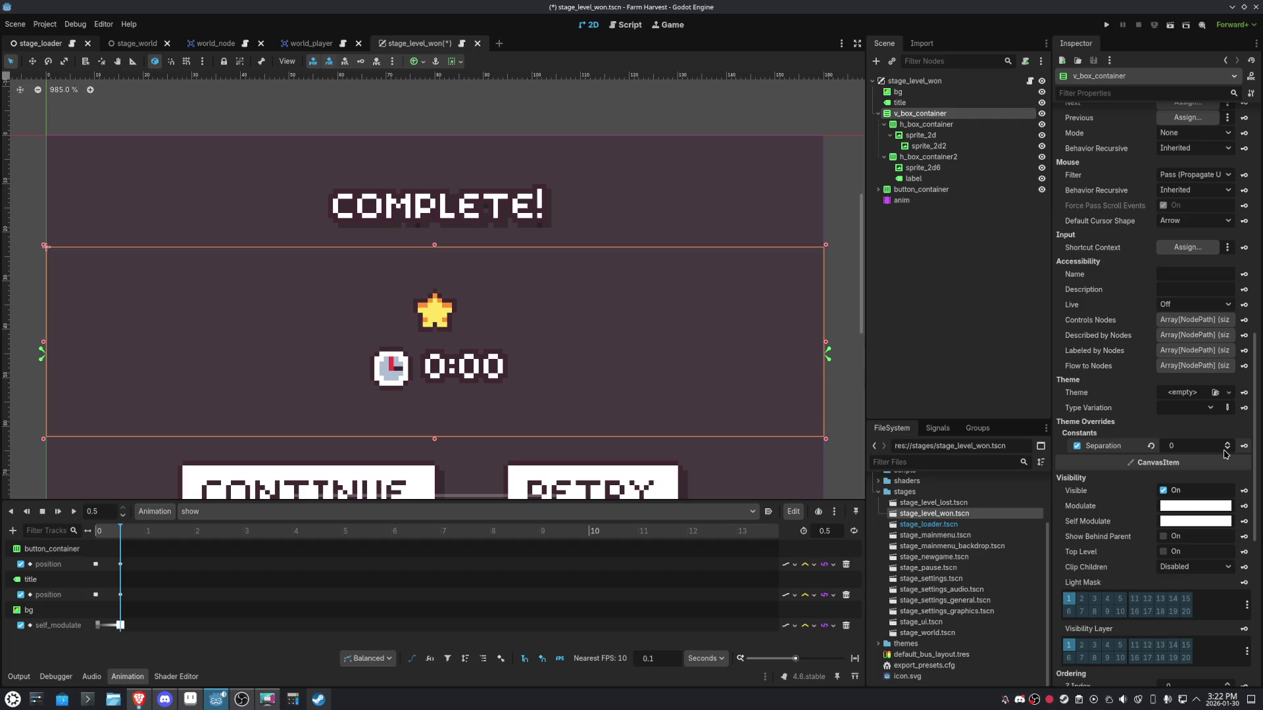
Shrink the clock icon's custom minimum size to 11×11.
click(885, 125)
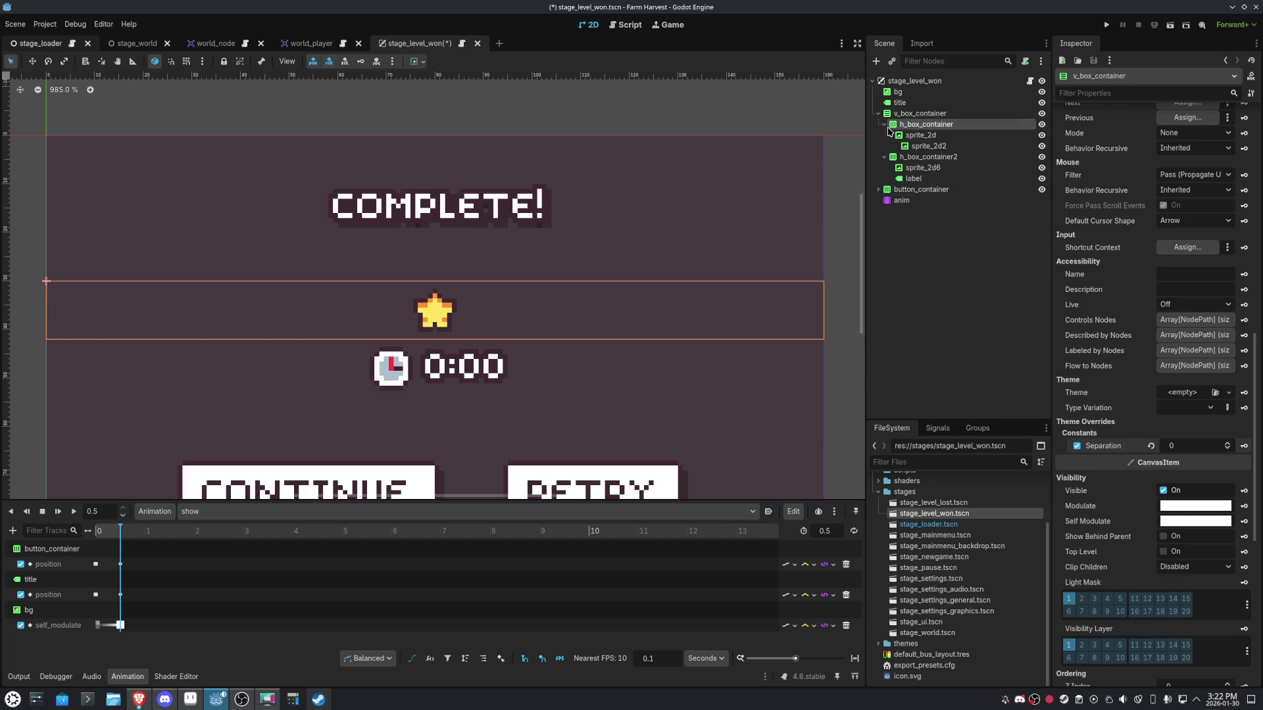
click(884, 125)
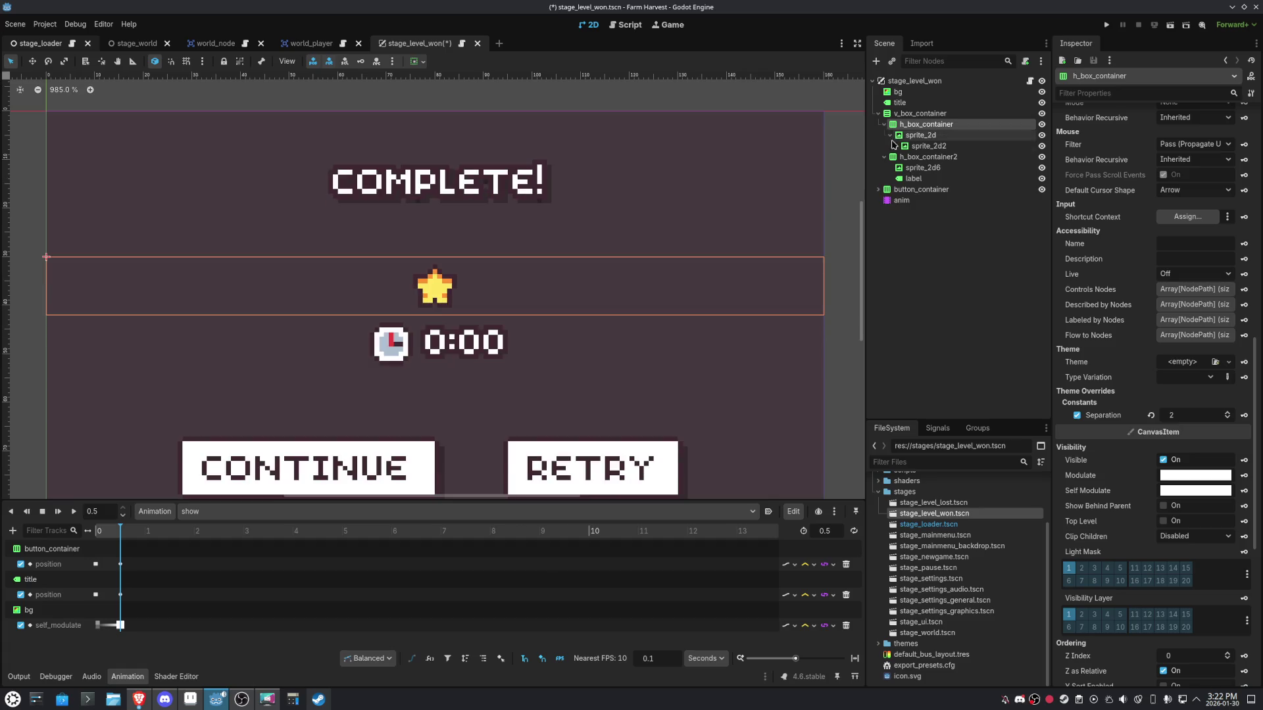
shift+click(908, 179)
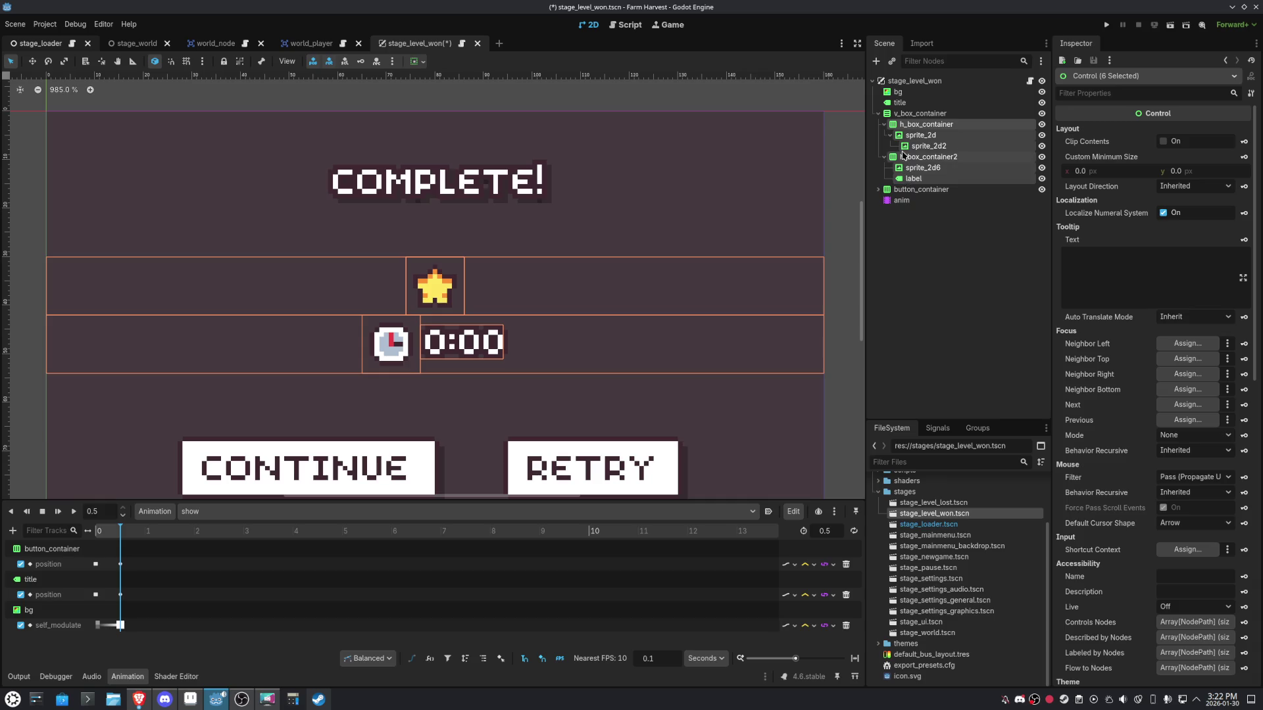
click(903, 156)
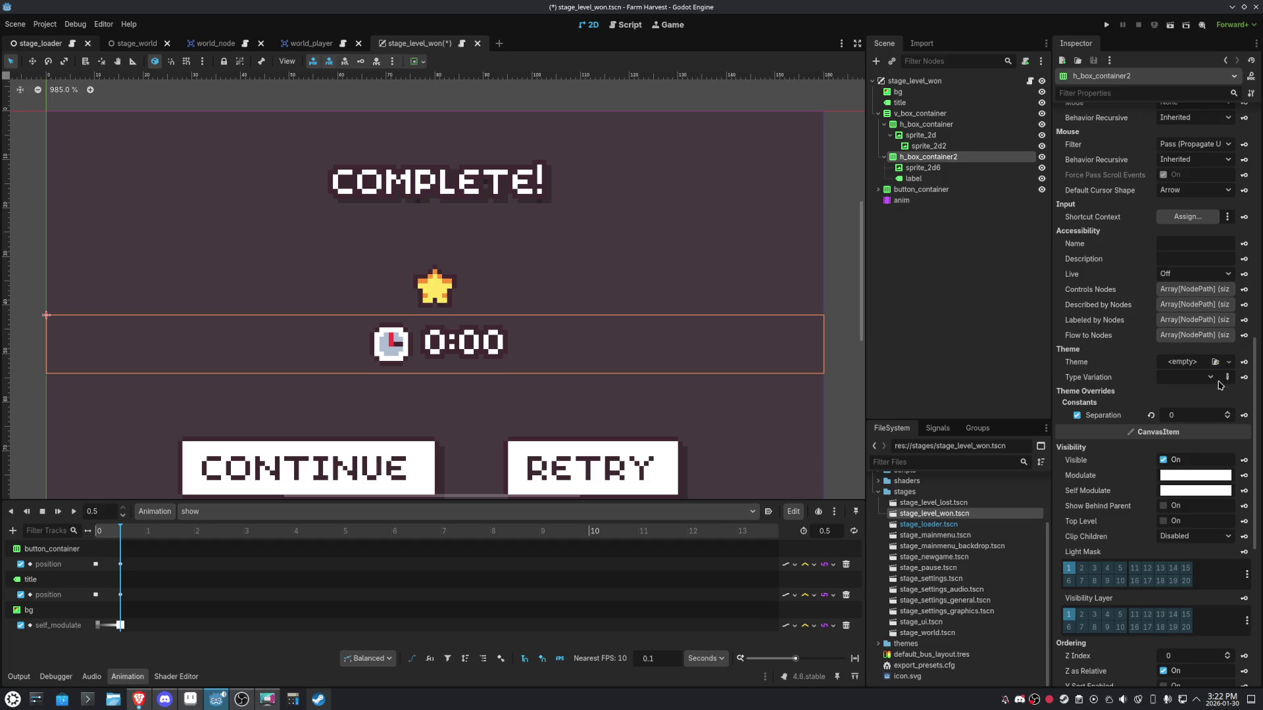
scroll(1166, 264, up, 5)
click(908, 169)
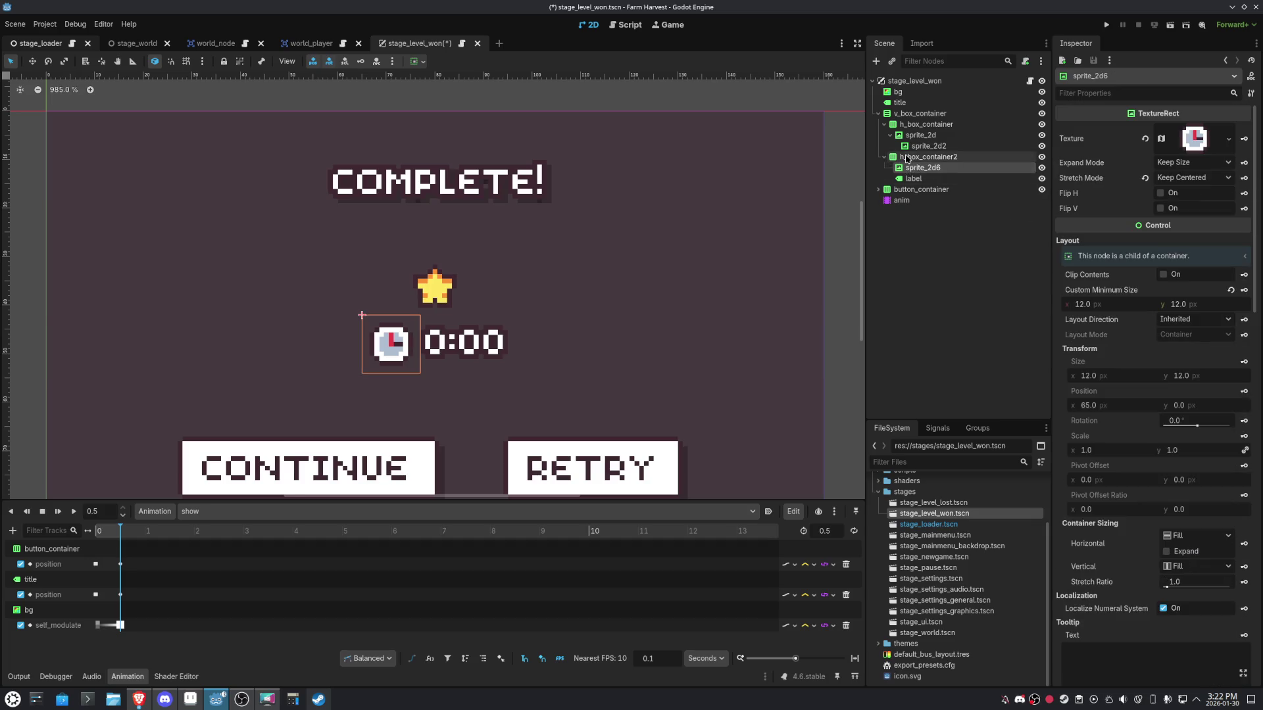
click(906, 157)
click(918, 170)
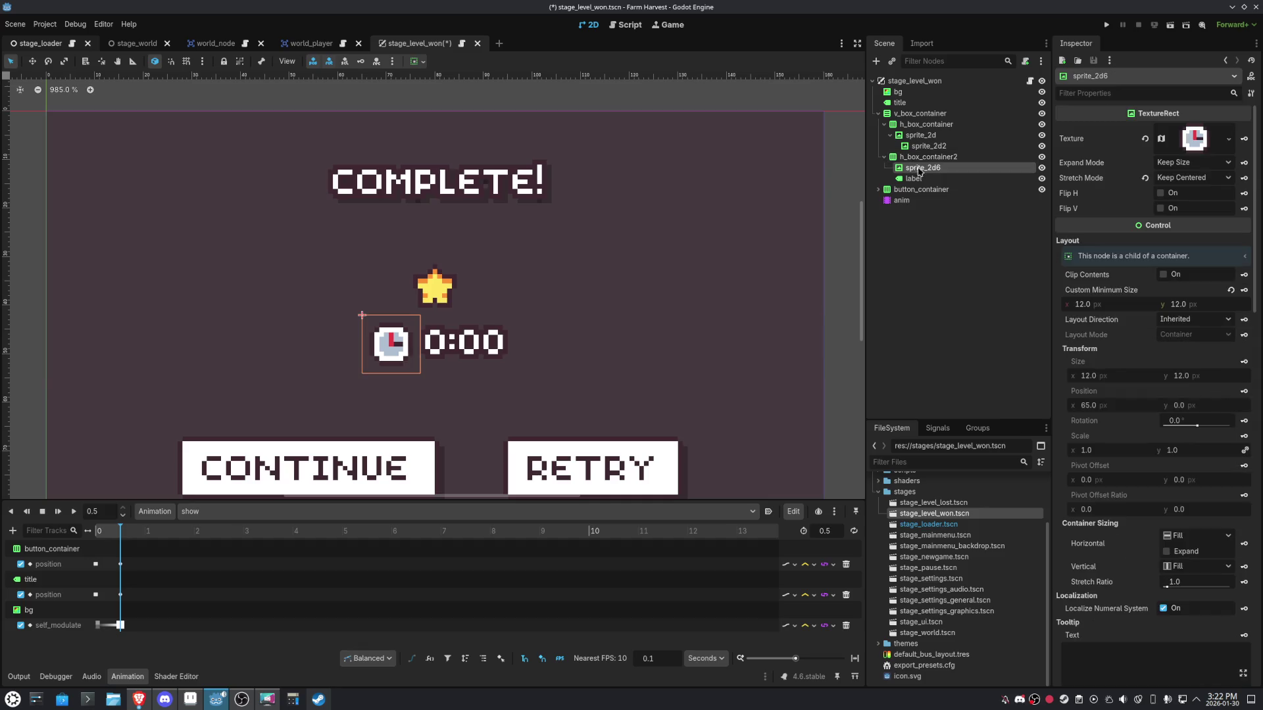
drag(1119, 302, 1110, 302)
click(1192, 305)
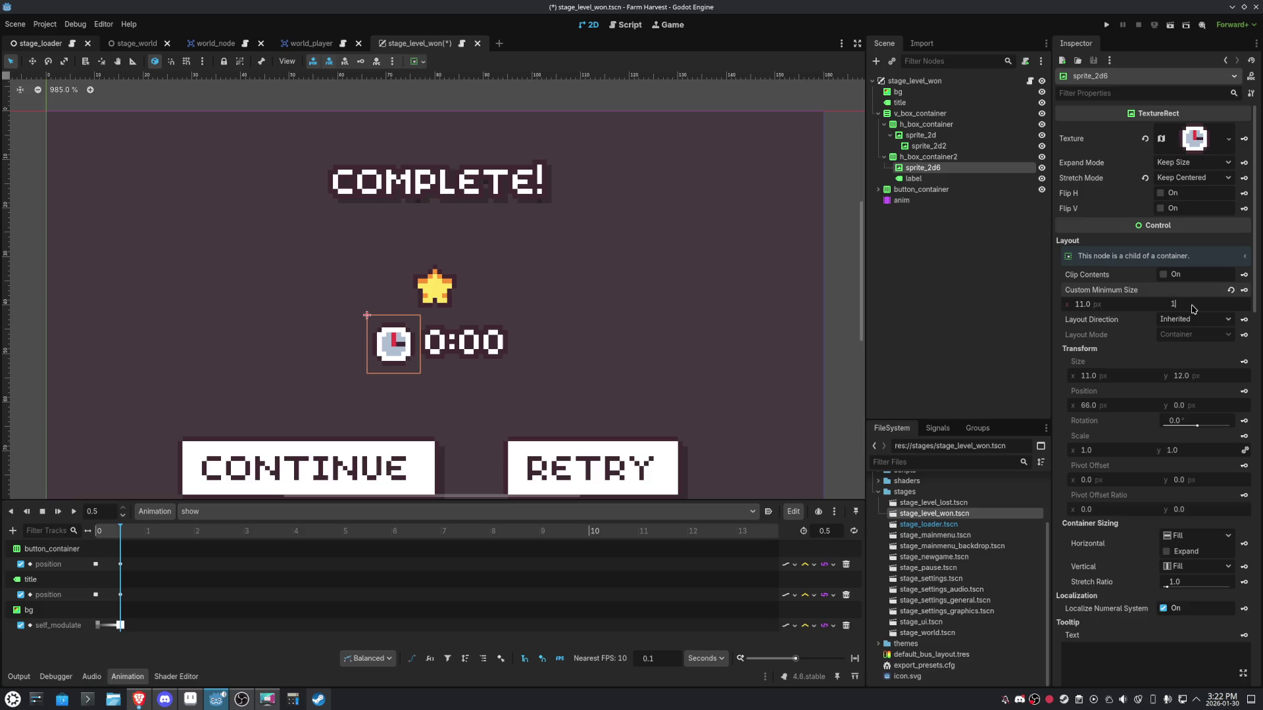
text(1)
key(Return)
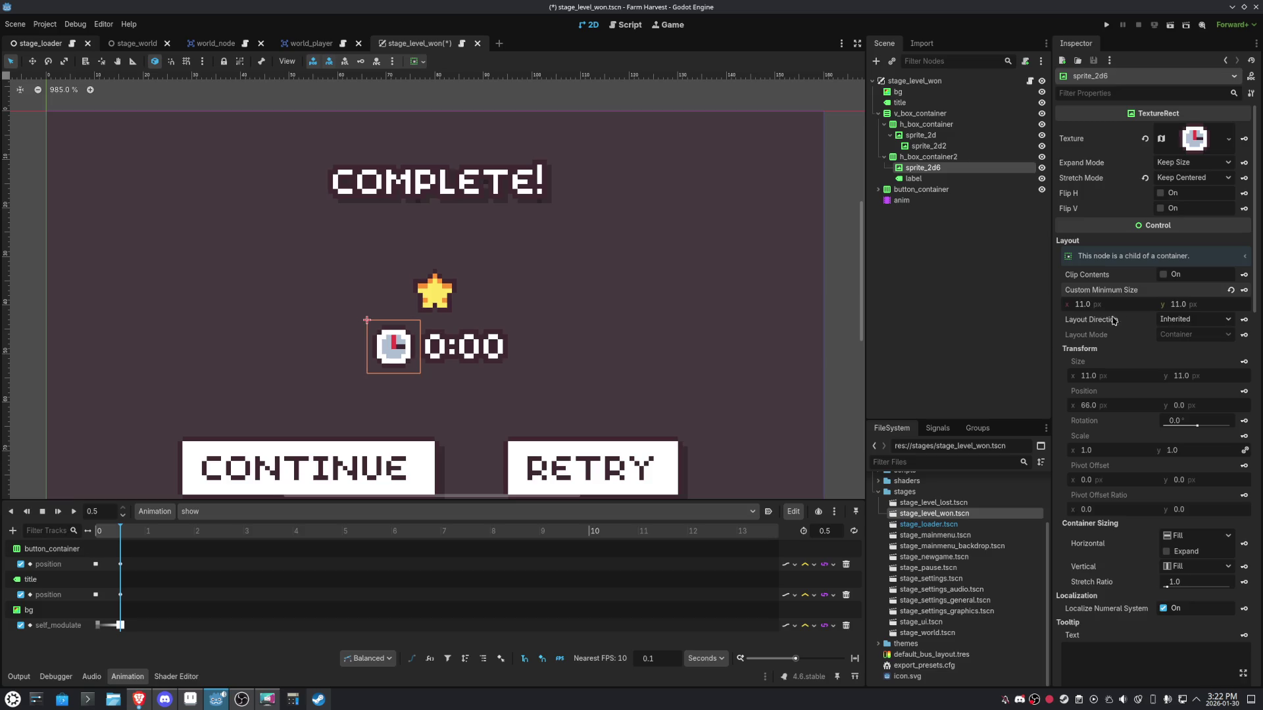
Set h_box_container2's separation to 1 for a one-pixel gap before the timer.
click(932, 158)
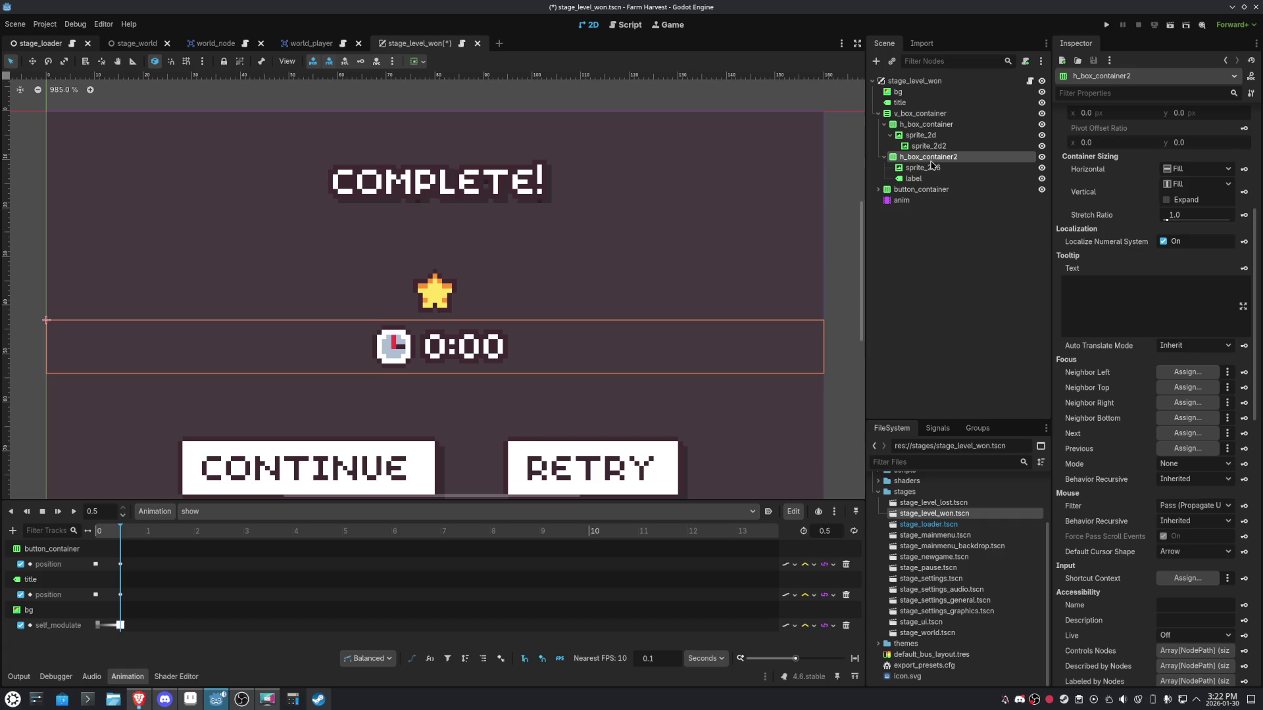
scroll(1221, 526, down, 5)
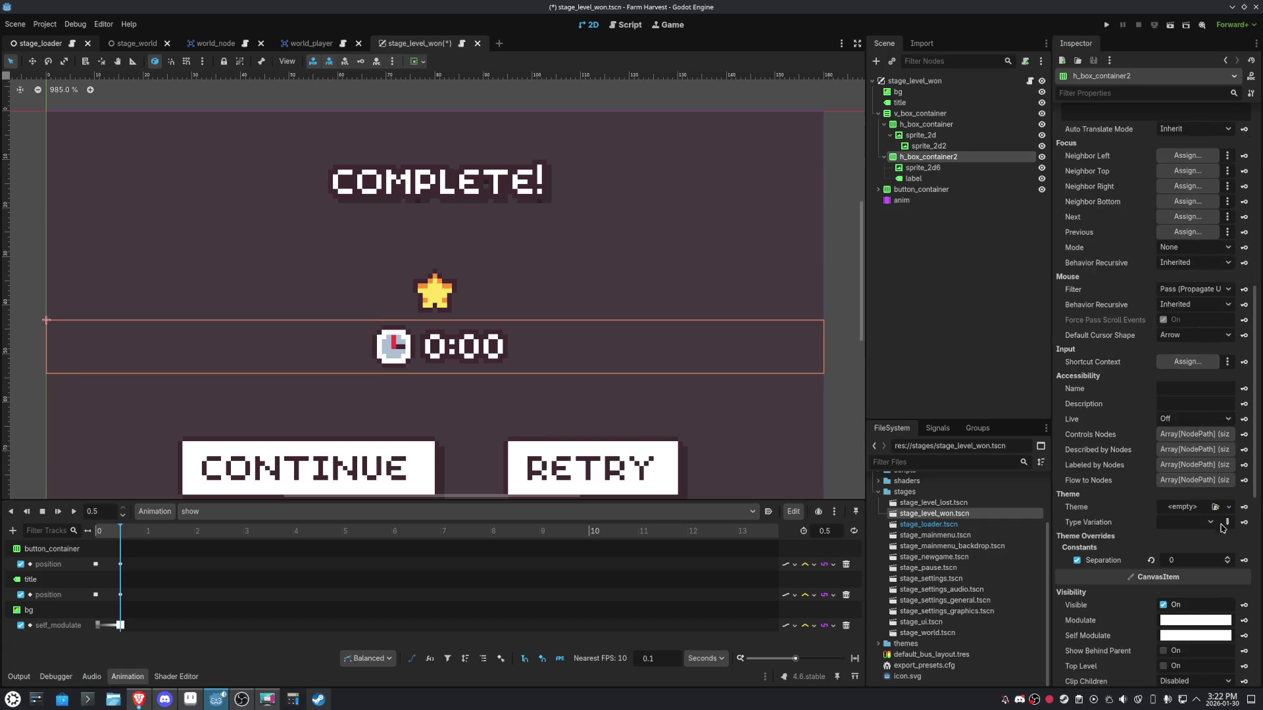
click(1228, 558)
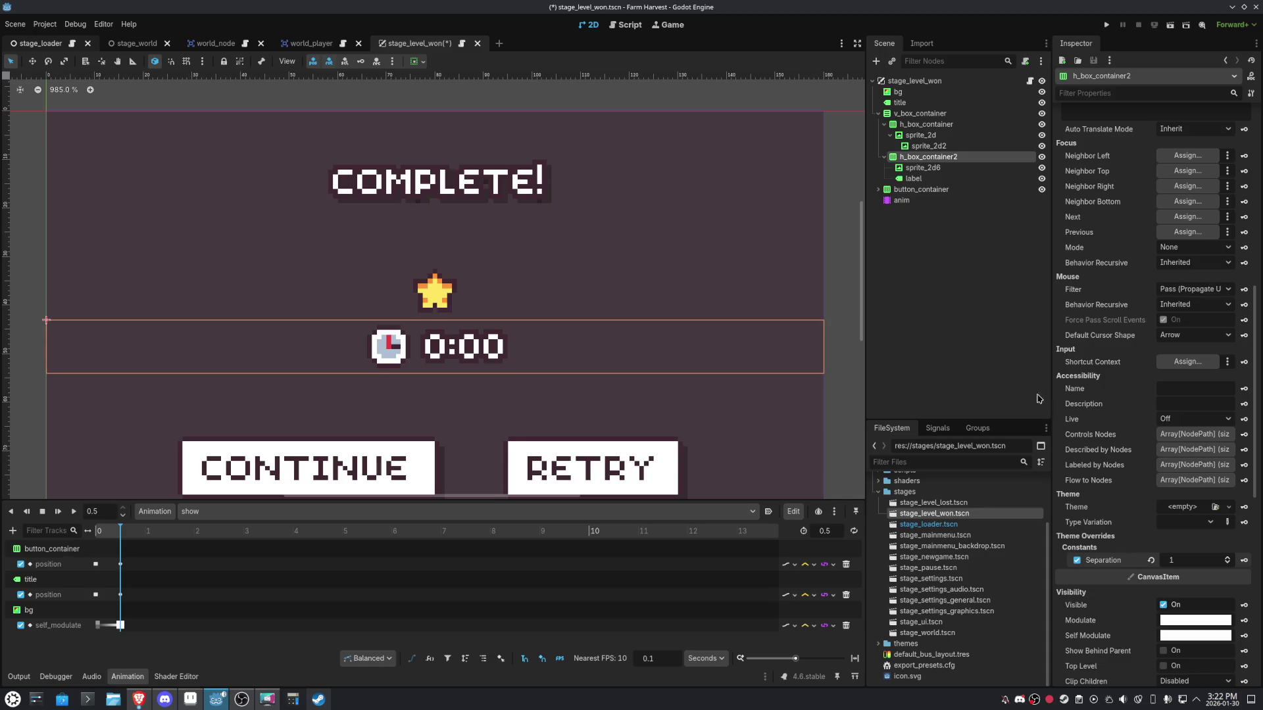
scroll(384, 323, up, 5)
scroll(588, 403, right, 3)
scroll(589, 403, down, 1)
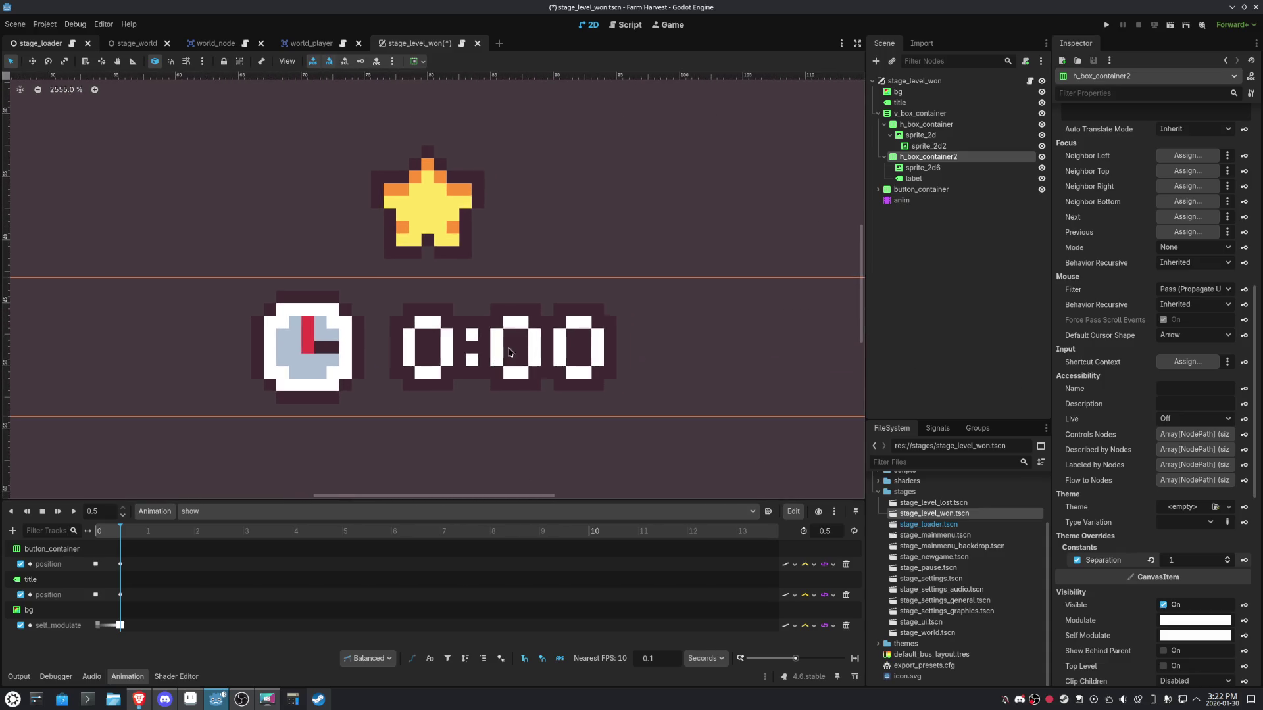
Set the star and its lit child sprite to an 11×11 custom minimum size.
click(890, 138)
click(890, 137)
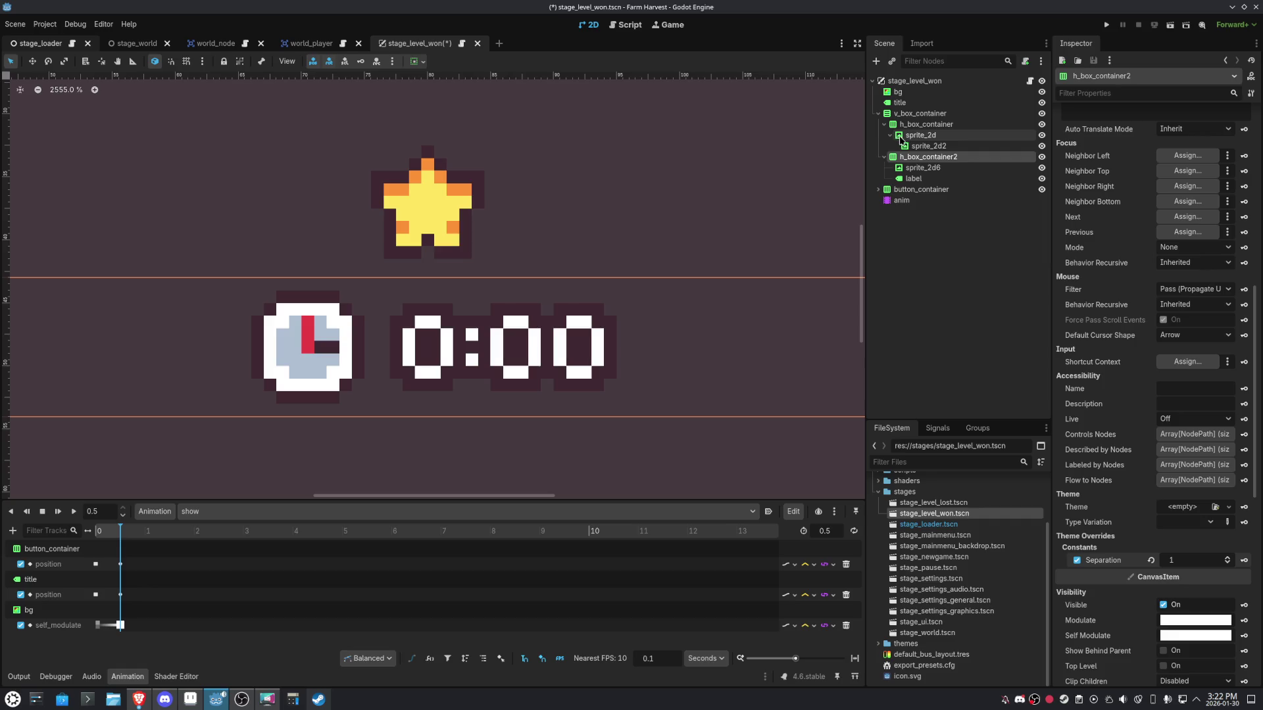
click(921, 135)
shift+click(928, 146)
click(1121, 284)
text(11)
click(1209, 282)
text(11)
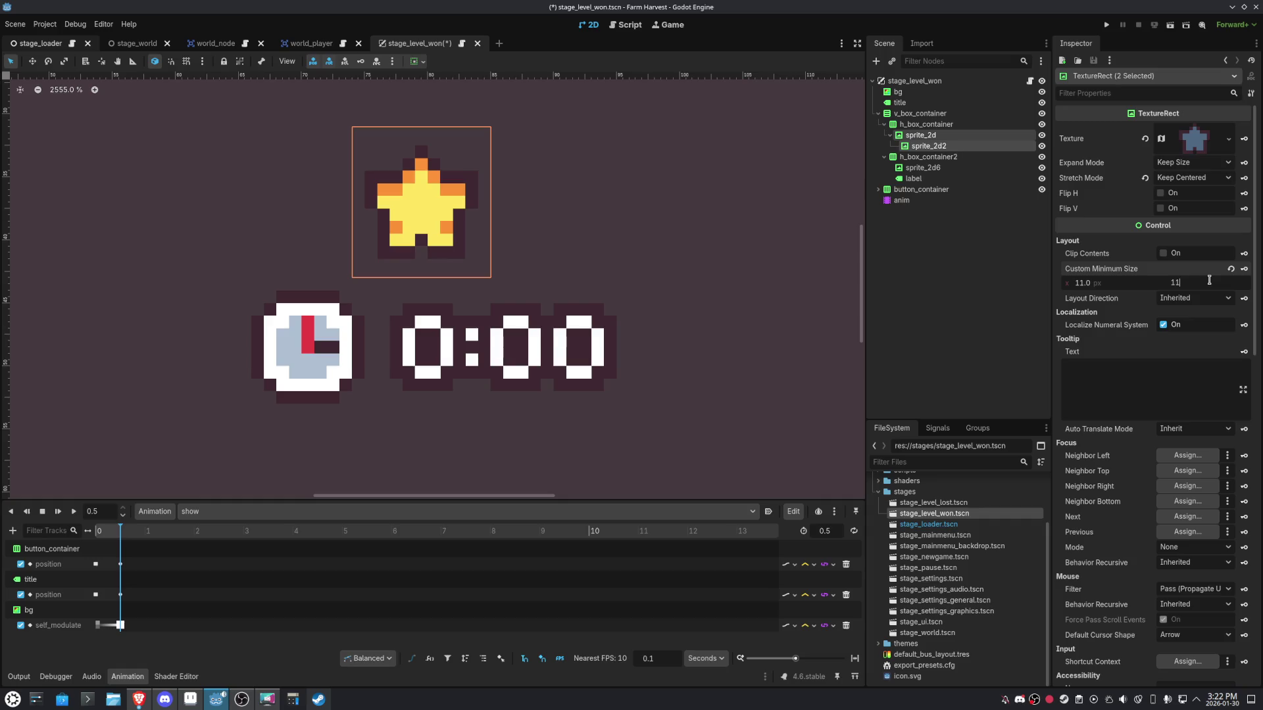
key(Return)
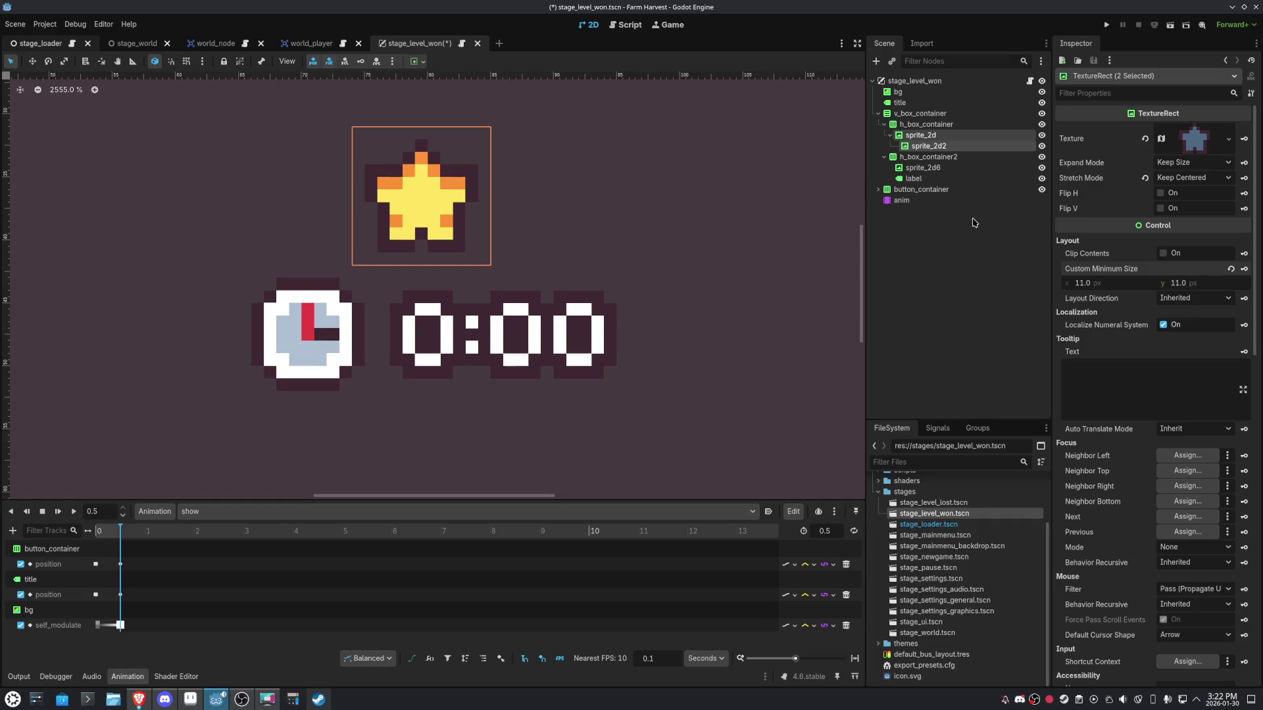
Duplicate the star to make a second star in the row.
click(891, 135)
click(886, 146)
click(885, 146)
click(903, 136)
key(ctrl+d)
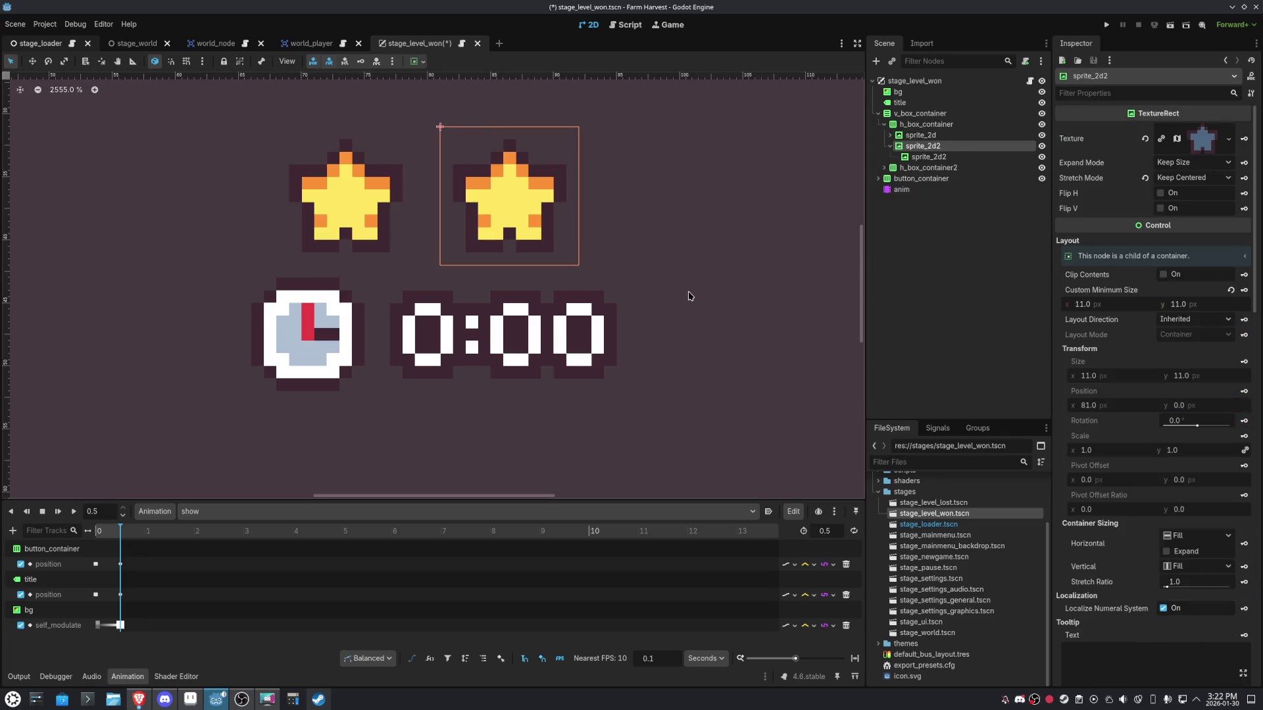
Raise v_box_container's separation to 2 to spread the star and timer rows apart.
click(891, 136)
shift+click(928, 167)
shift+click(924, 136)
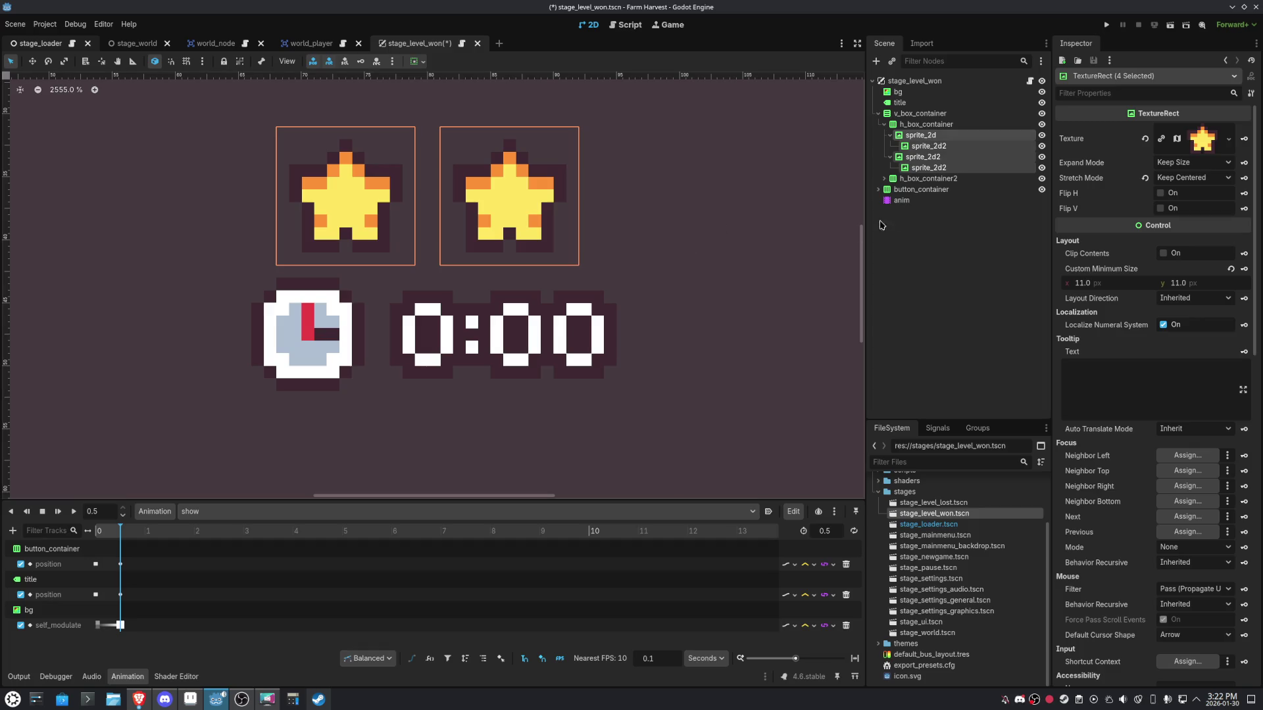
shift+click(918, 179)
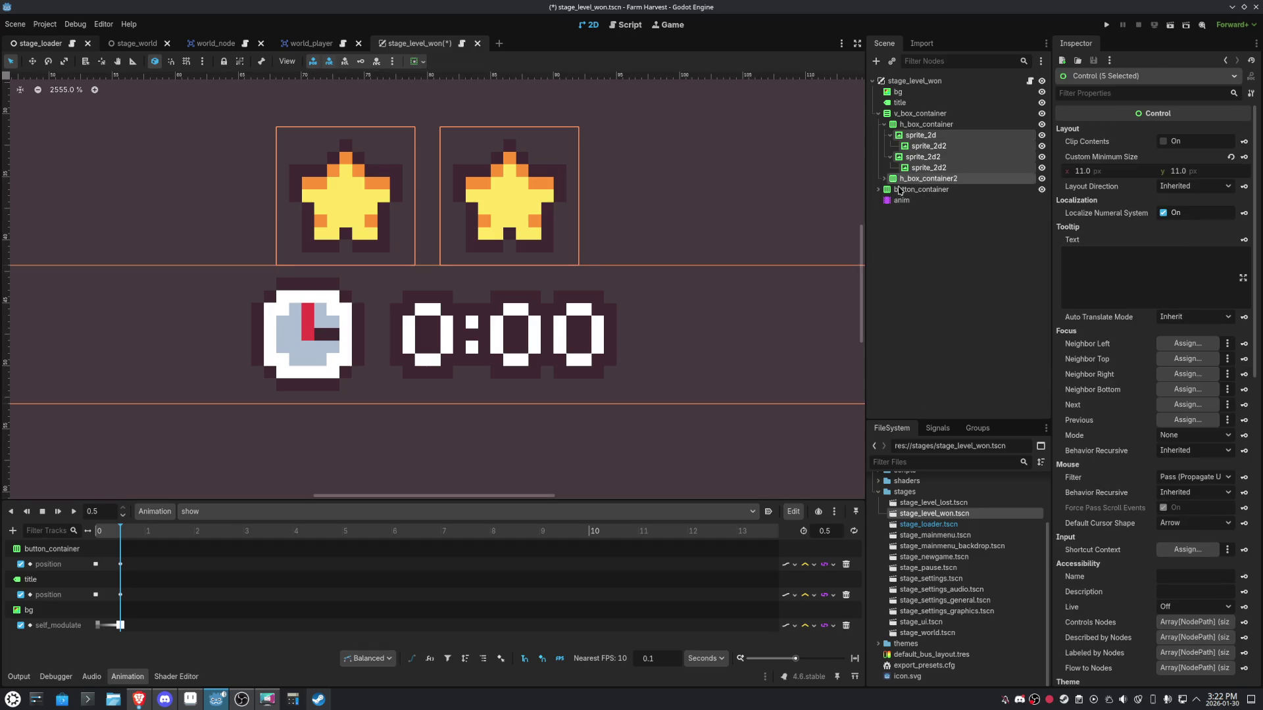
scroll(627, 312, down, 3)
scroll(627, 312, up, 2)
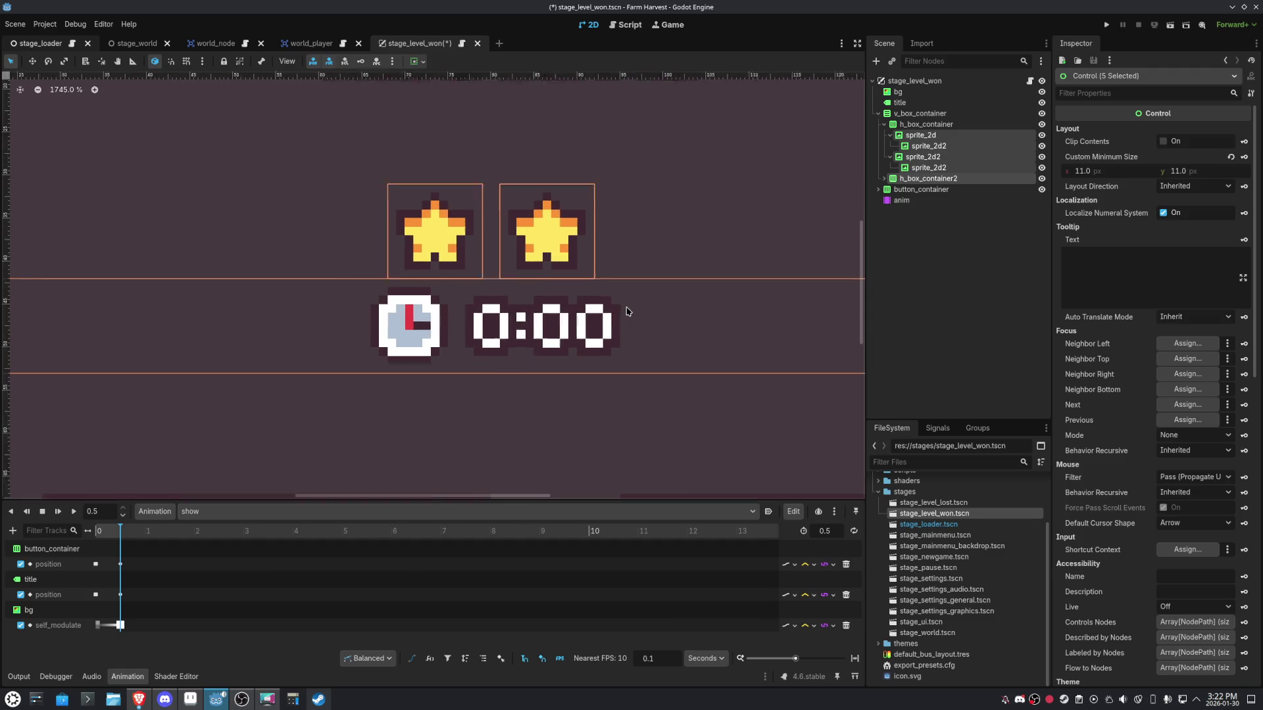
drag(908, 135, 910, 116)
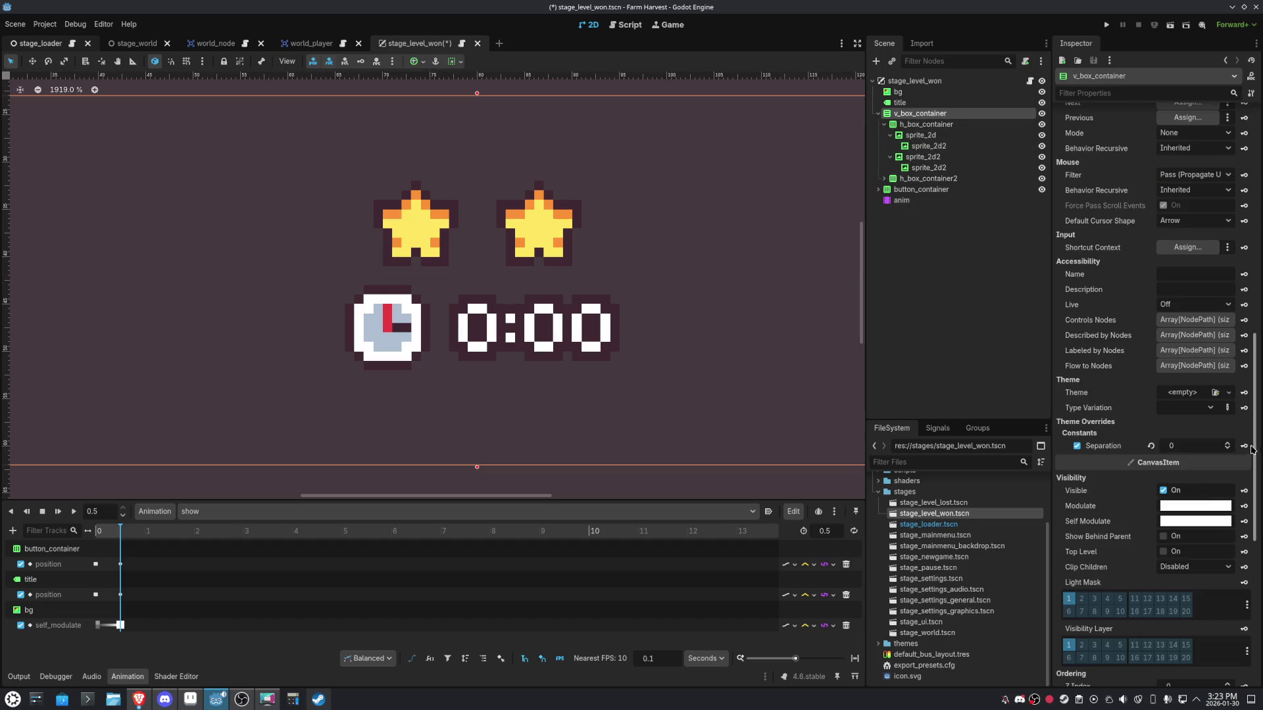
click(1226, 443)
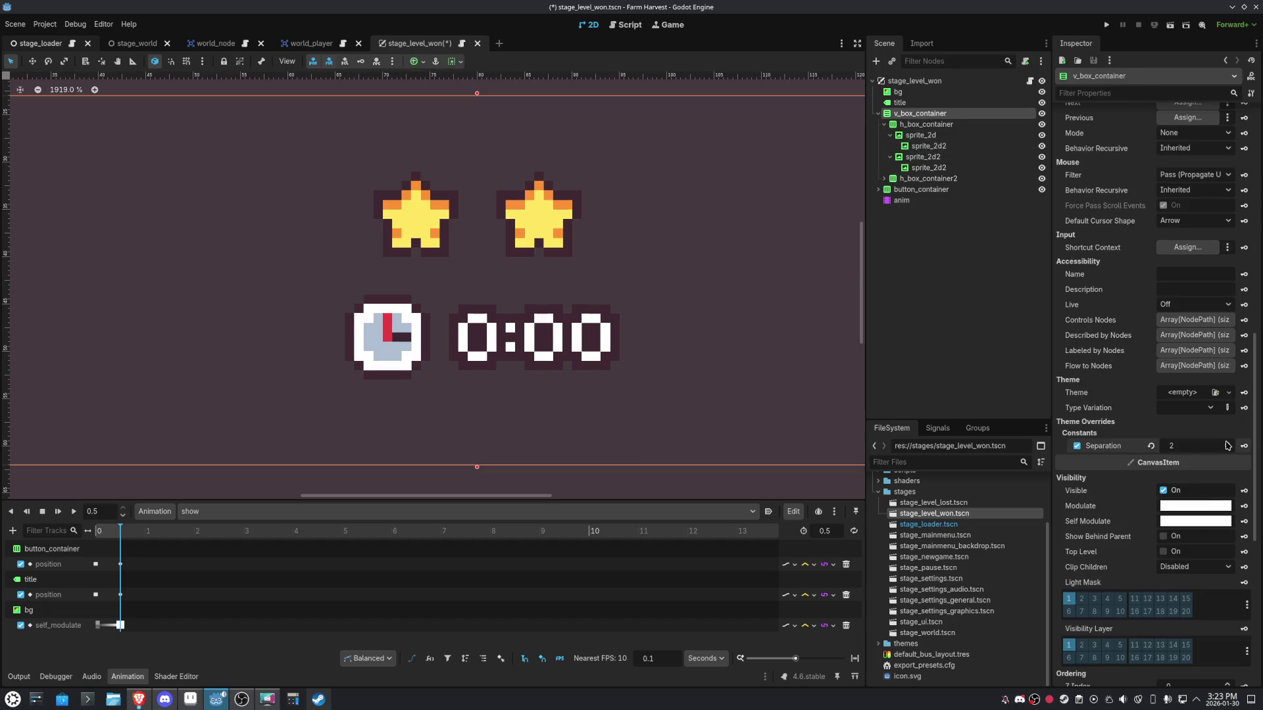
click(927, 179)
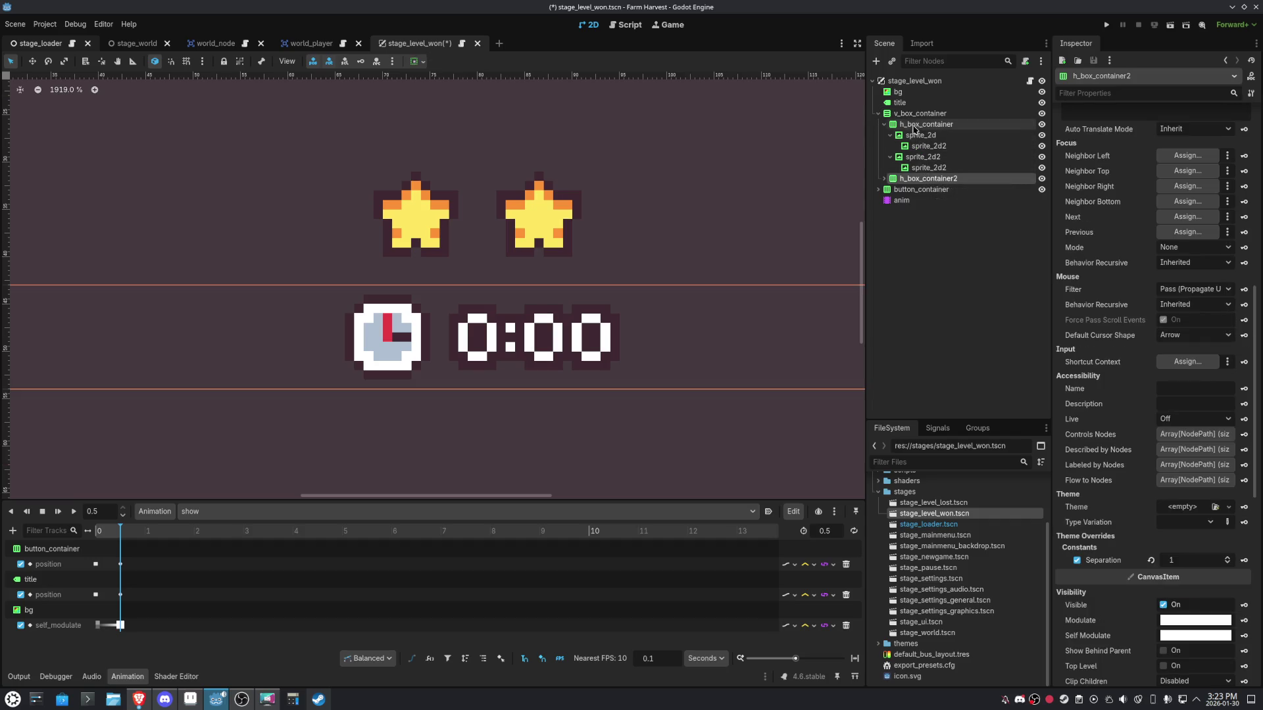
shift+click(914, 116)
scroll(618, 372, down, 6)
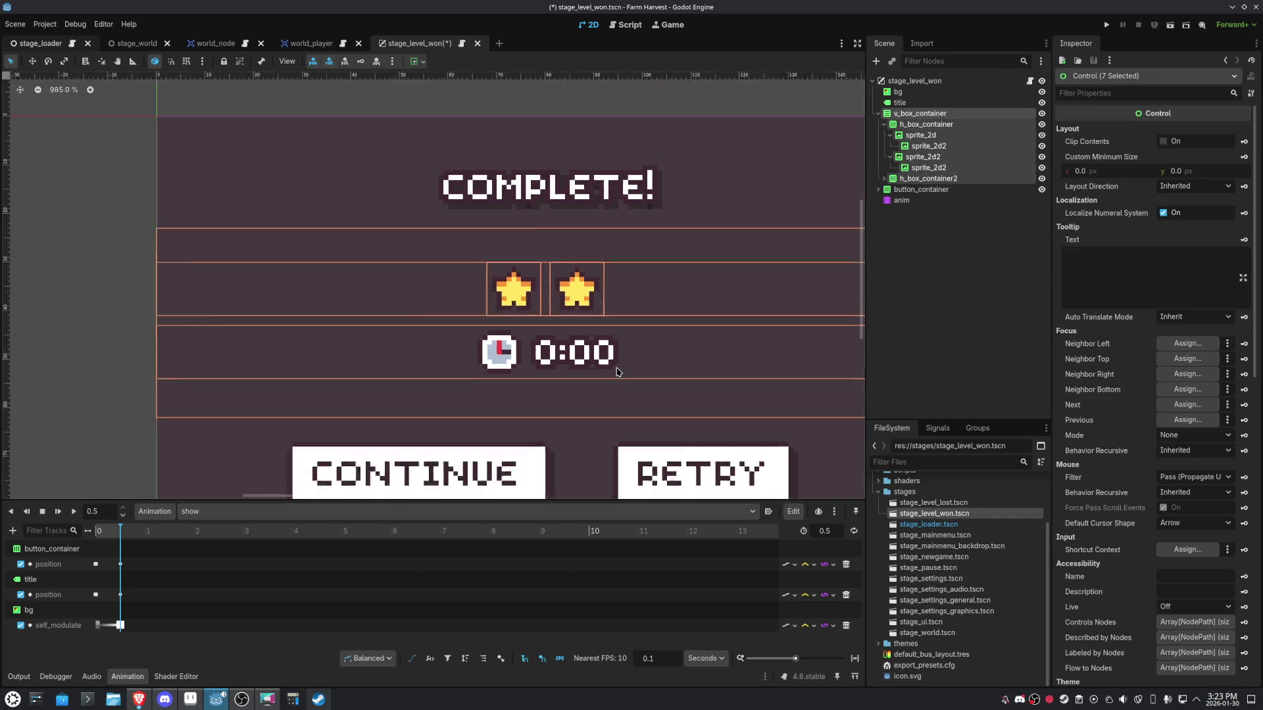
scroll(566, 366, up, 2)
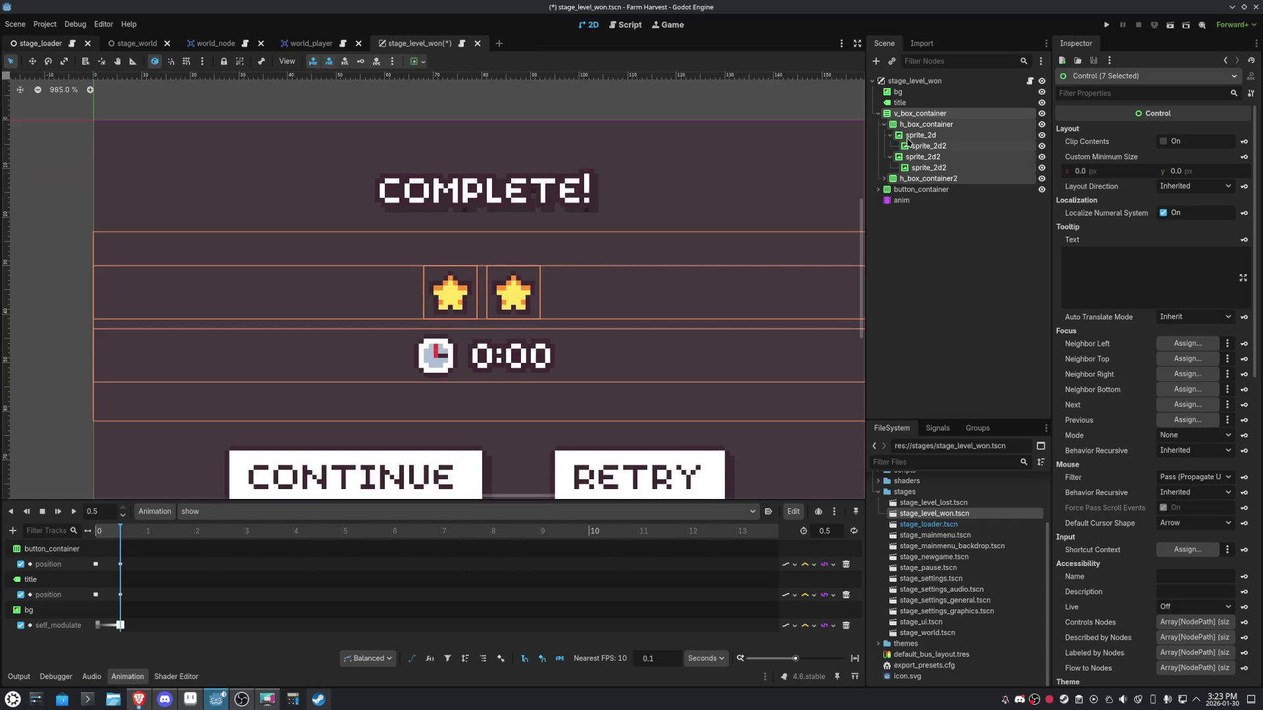
Rename the first star node to star and its lit child to star_lit.
click(920, 136)
click(920, 136)
text(star)
key(Return)
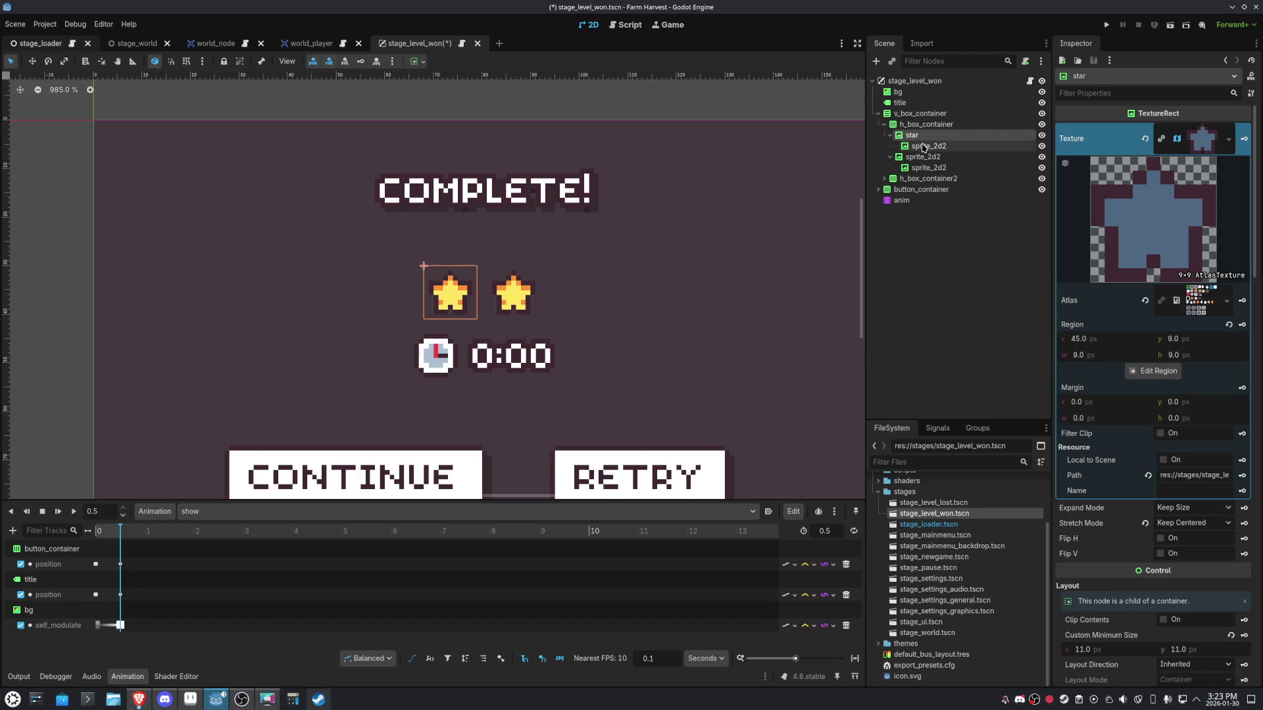
drag(923, 148, 924, 149)
click(923, 146)
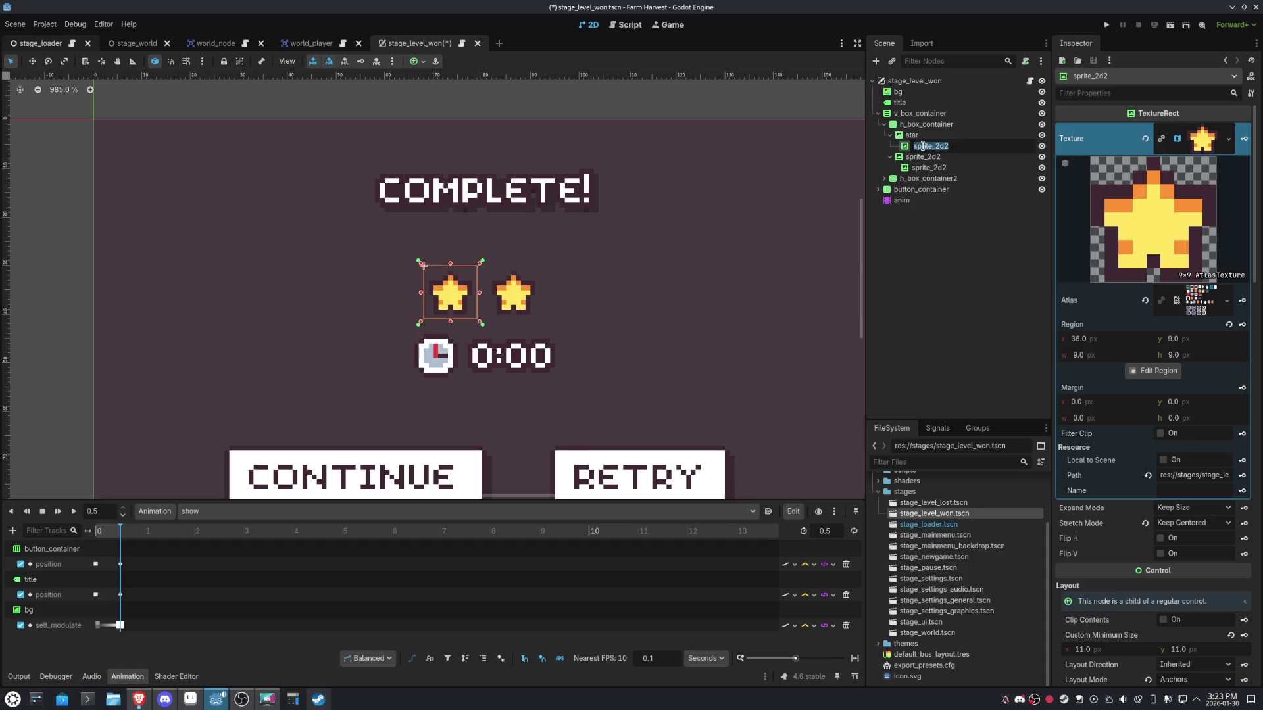
text(star_l)
text(it)
key(Return)
Save the star branch as star.tscn in the res://scenes folder.
right_click(918, 137)
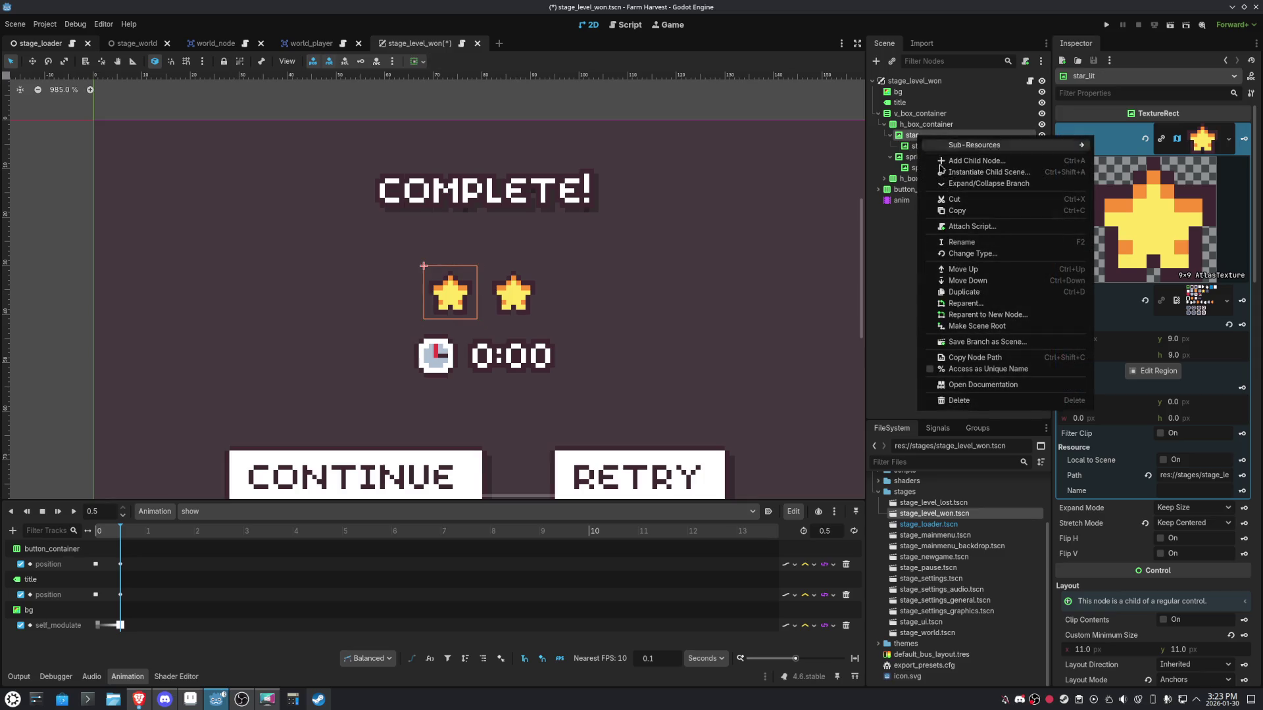
click(993, 343)
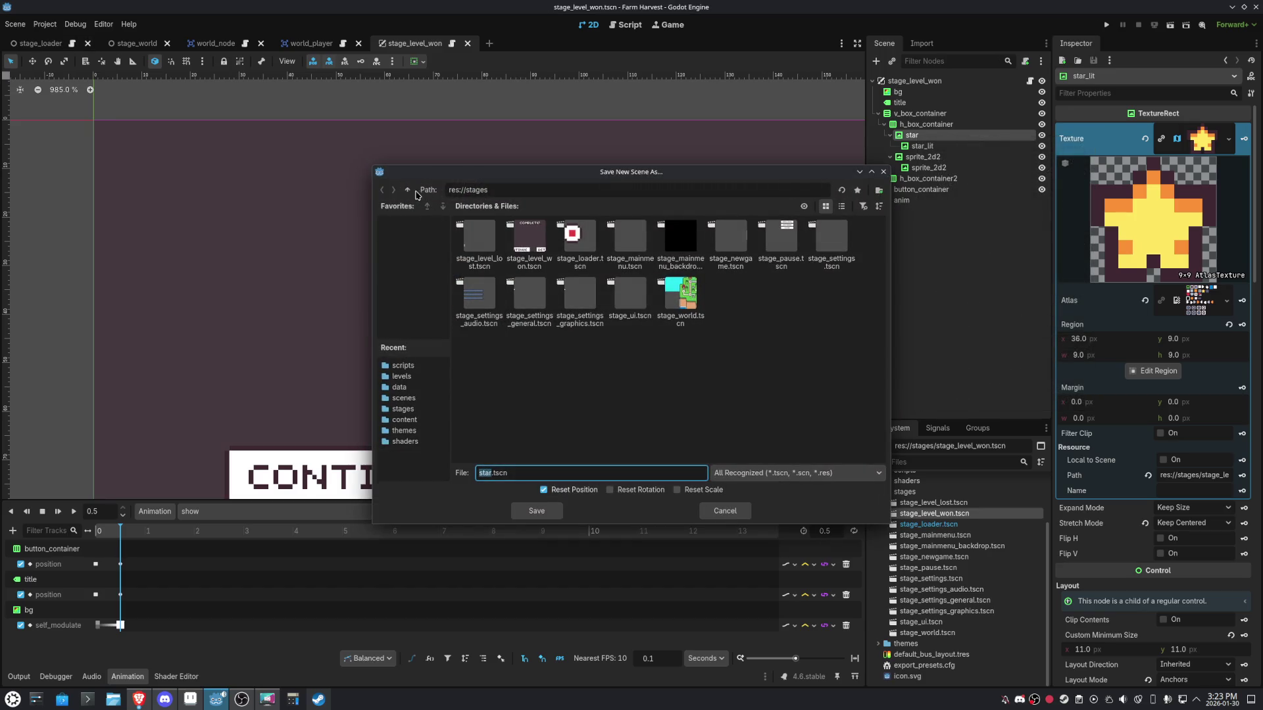
click(407, 189)
double_click(594, 248)
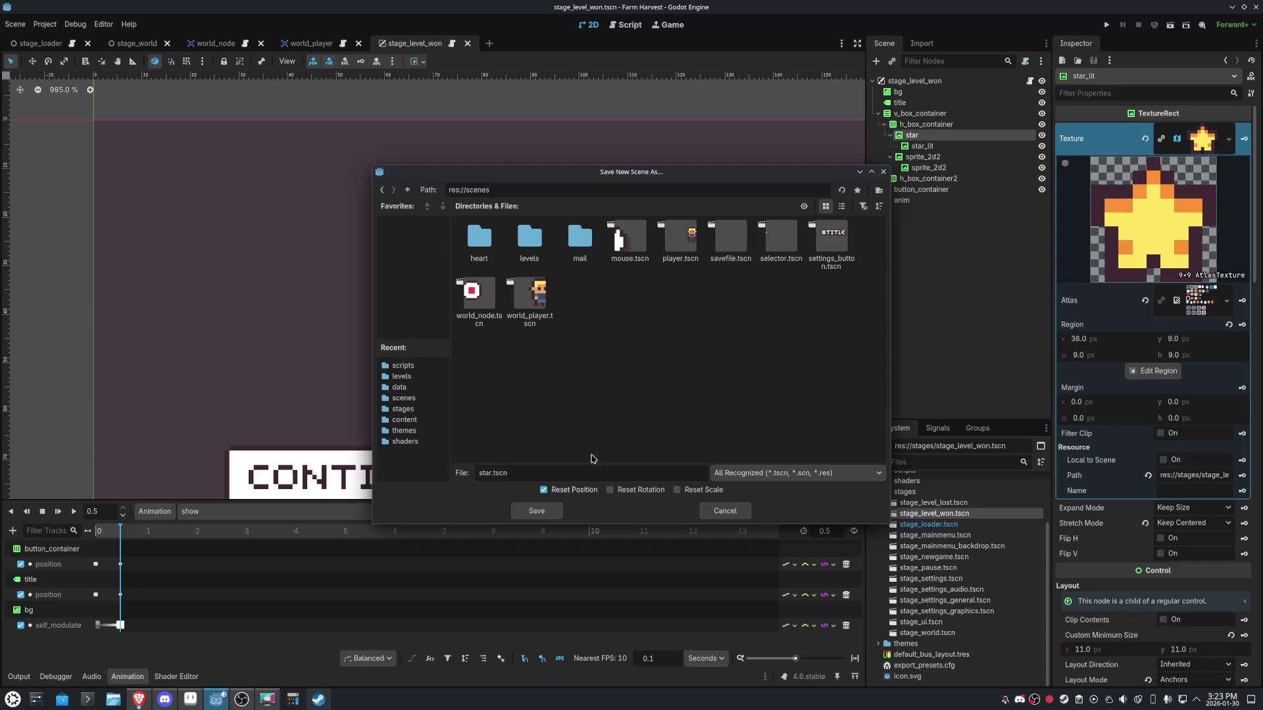
click(536, 511)
Delete the leftover second star and duplicate star twice, giving star, star2 and star3.
click(923, 145)
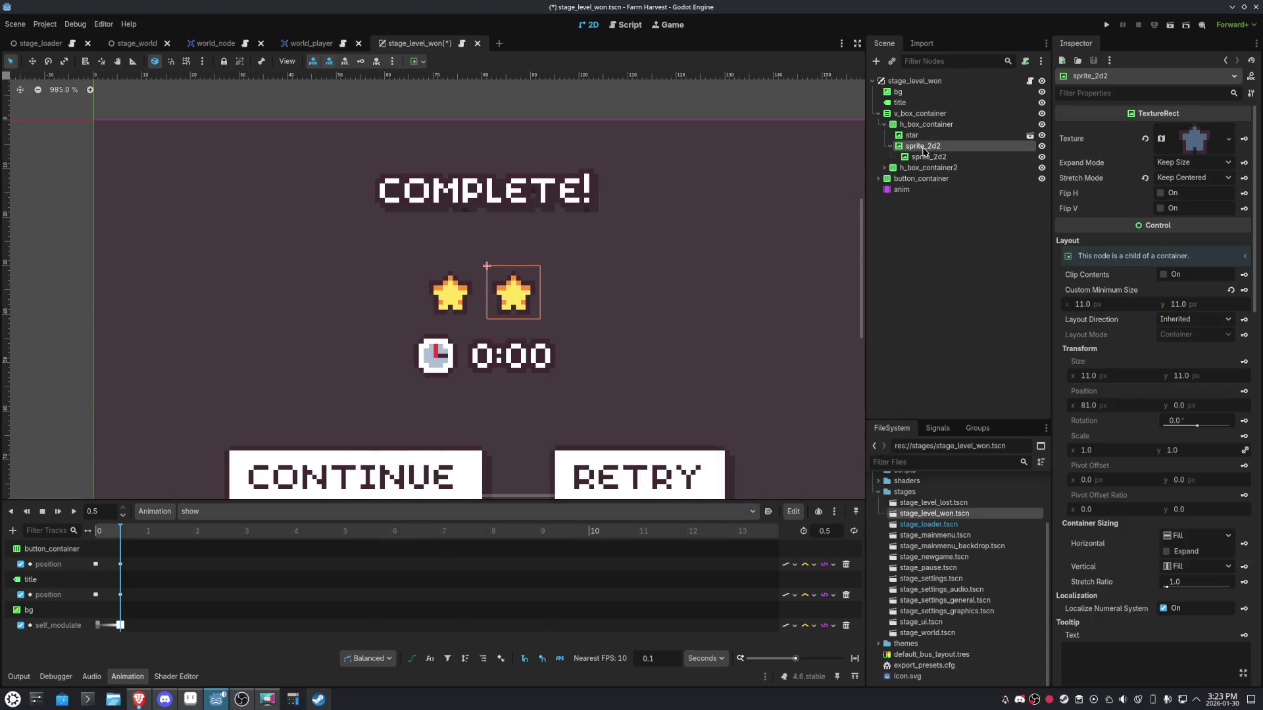
key(Delete)
click(608, 359)
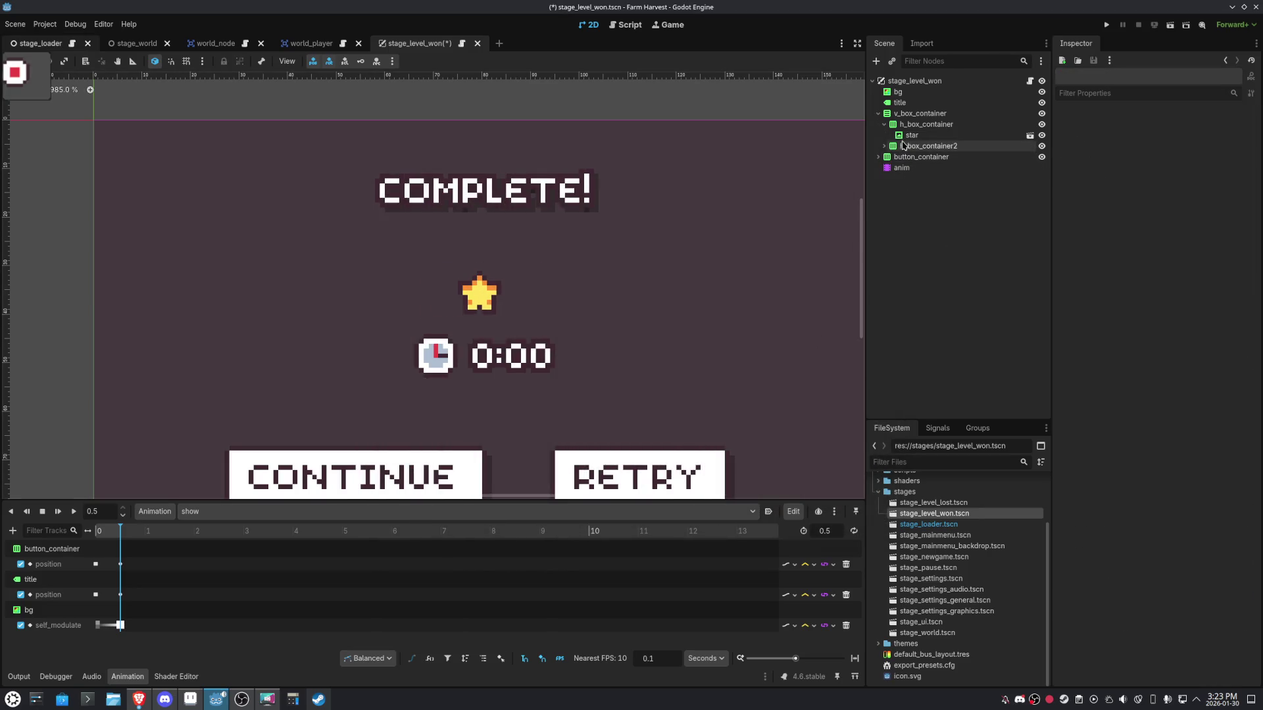
click(908, 136)
key(ctrl+d)
key(ctrl+d)
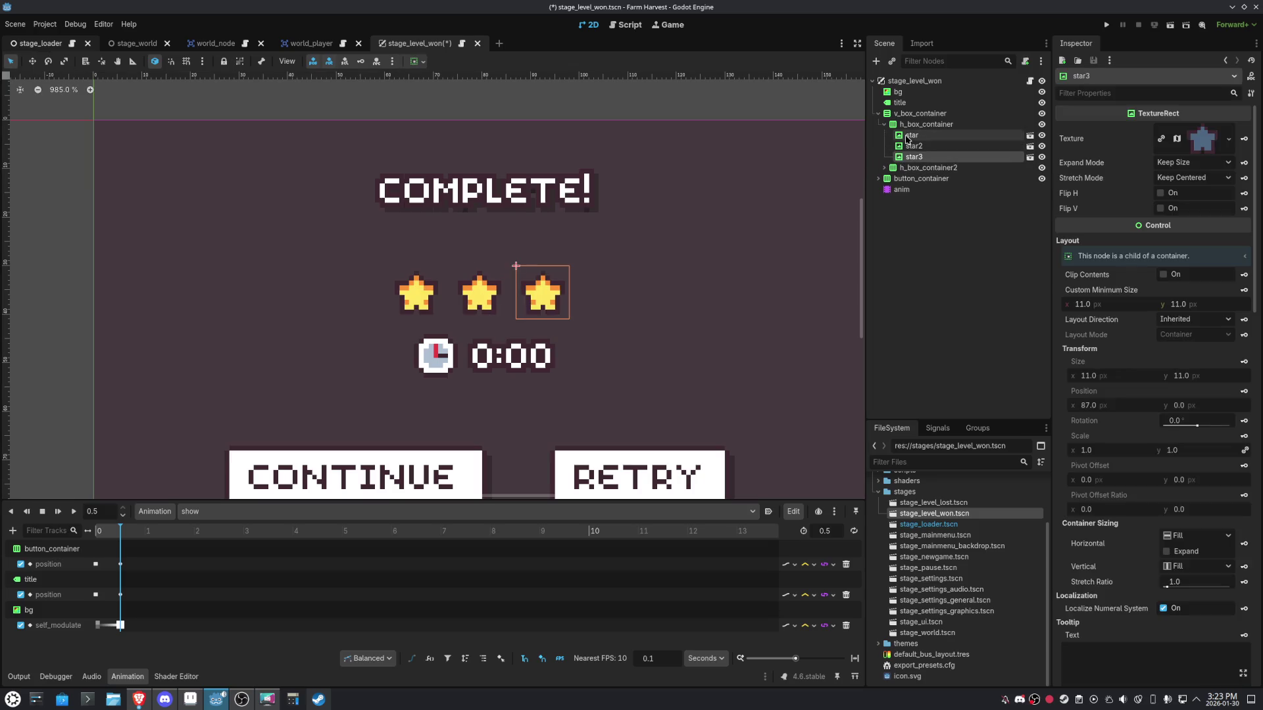
key(ctrl+d)
key(ctrl+d)
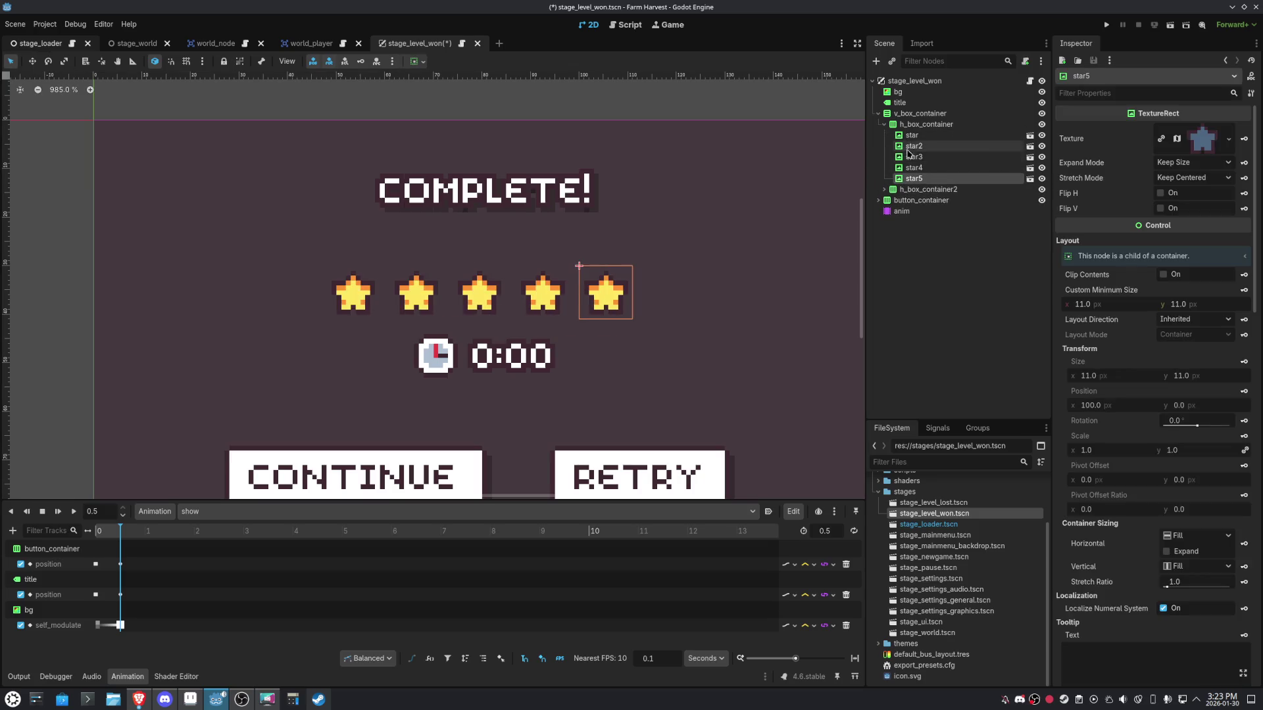
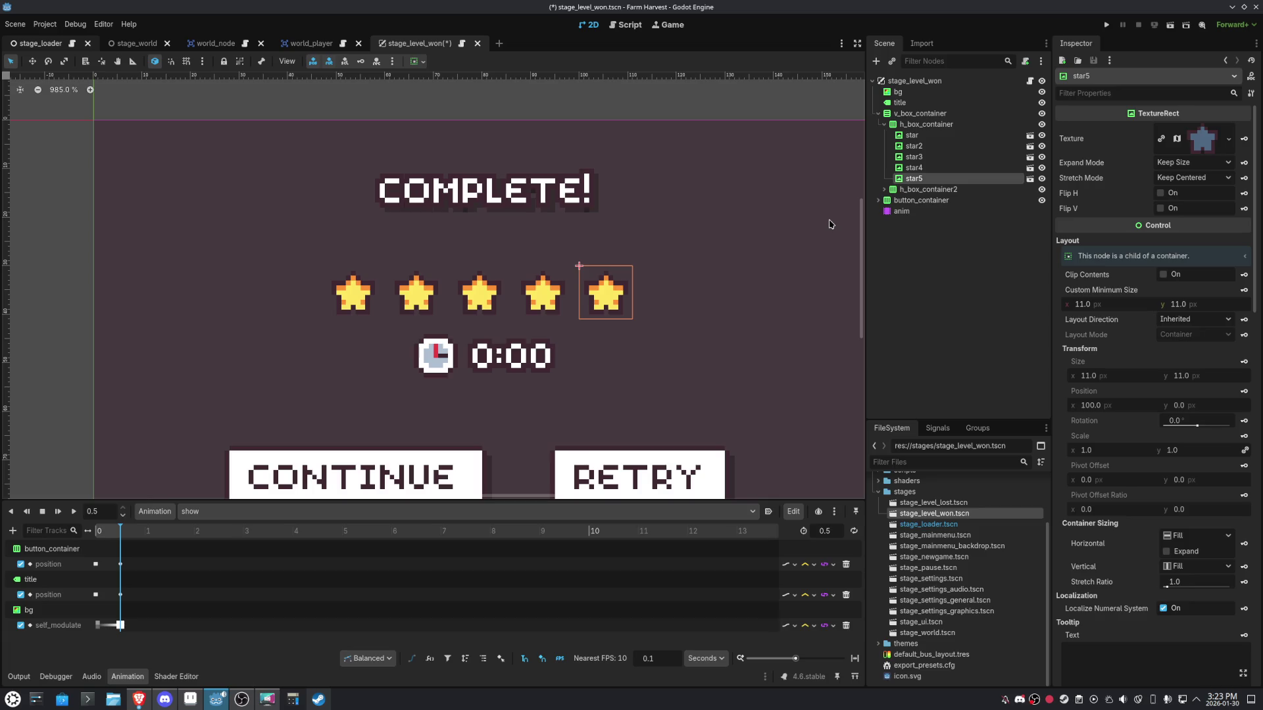
Save the scene and rename the star row container to star_container.
key(ctrl+s)
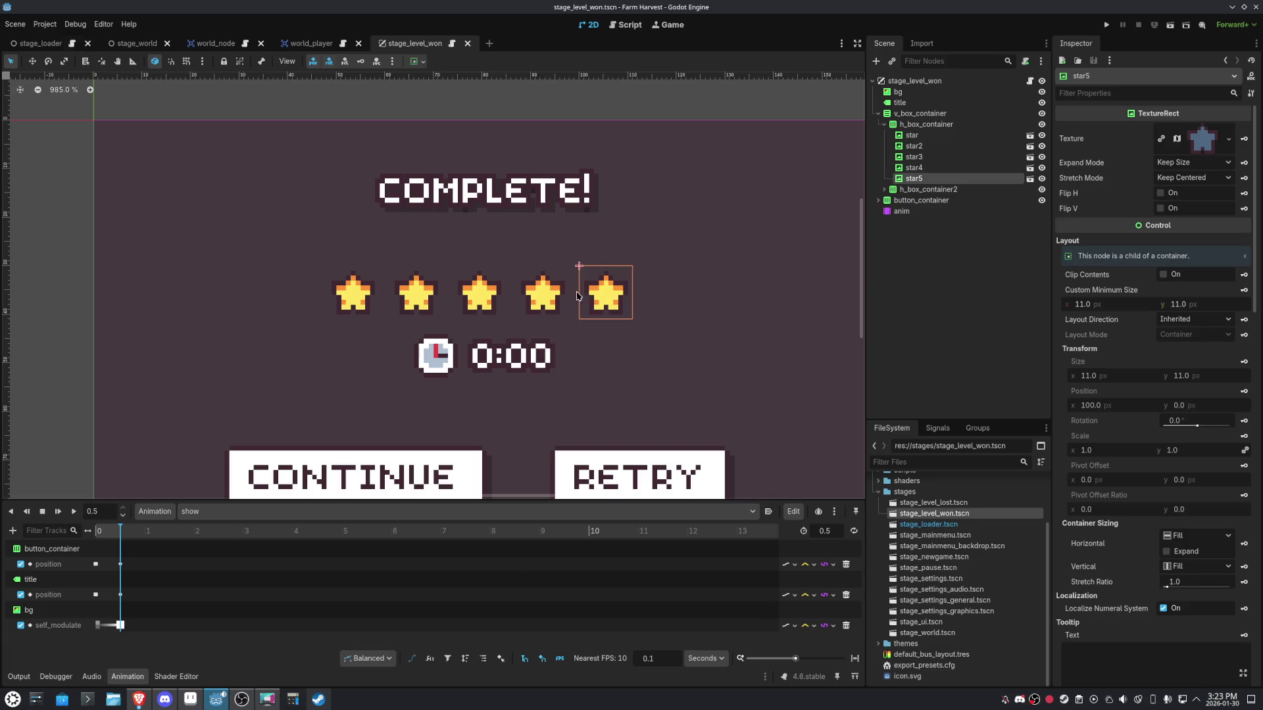
scroll(606, 302, up, 2)
drag(555, 283, 525, 256)
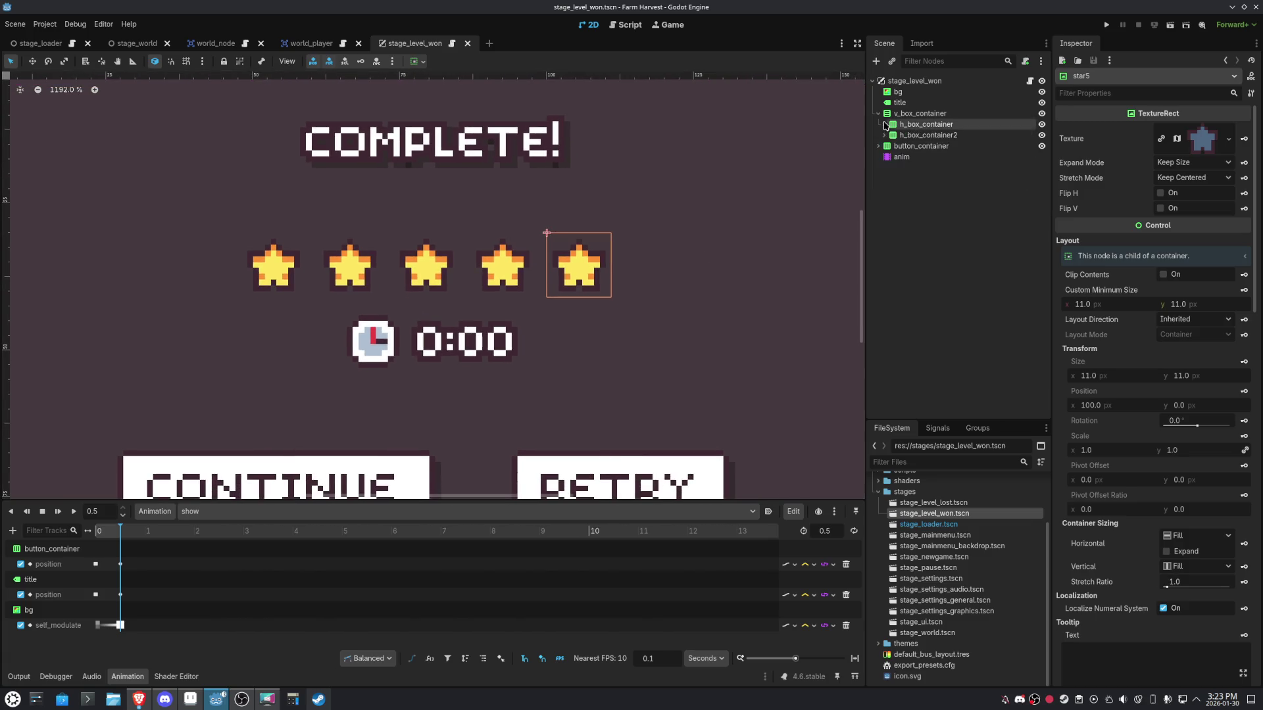
key(f)
click(920, 124)
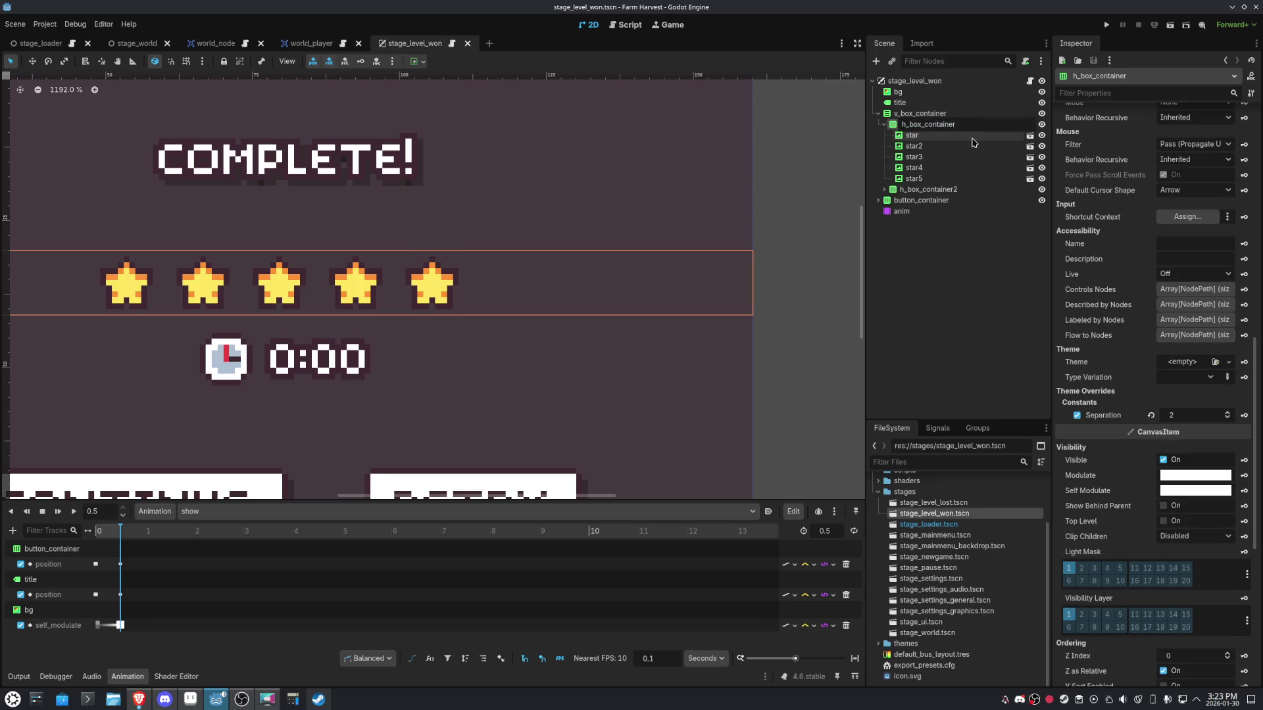
key(BackSpace)
key(BackSpace)
key(BackSpace)
text(star)
key(Return)
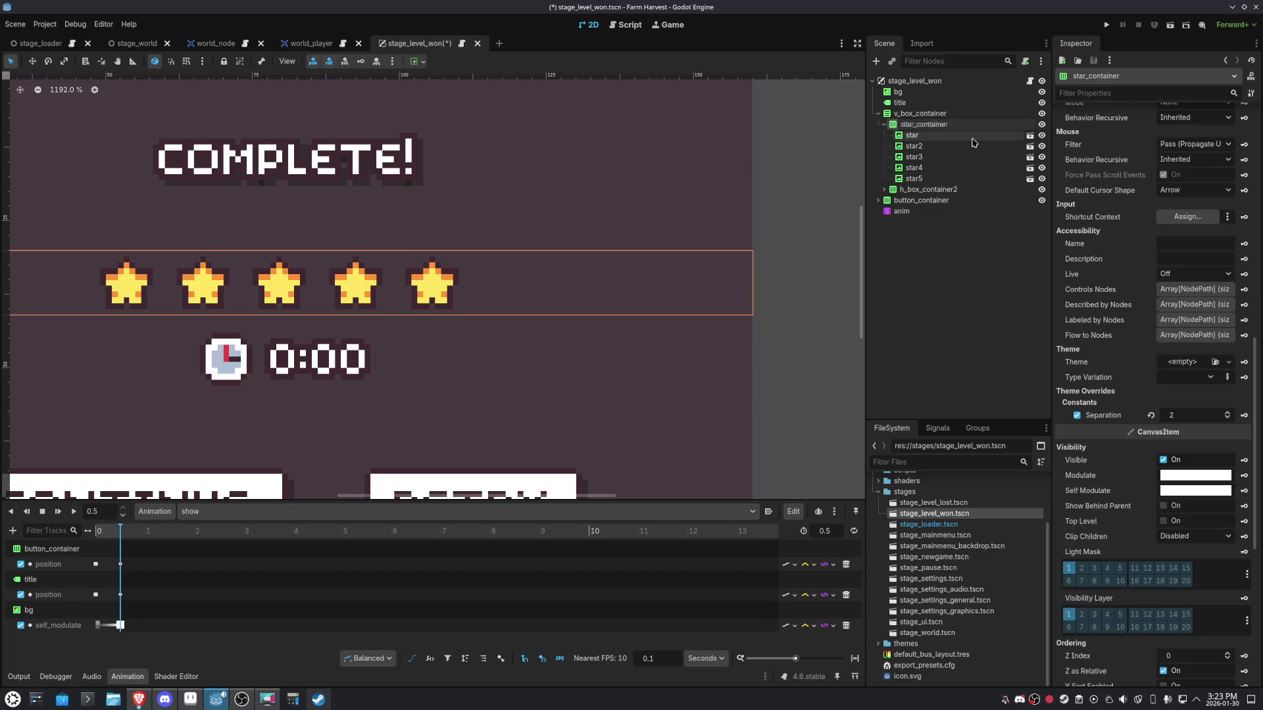
Rename the second and third star nodes to 1 and 2.
click(913, 135)
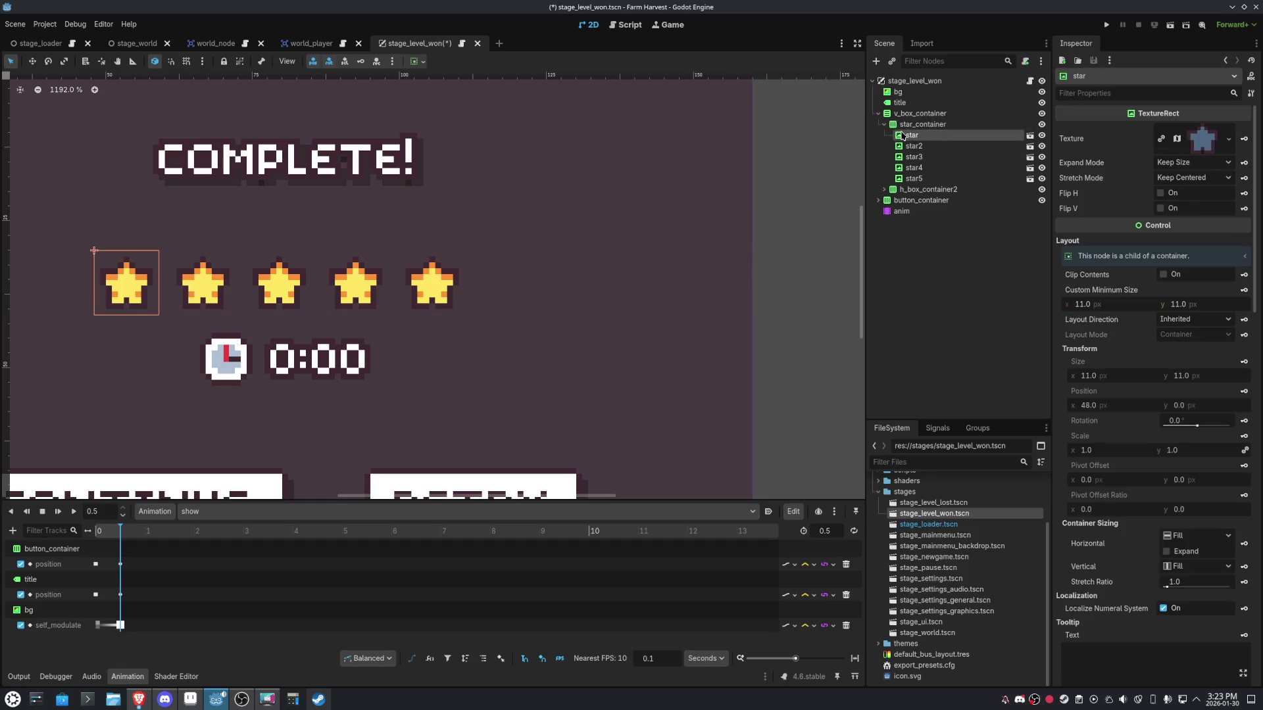
text(0)
click(913, 146)
key(F2)
text(1)
key(Return)
click(918, 159)
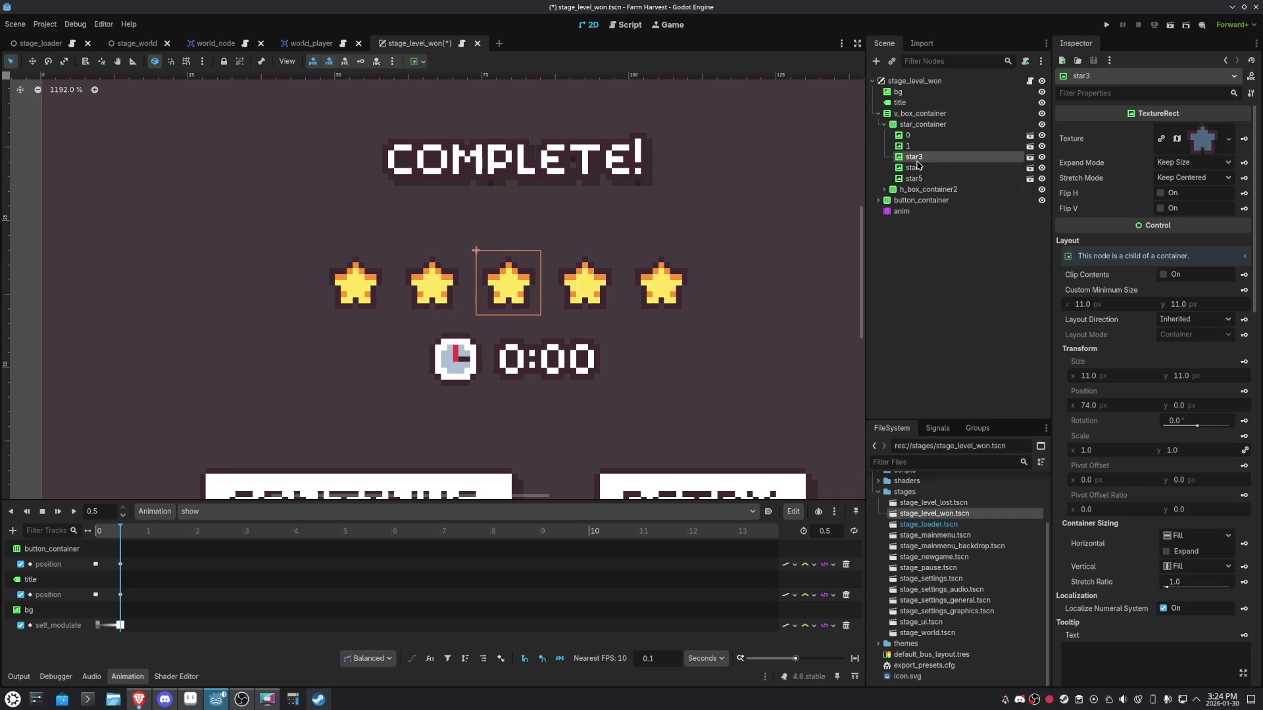
key(F2)
text(2)
key(Return)
Rename the fourth and fifth star nodes to 3 and 4.
click(918, 168)
key(F2)
text(3)
key(Return)
click(918, 179)
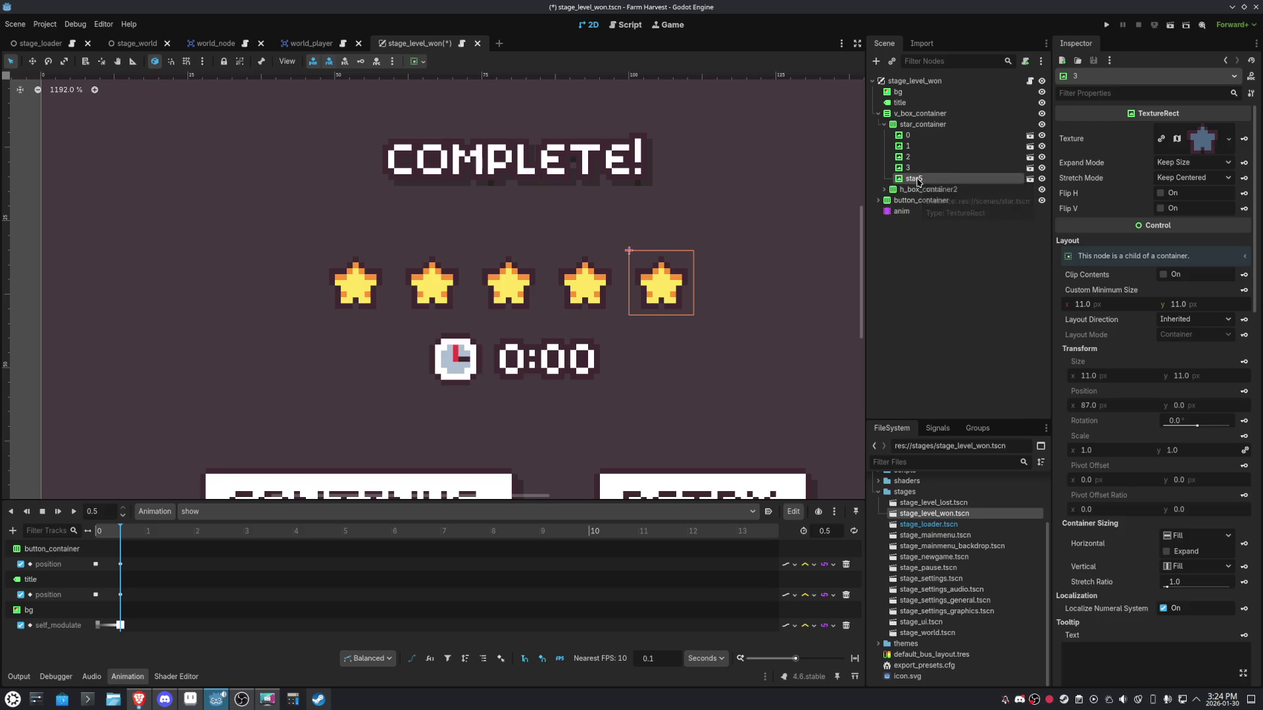
key(F2)
text(4)
key(Return)
Save, then rename the clock row container to time_container.
key(ctrl+s)
click(929, 189)
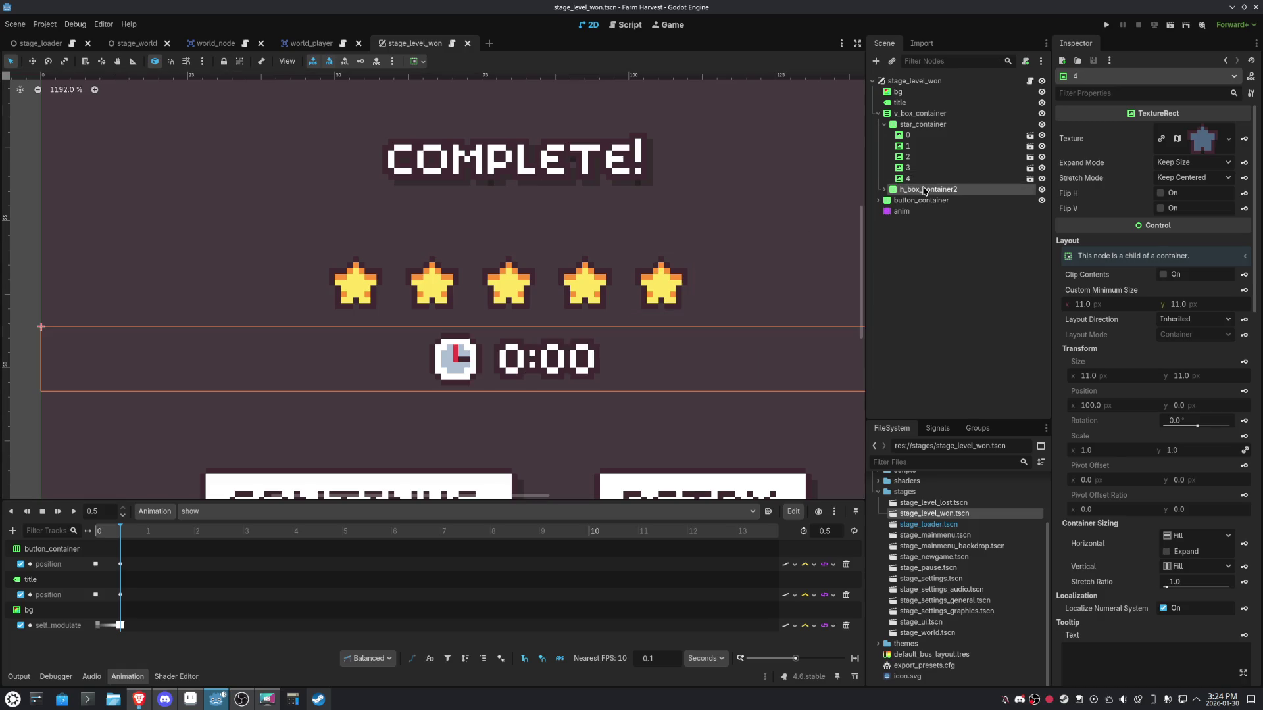
key(F2)
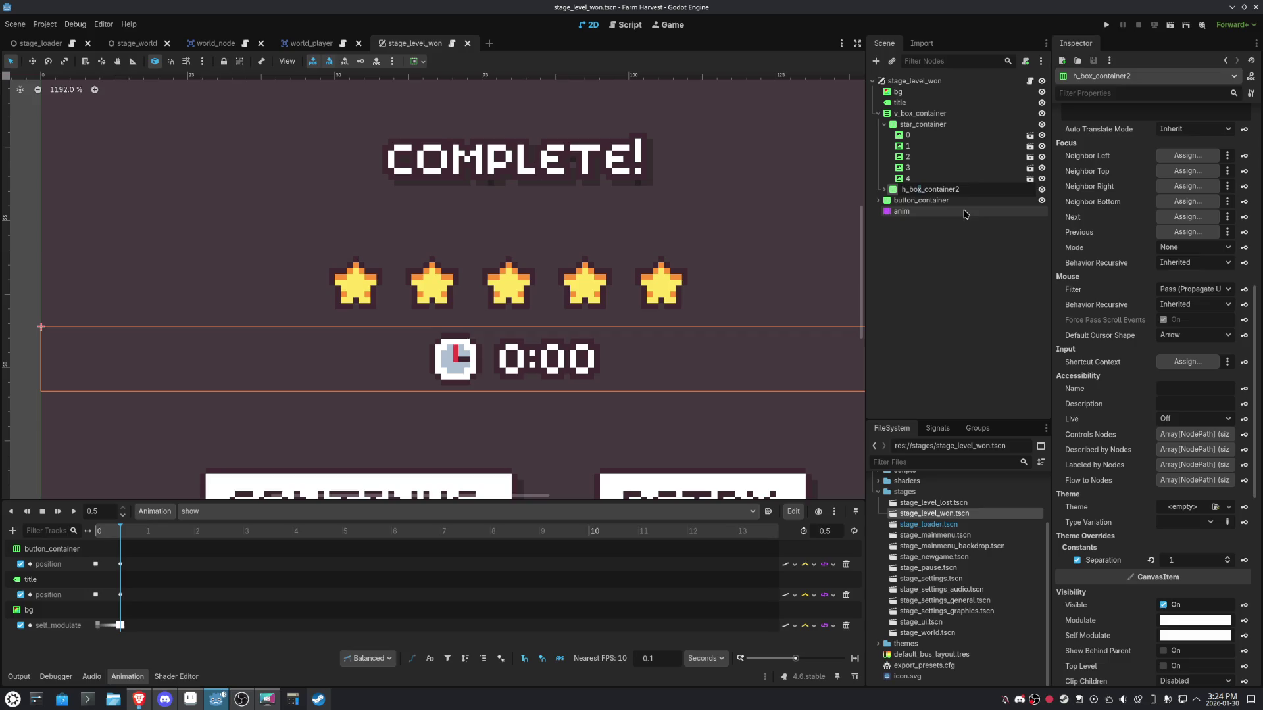
text(time)
scroll(769, 203, down, 2)
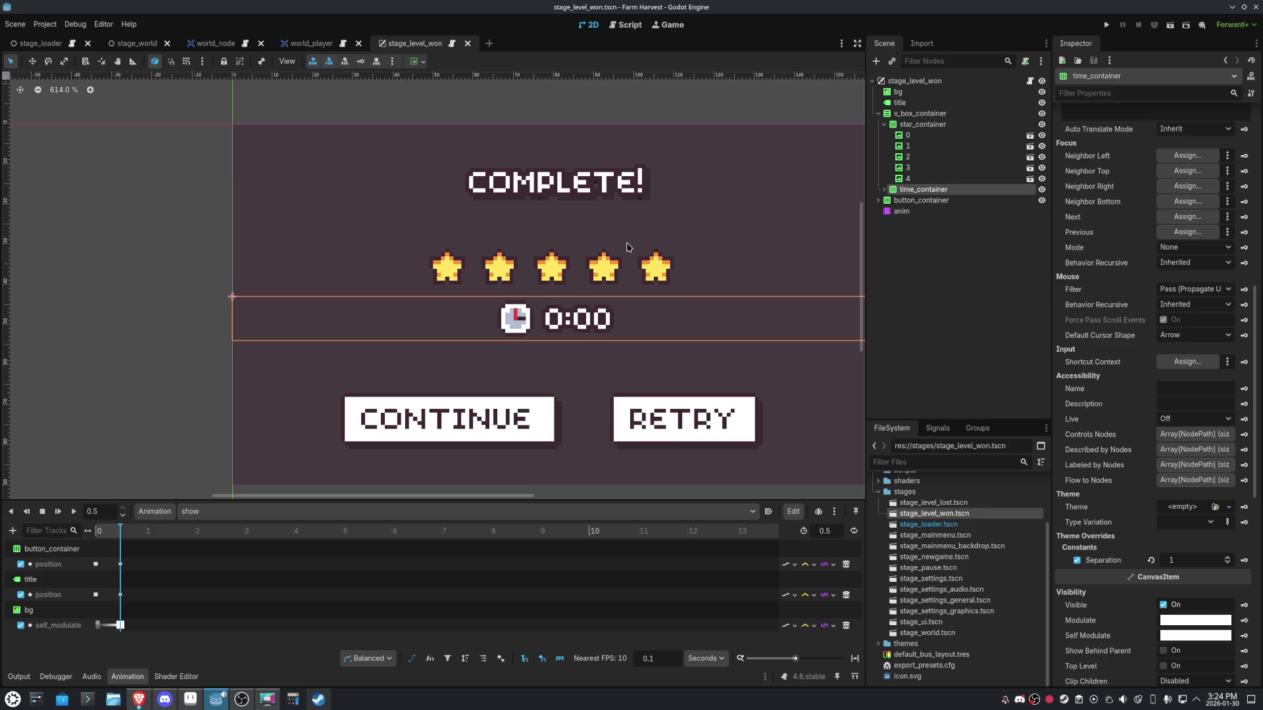
key(alt+Tab)
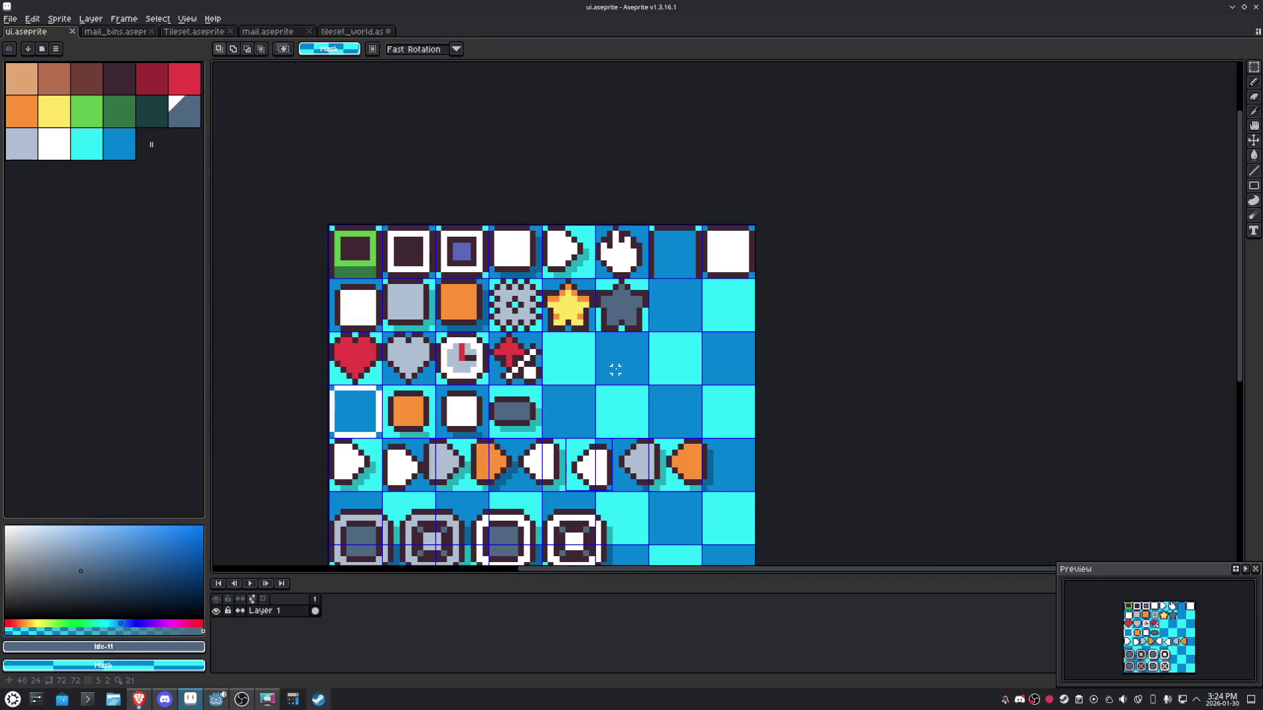
Draw a filled star-yellow square with rounded corners in an empty tile.
alt+click(559, 263)
key(b)
scroll(566, 326, up, 1)
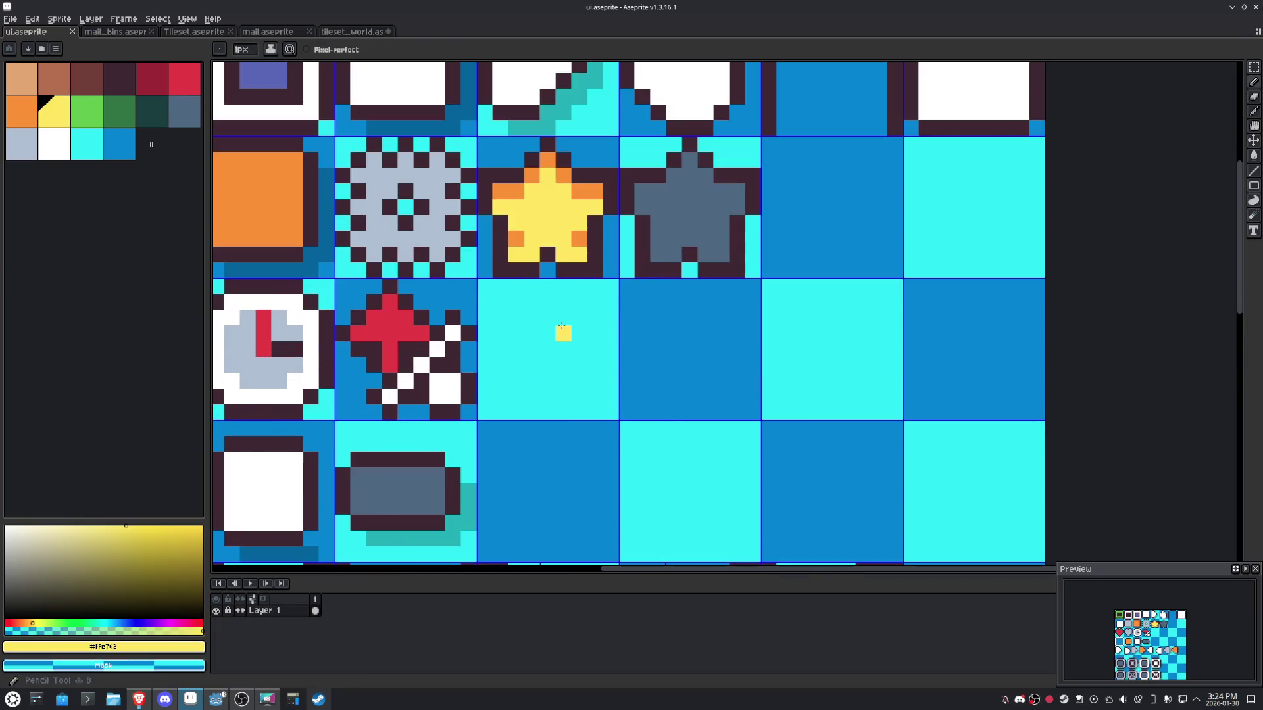
mouse_move(502, 301)
mouse_down()
mouse_move(595, 303)
mouse_move(594, 393)
mouse_move(499, 395)
mouse_move(500, 318)
mouse_move(564, 318)
mouse_move(564, 380)
mouse_move(578, 369)
mouse_move(579, 384)
mouse_move(529, 385)
mouse_move(541, 341)
mouse_move(517, 385)
mouse_move(516, 332)
mouse_up()
right_click(499, 302)
click(606, 326)
right_click(609, 331)
right_click(594, 302)
right_click(595, 396)
right_click(500, 397)
Paint an orange edge along the coin's top and upper sides.
alt+click(515, 237)
click(579, 302)
drag(579, 302, 516, 302)
click(499, 317)
click(595, 318)
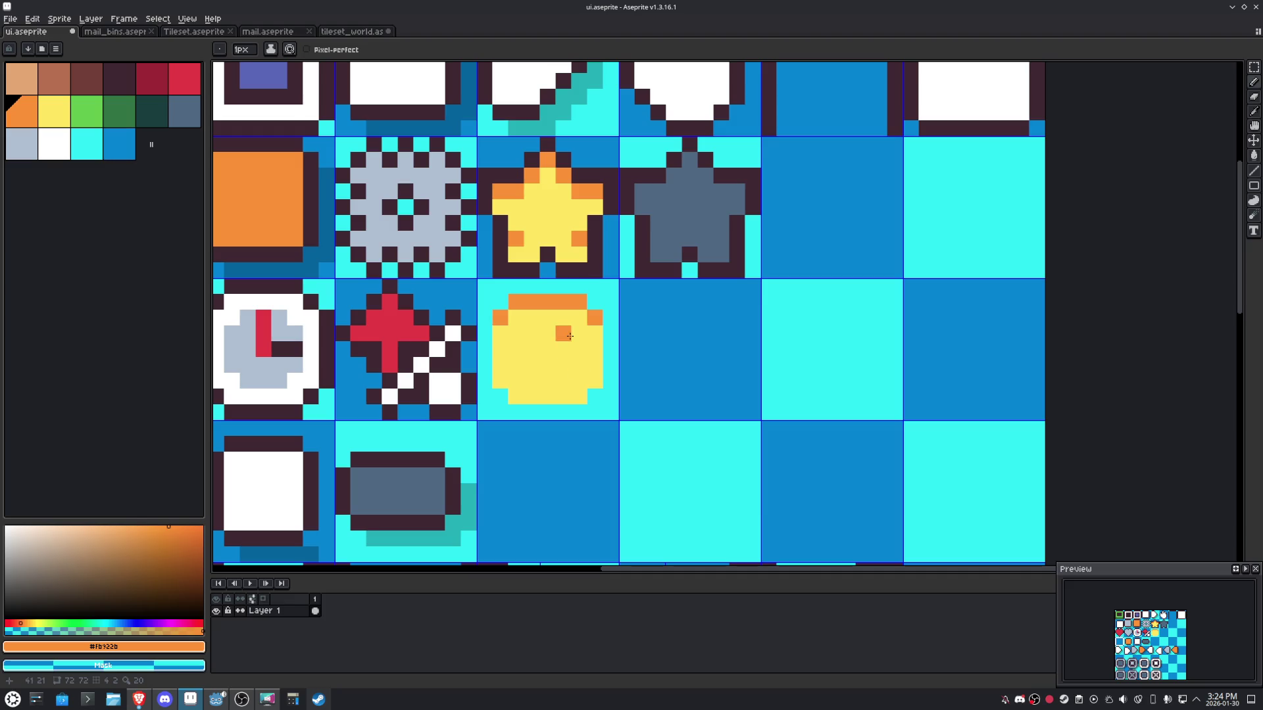
key(ctrl+z)
Move the yellow coin into position within its own tile.
key(m)
mouse_move(571, 348)
mouse_down()
mouse_move(579, 371)
mouse_move(579, 250)
mouse_move(585, 278)
mouse_up()
key(shift+Down)
key(shift+Right)
mouse_move(699, 429)
mouse_down()
mouse_move(625, 361)
mouse_move(626, 339)
mouse_up()
key(Return)
Give the coin a dark purple outline and move it beside the red icon.
drag(701, 432, 494, 211)
key(i)
click(658, 174)
key(m)
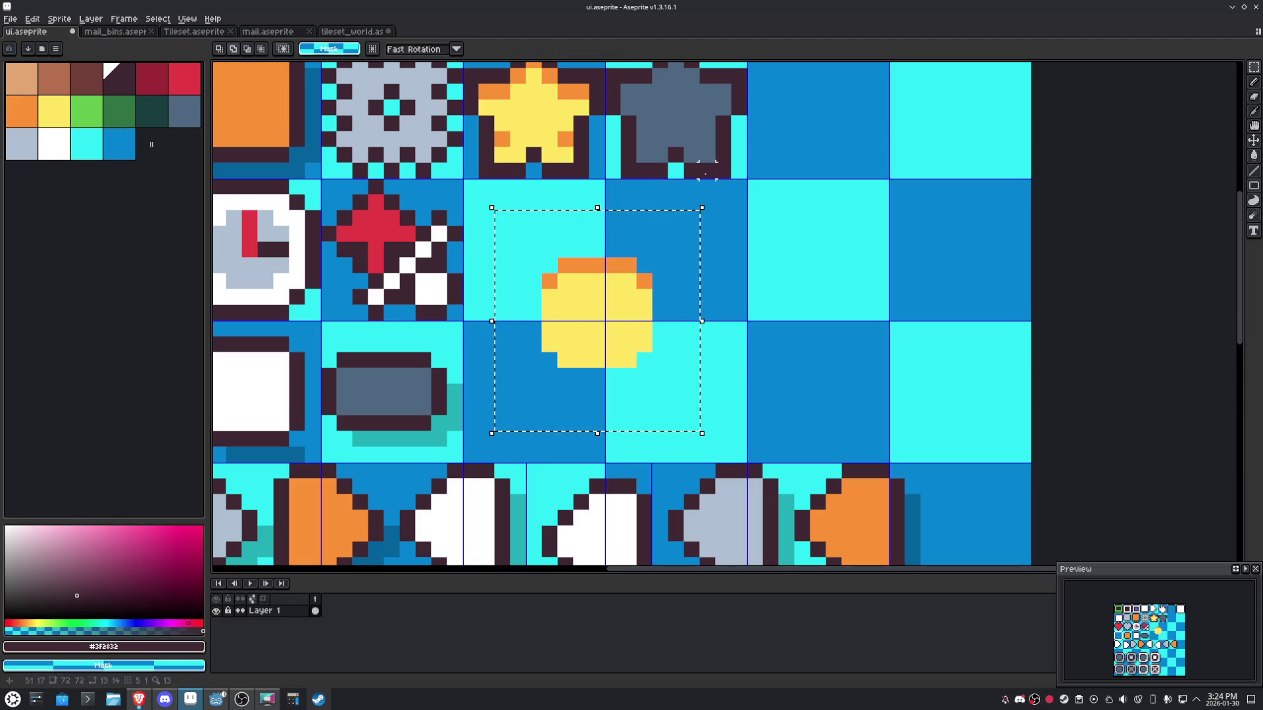
key(shift+o)
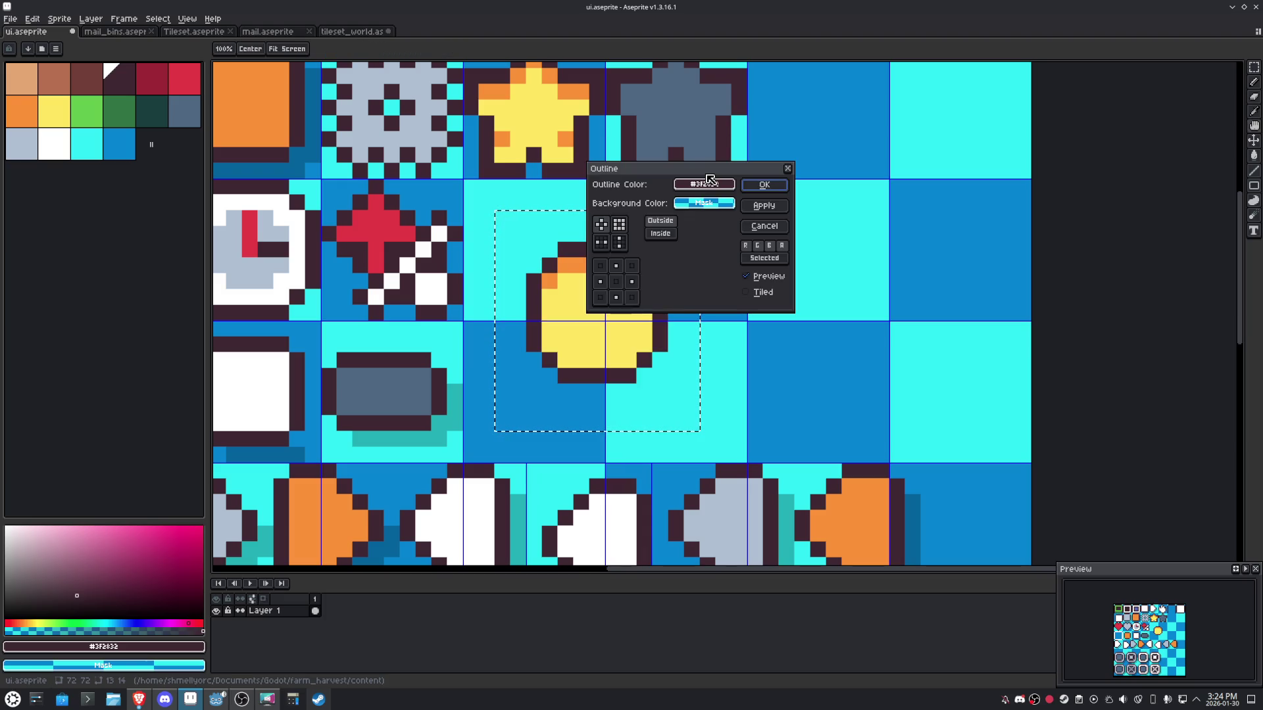
click(761, 185)
drag(612, 336, 546, 269)
key(ctrl+d)
Save the sprite sheet and export it as ui.png.
drag(643, 279, 761, 361)
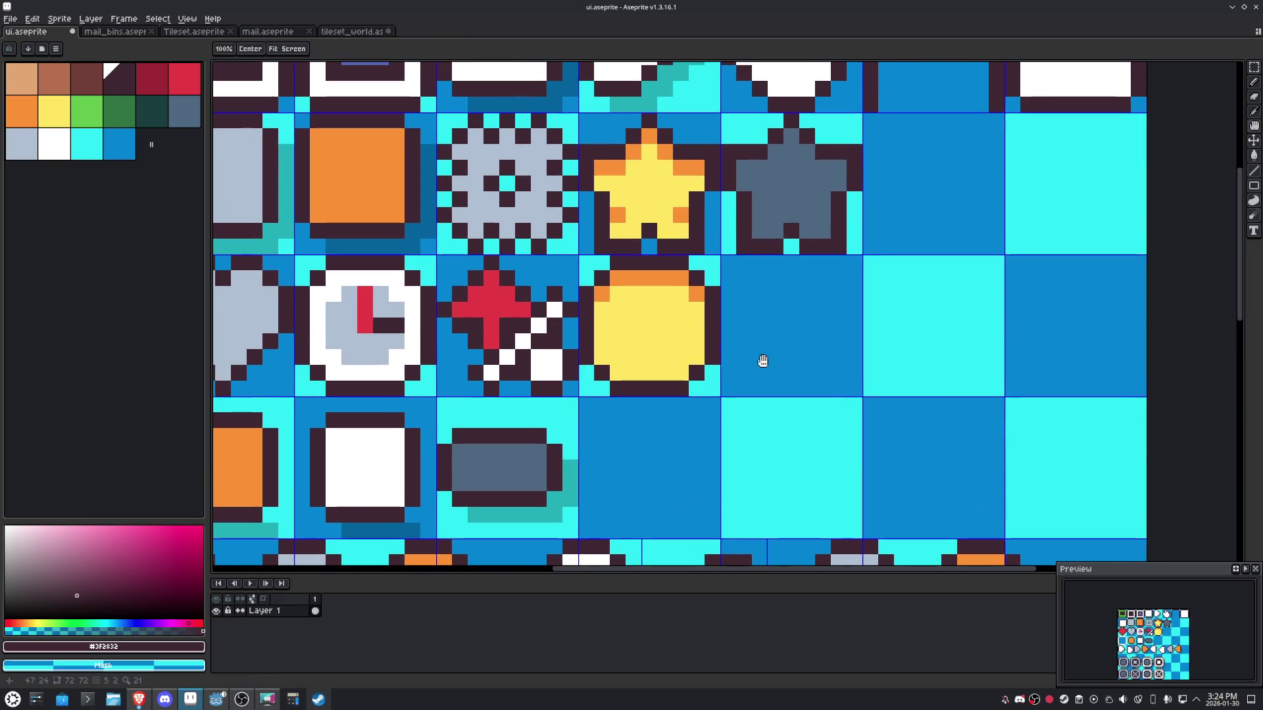
key(ctrl+s)
click(11, 19)
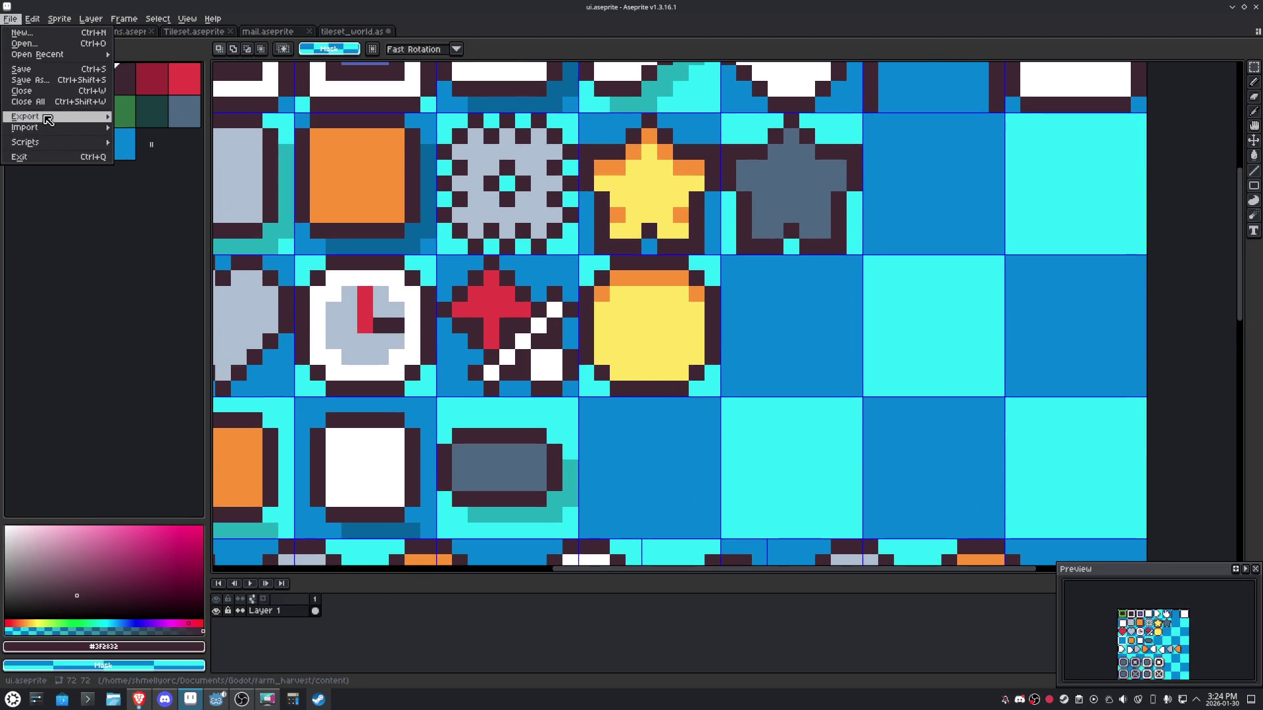
click(140, 116)
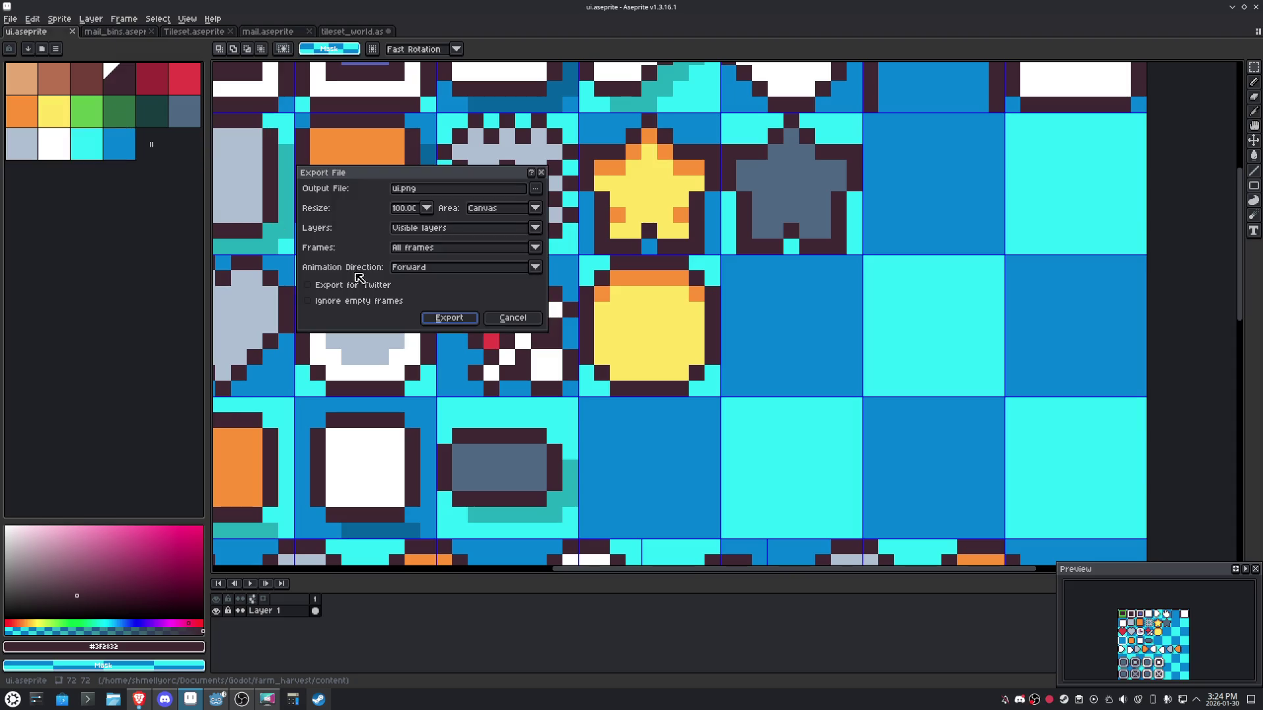
click(440, 318)
key(alt+Tab)
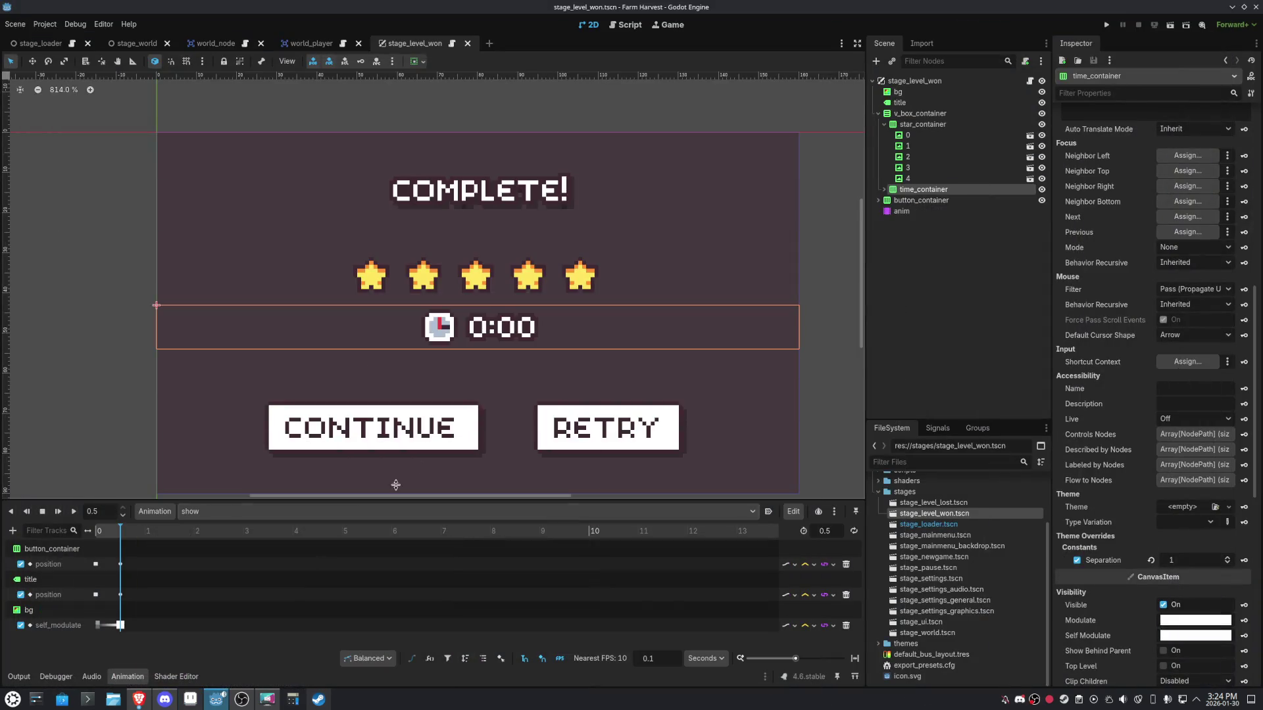
Duplicate the clock row as a second row and set the rows' spacing to 0.
key(ctrl+d)
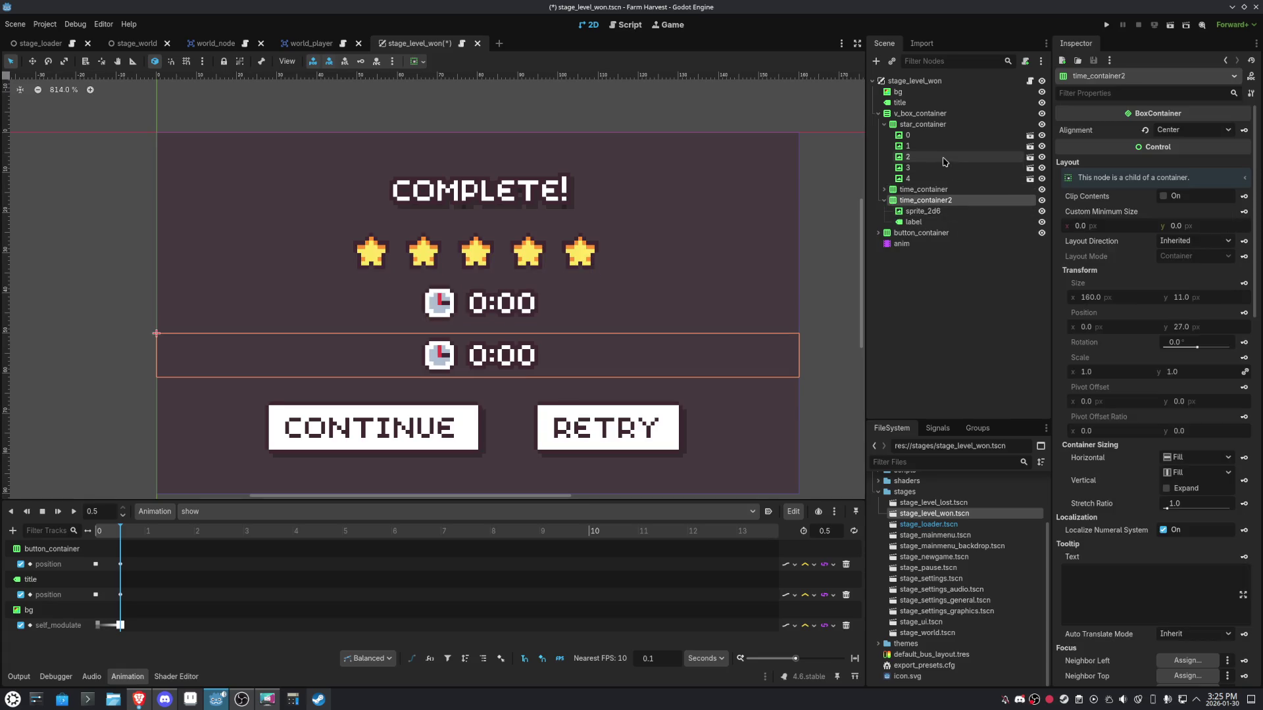
click(884, 124)
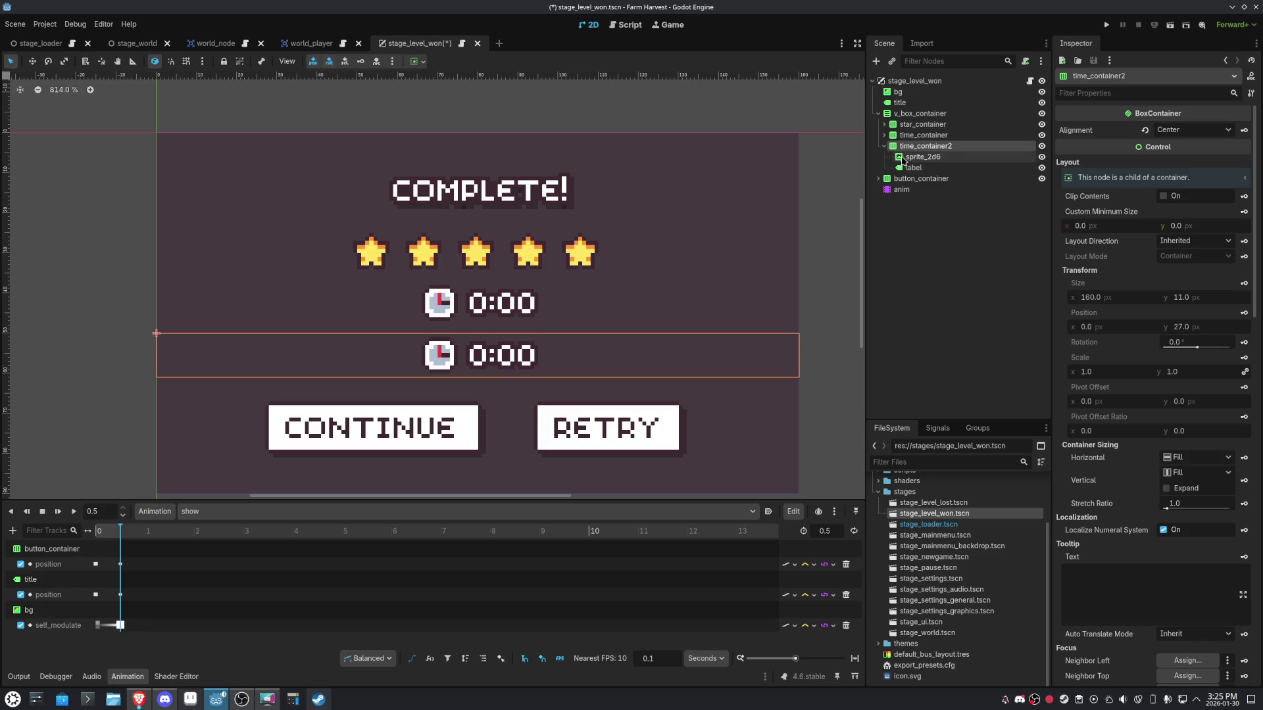
click(884, 146)
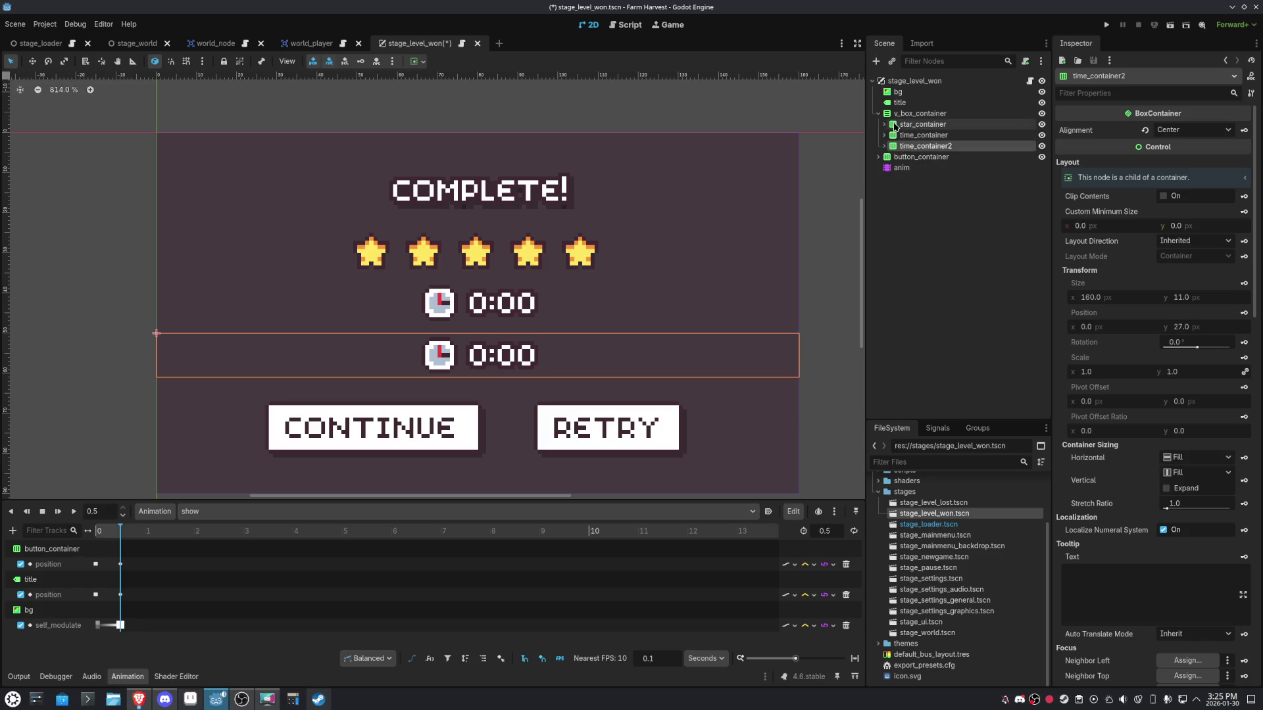
shift+click(895, 125)
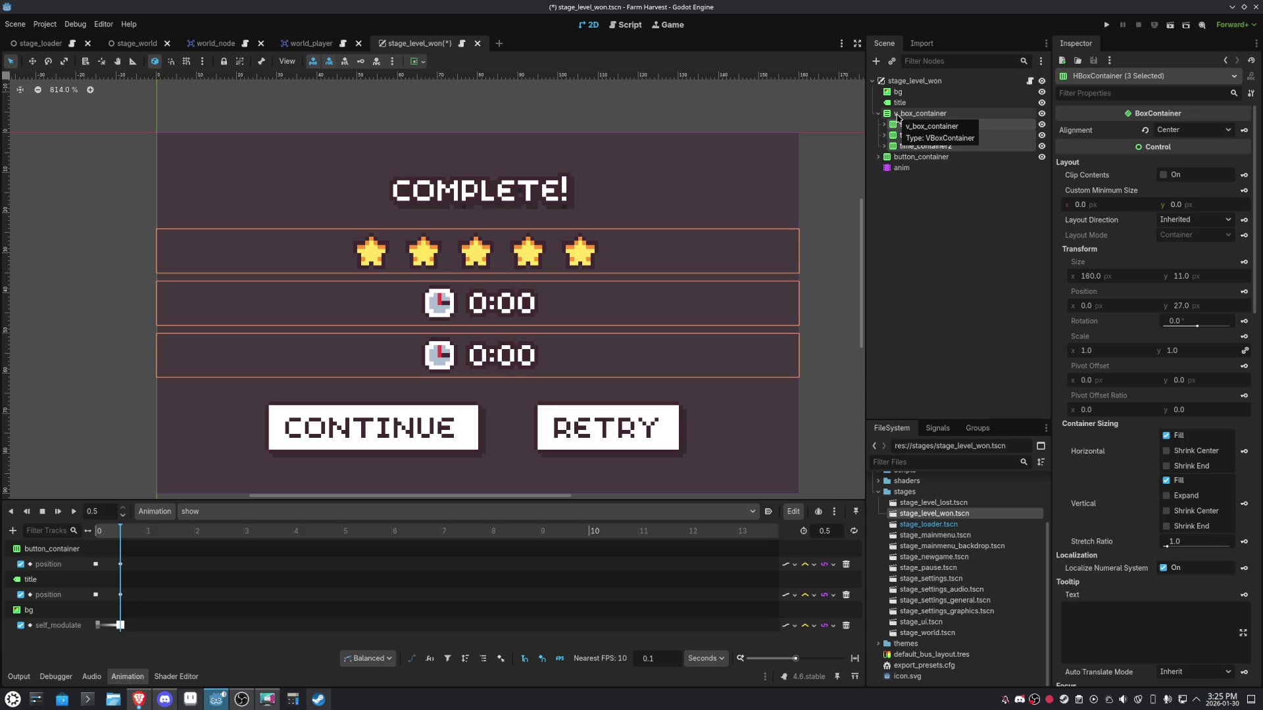
click(898, 114)
click(1227, 450)
click(1228, 450)
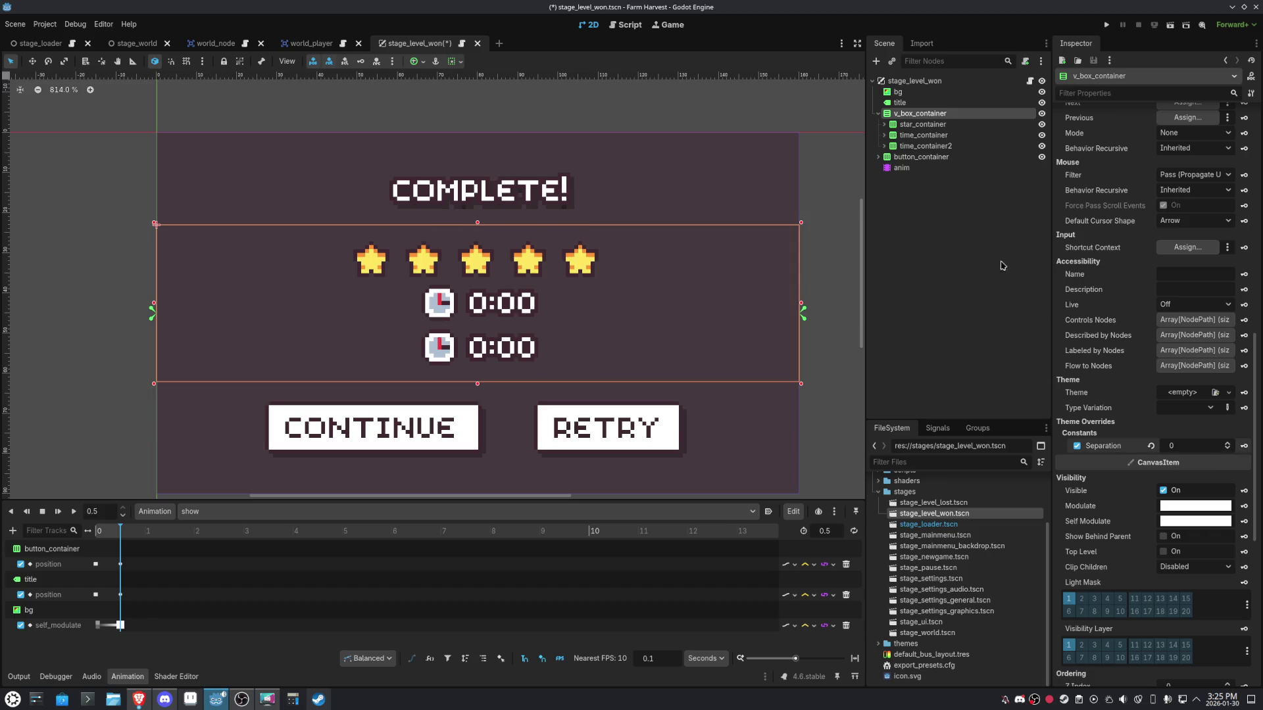
Point the second row's icon region at the coin tile (9×9 at 36, 18) and save.
click(884, 145)
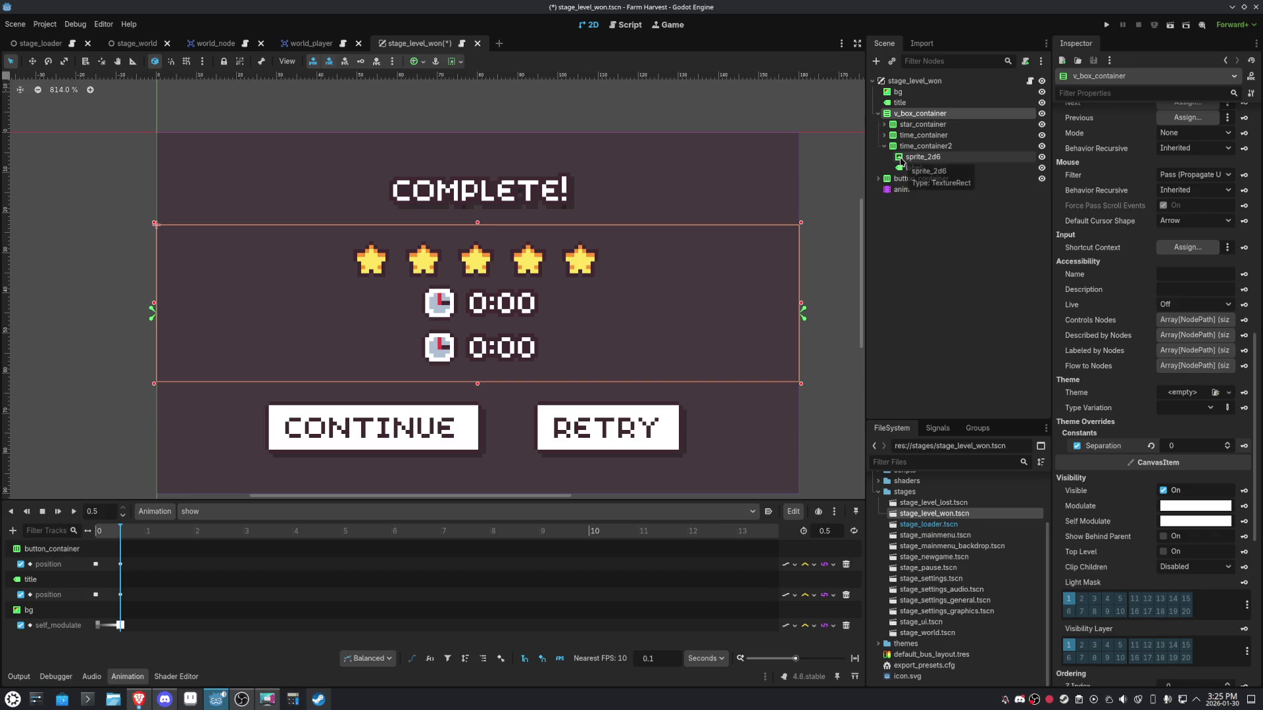
click(900, 158)
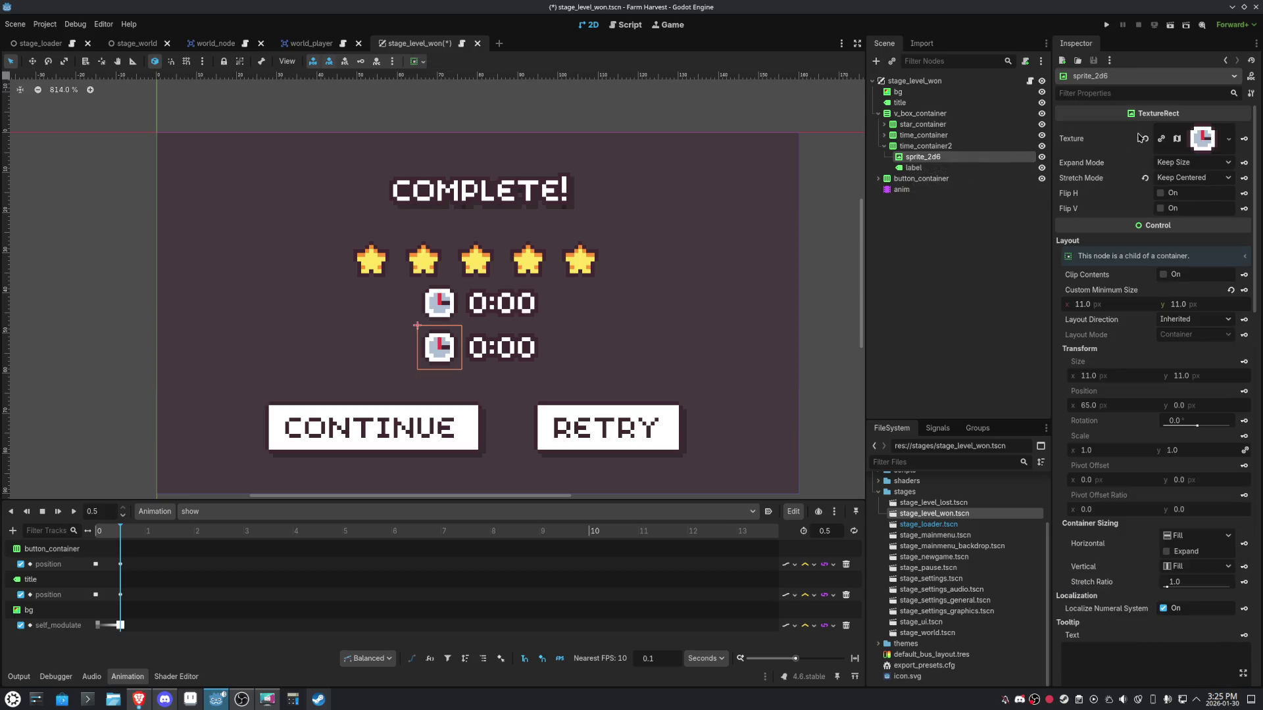
click(1192, 143)
click(1180, 369)
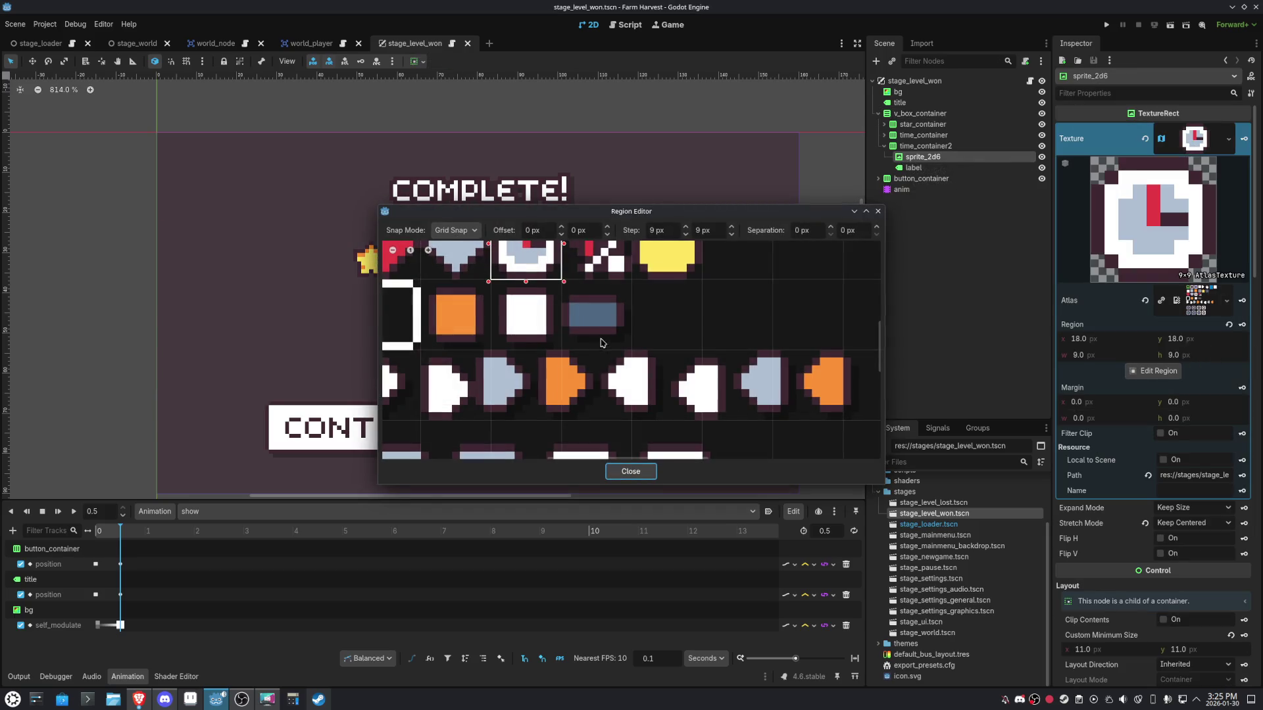
scroll(693, 334, up, 2)
click(664, 309)
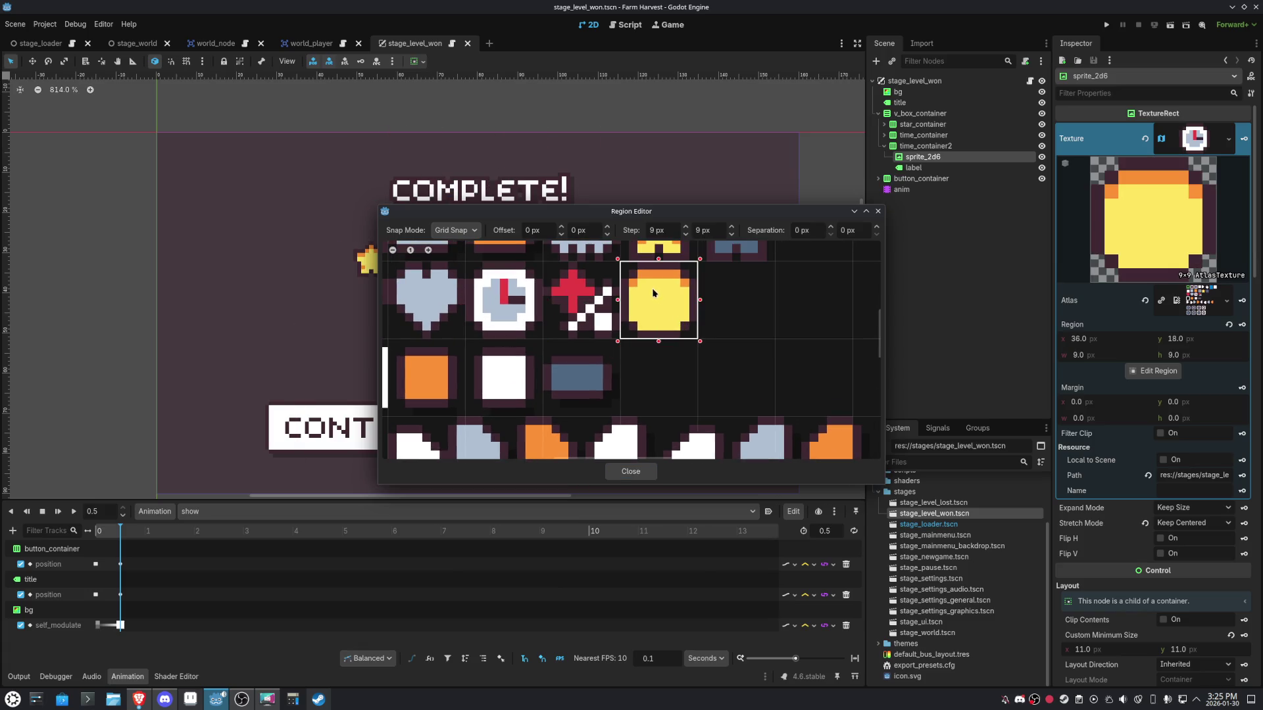
click(647, 464)
key(ctrl+s)
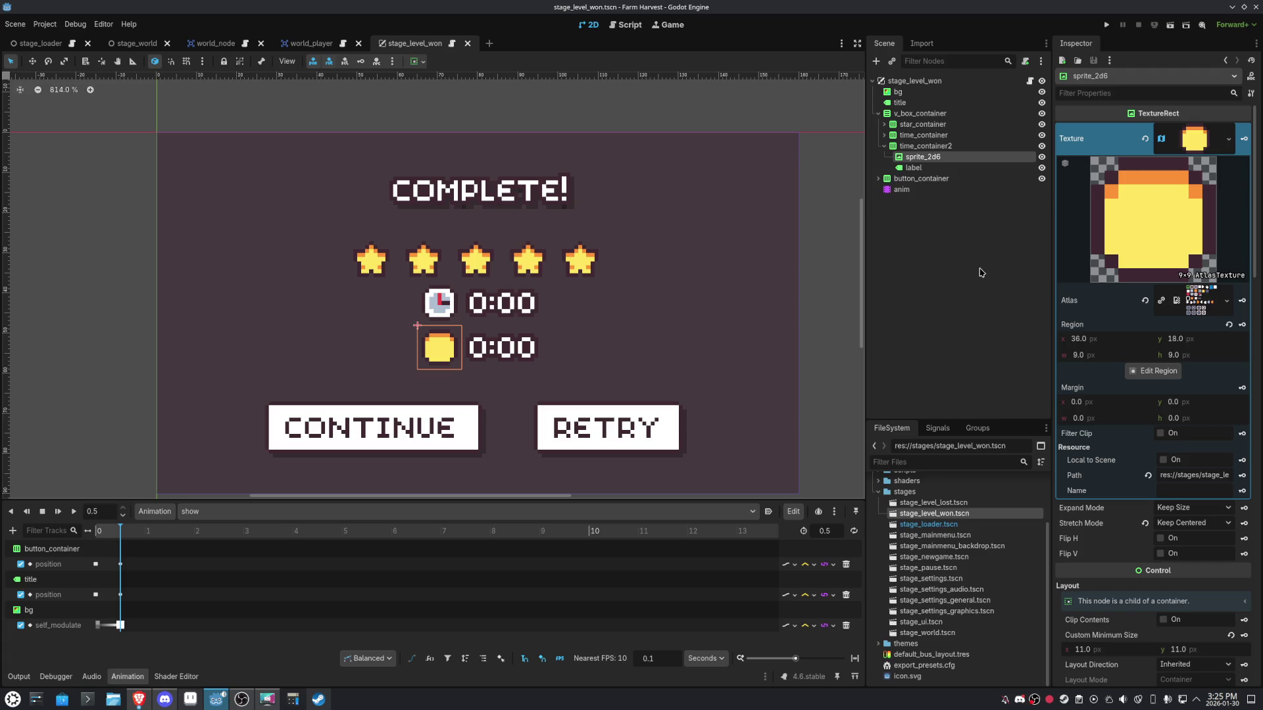
click(884, 146)
click(919, 113)
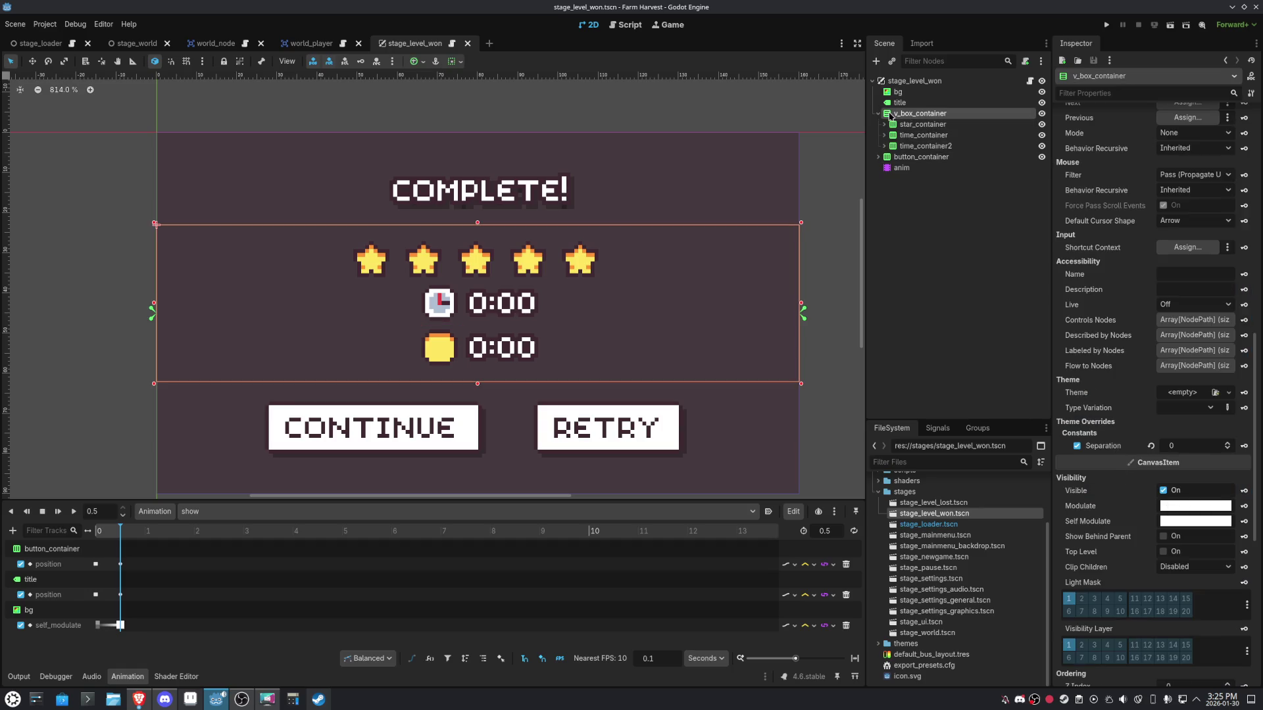
Add a VBoxContainer after star_container and move both time rows into it.
click(875, 60)
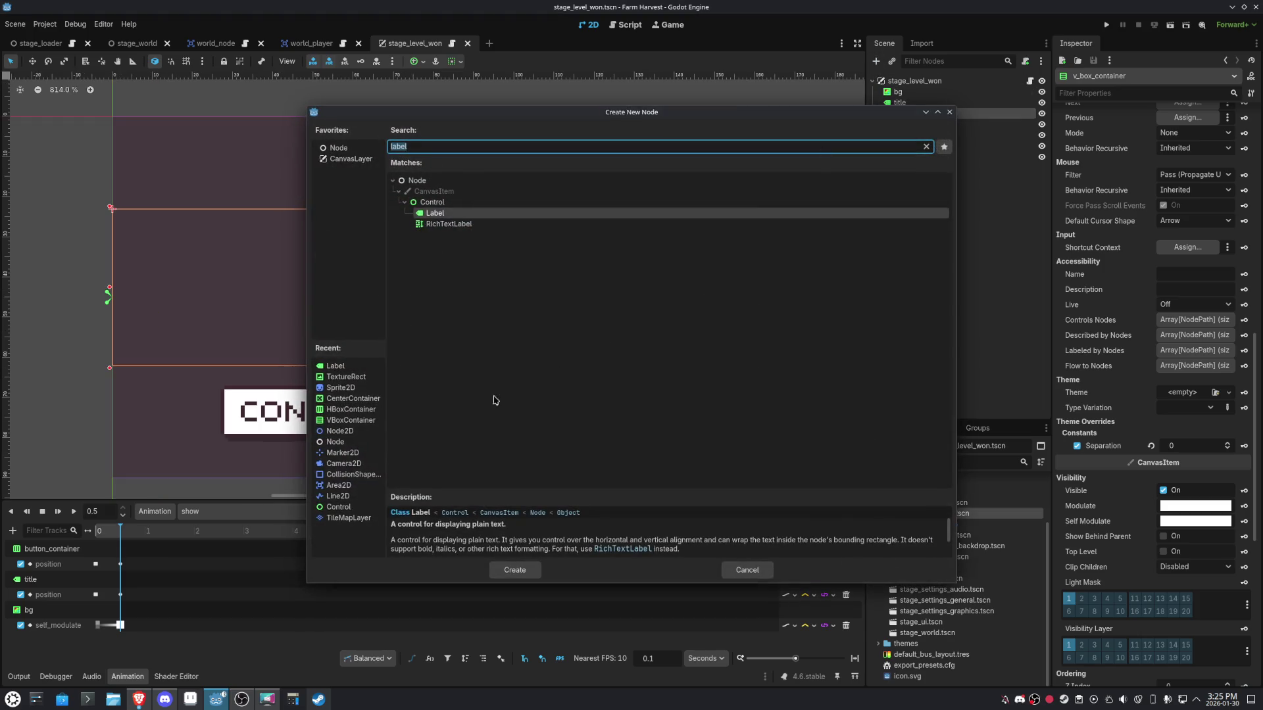
double_click(339, 421)
drag(904, 160, 911, 130)
click(907, 129)
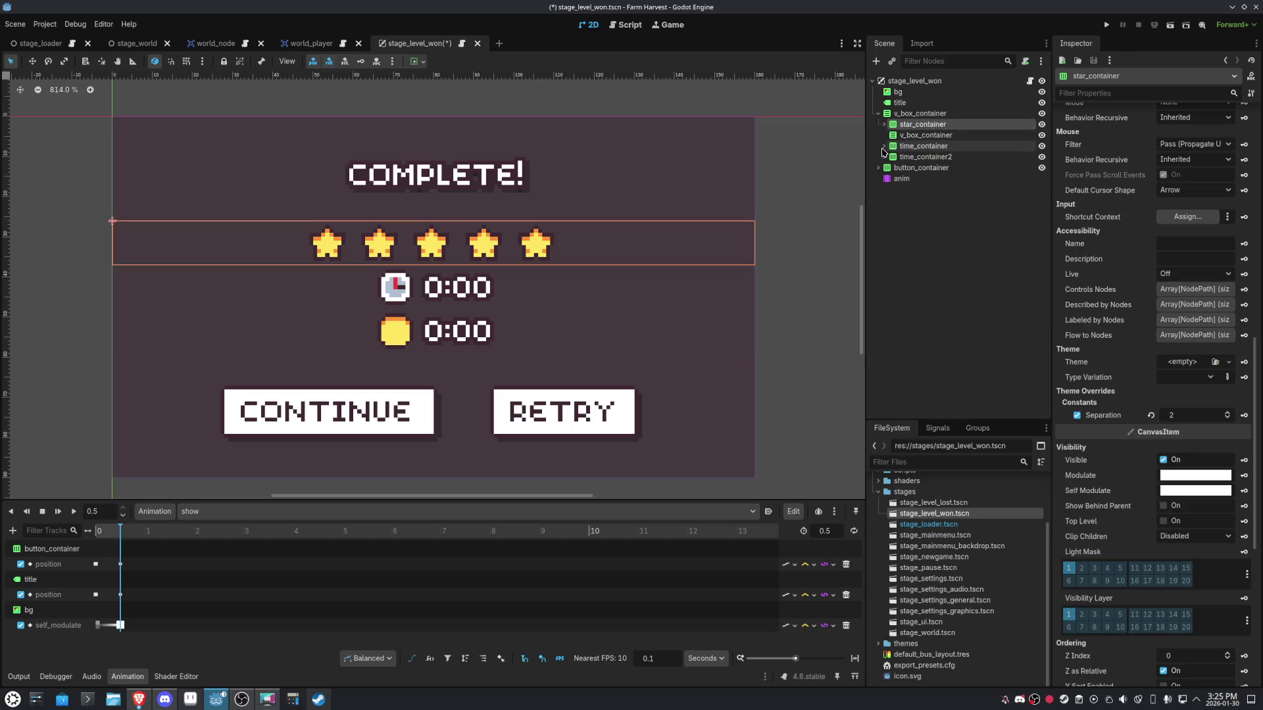
click(912, 146)
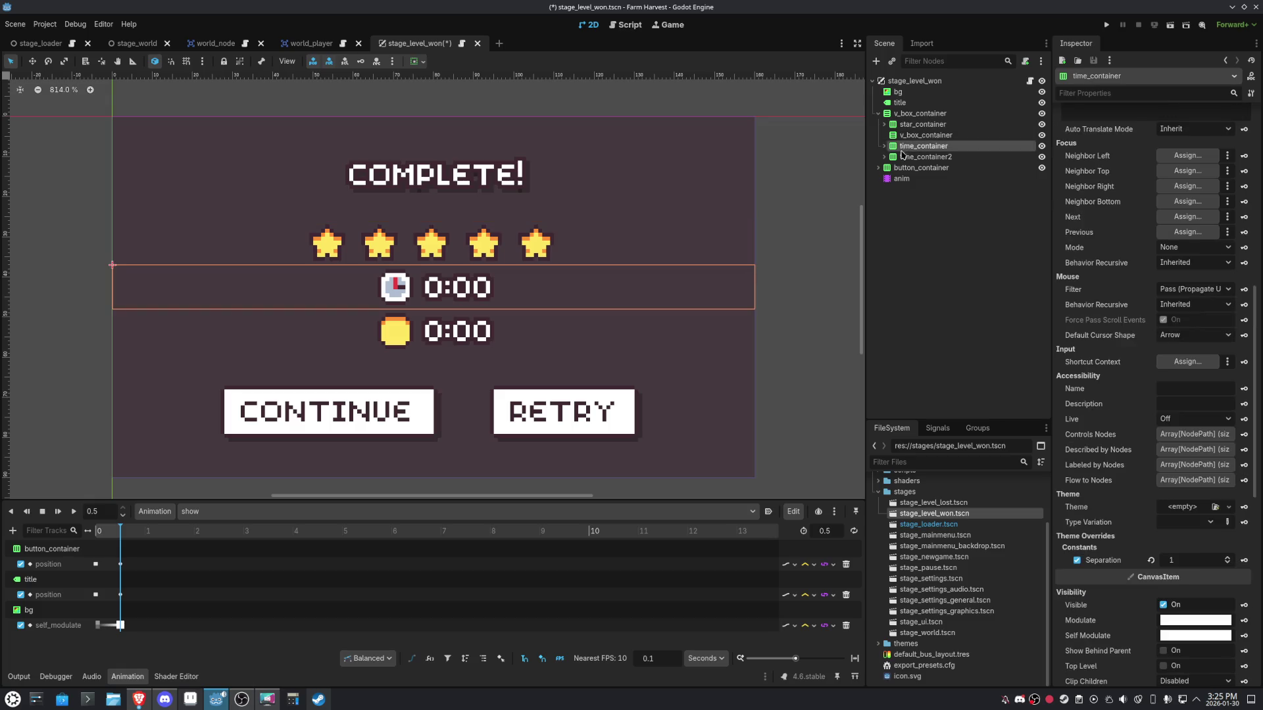
ctrl+click(904, 155)
drag(906, 148, 925, 135)
click(925, 135)
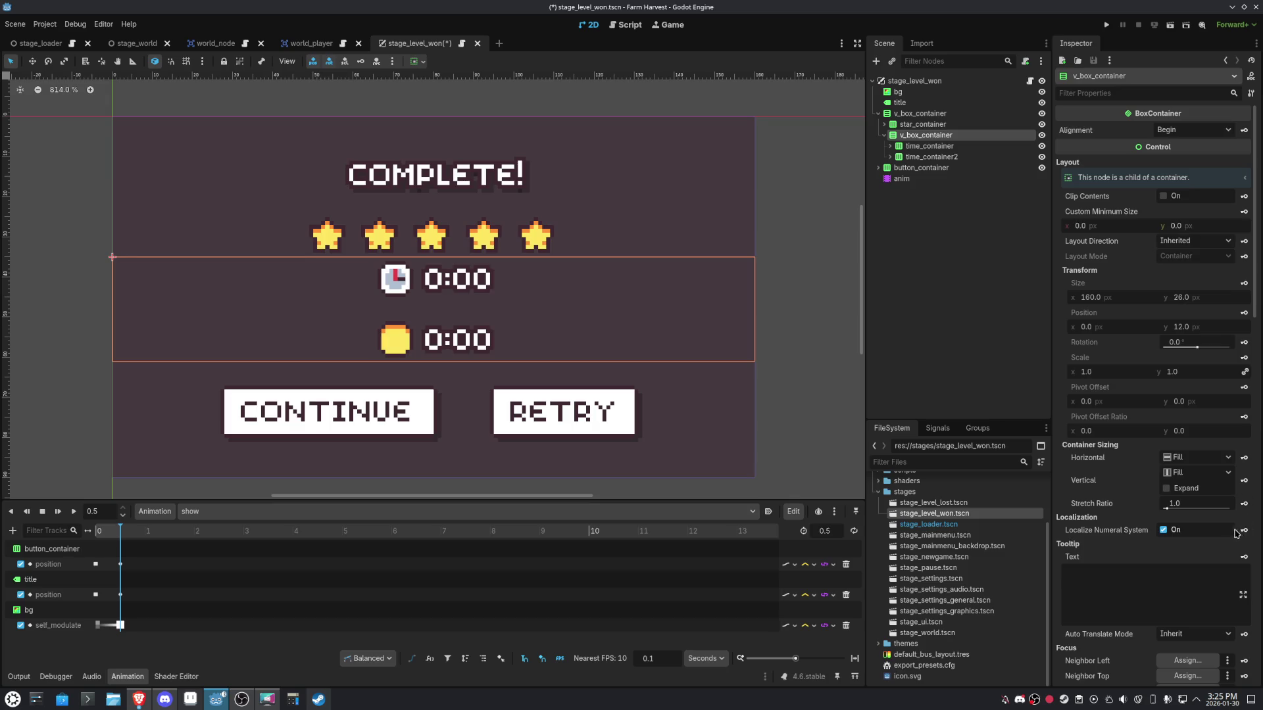
Enable the inner container's Separation override and settle it at 0.
scroll(1230, 536, down, 5)
scroll(1221, 543, down, 5)
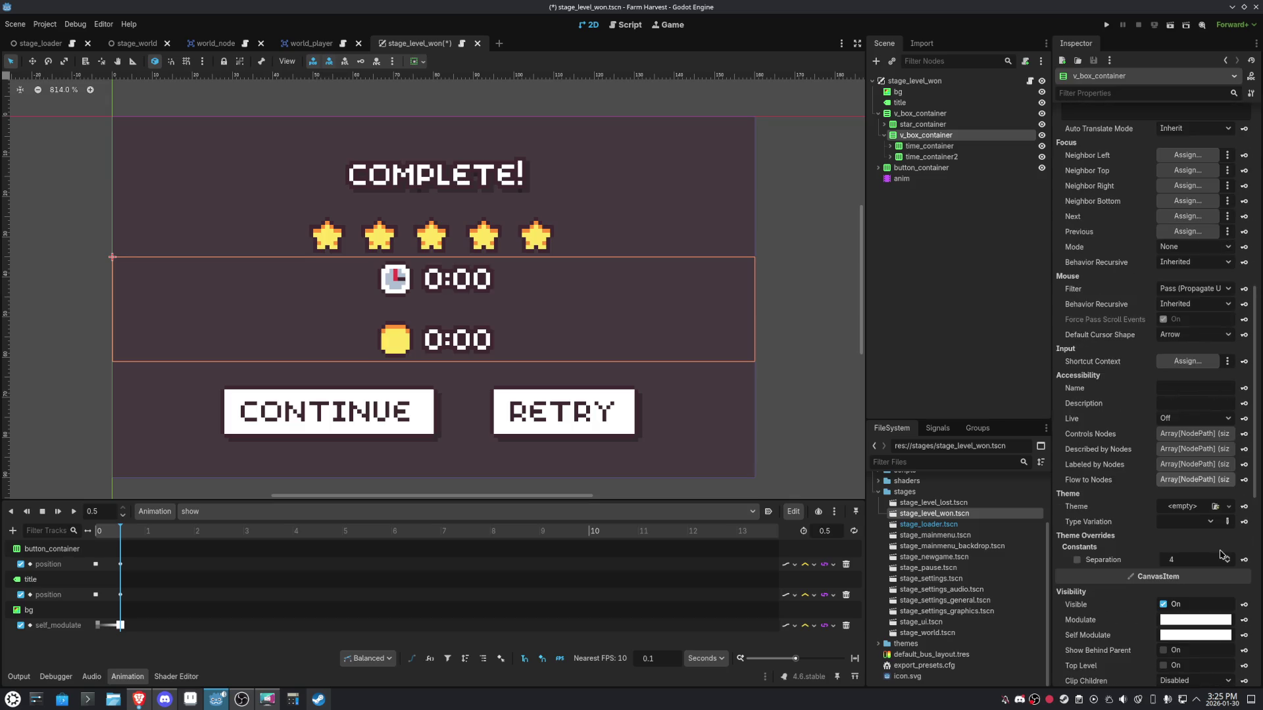
click(1228, 564)
click(1228, 563)
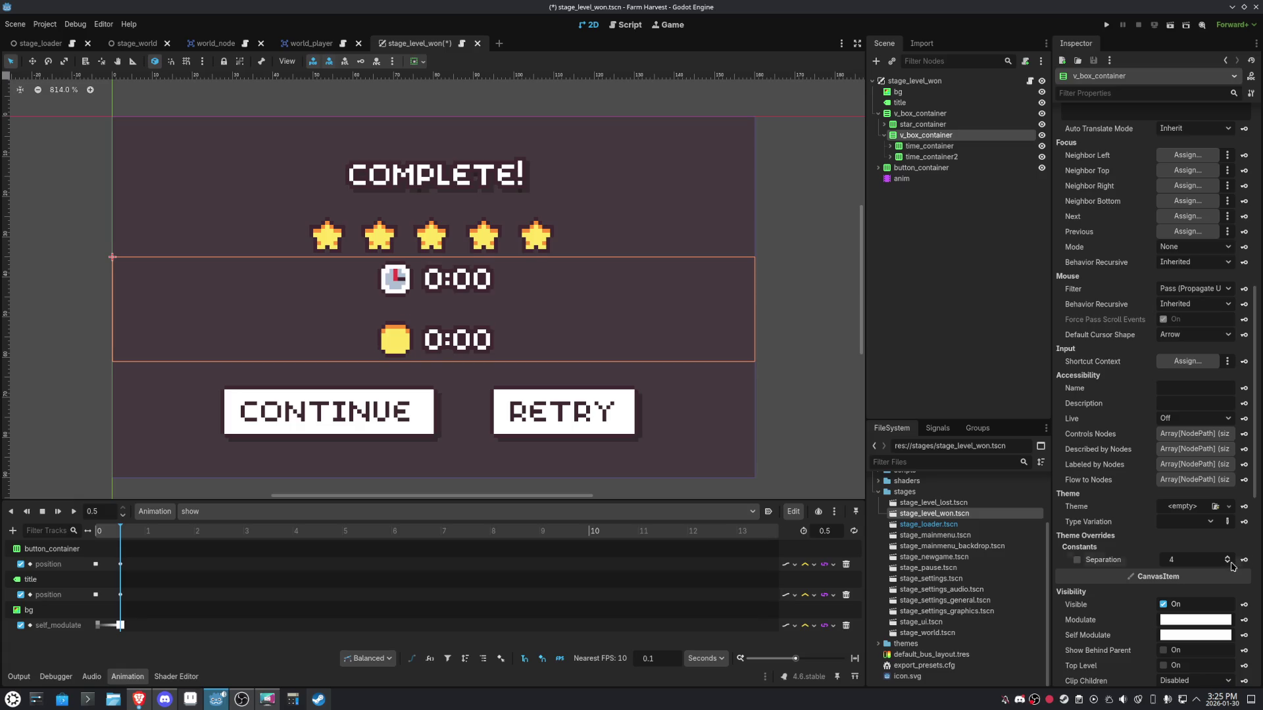
click(920, 113)
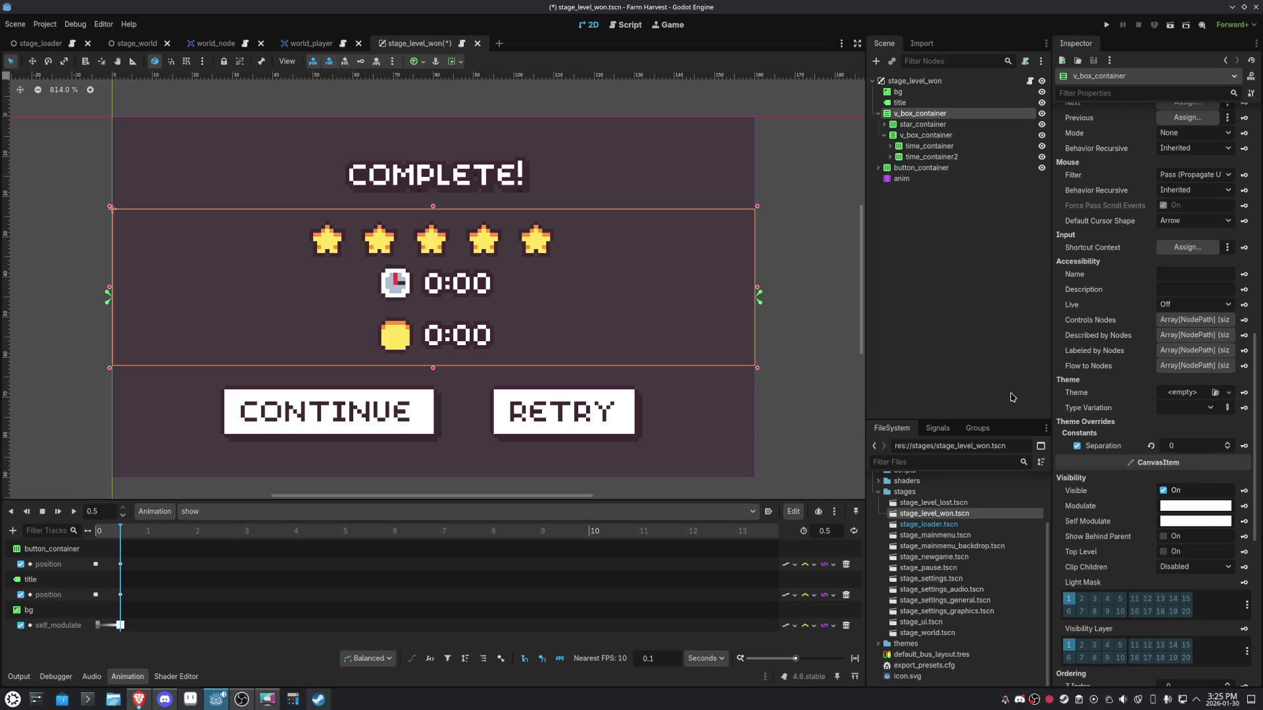
click(910, 135)
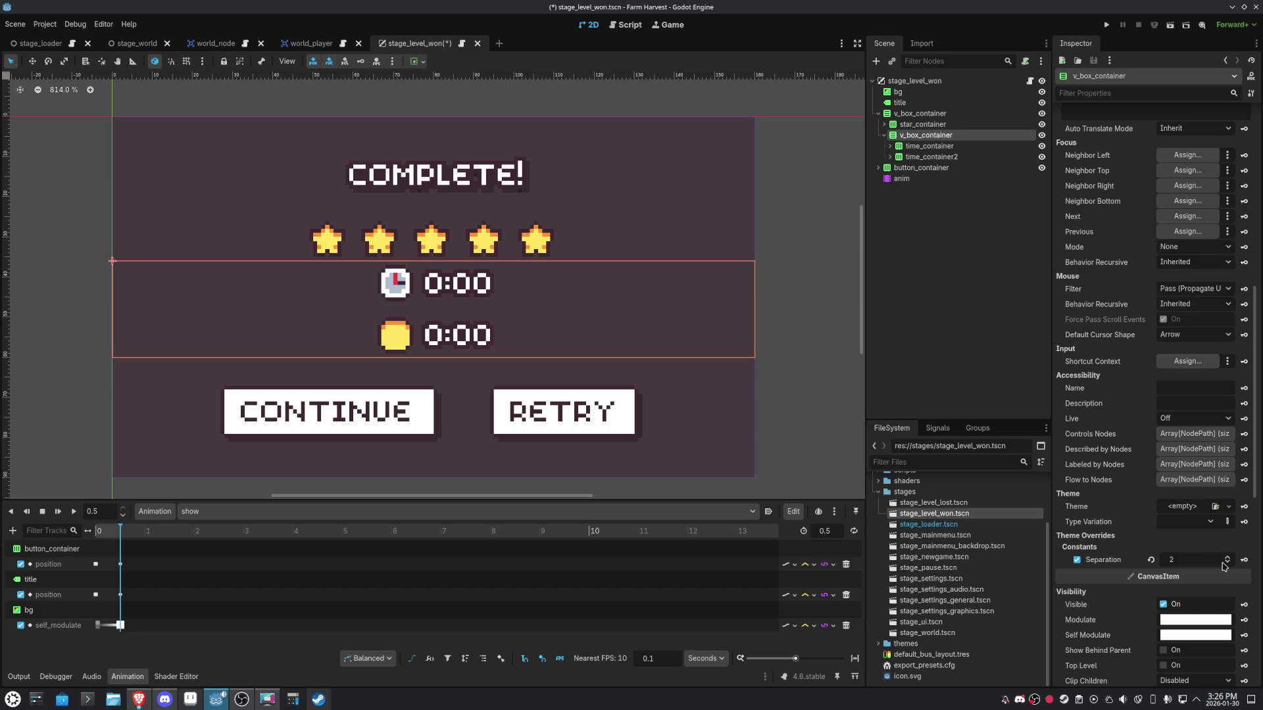
click(1223, 564)
click(1224, 564)
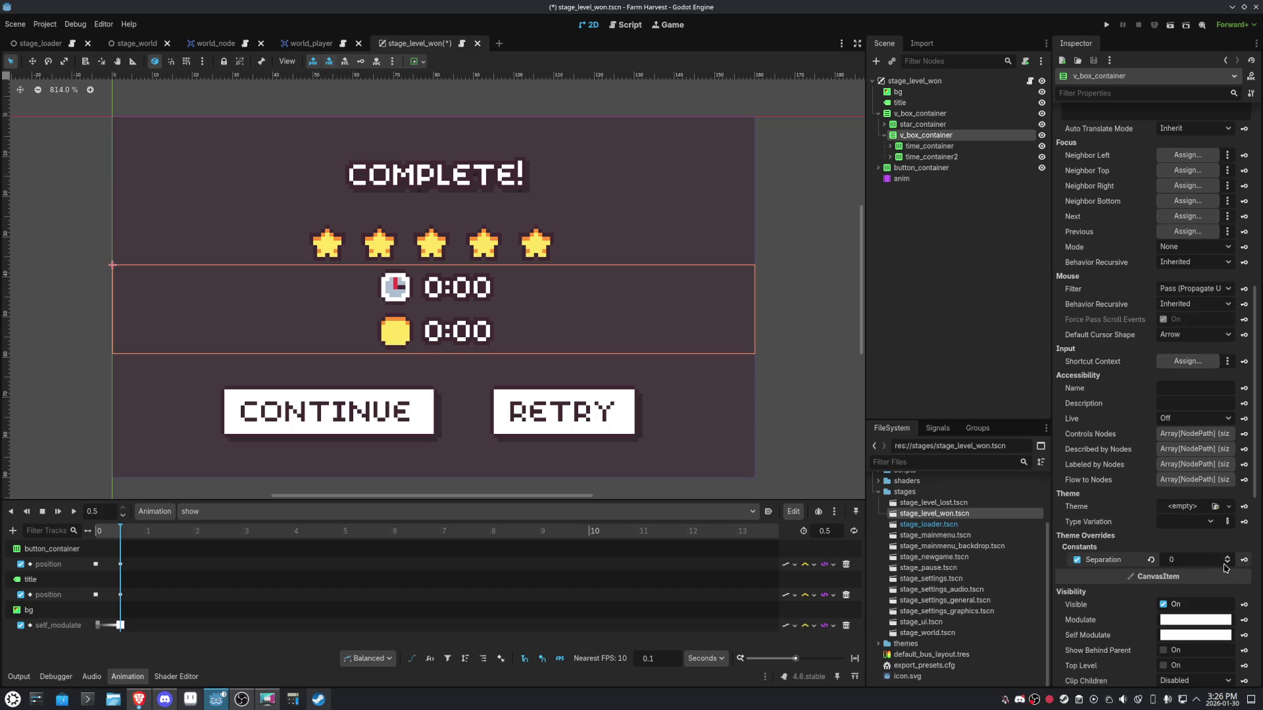
click(1225, 568)
click(1226, 568)
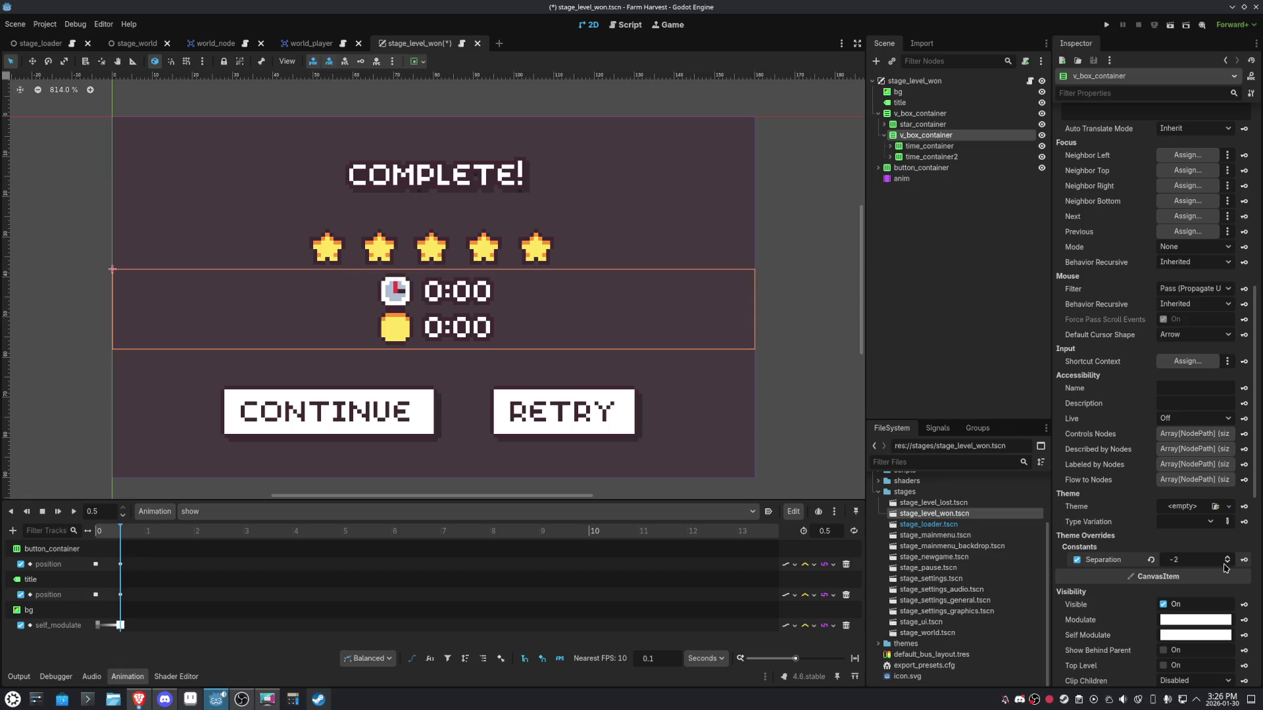
click(1227, 559)
click(1226, 559)
Set the outer container's separation to 2, save, and put the animation playhead at 0.5 s.
click(920, 113)
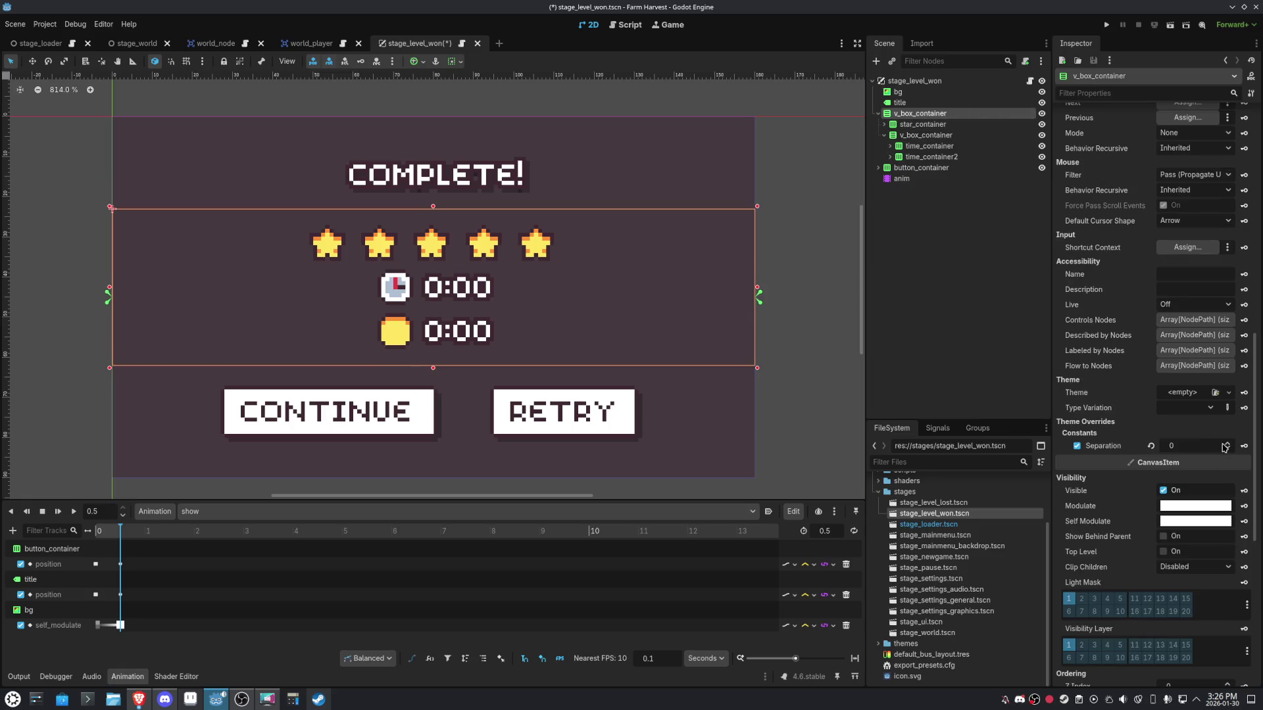
click(1225, 443)
click(1226, 444)
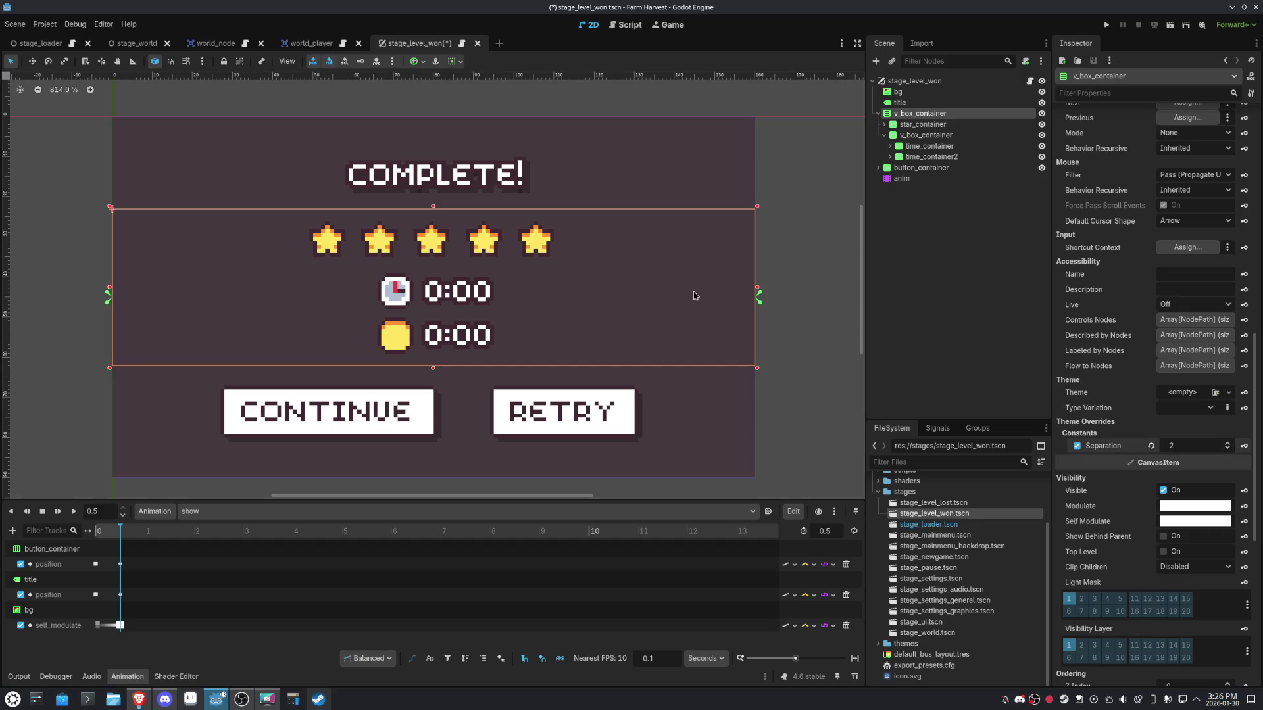
key(ctrl+s)
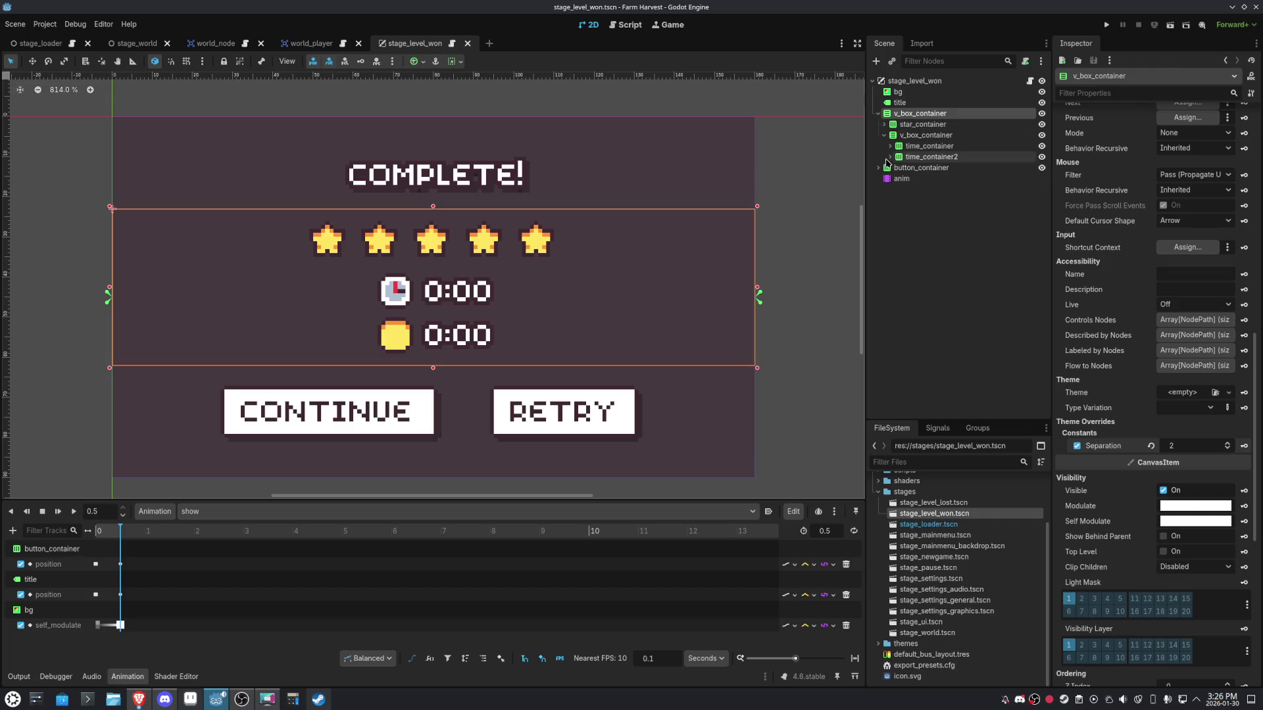
click(901, 179)
click(120, 531)
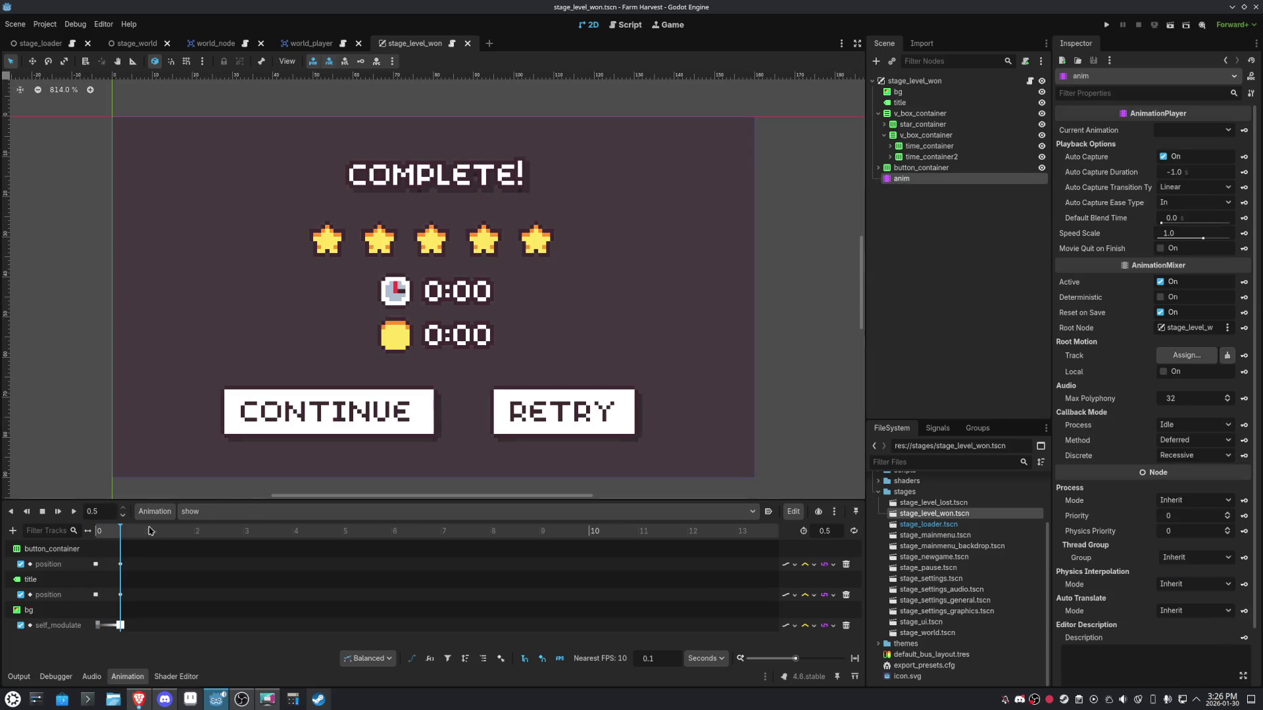
Rename the outer container to stats_container and save the scene.
click(913, 115)
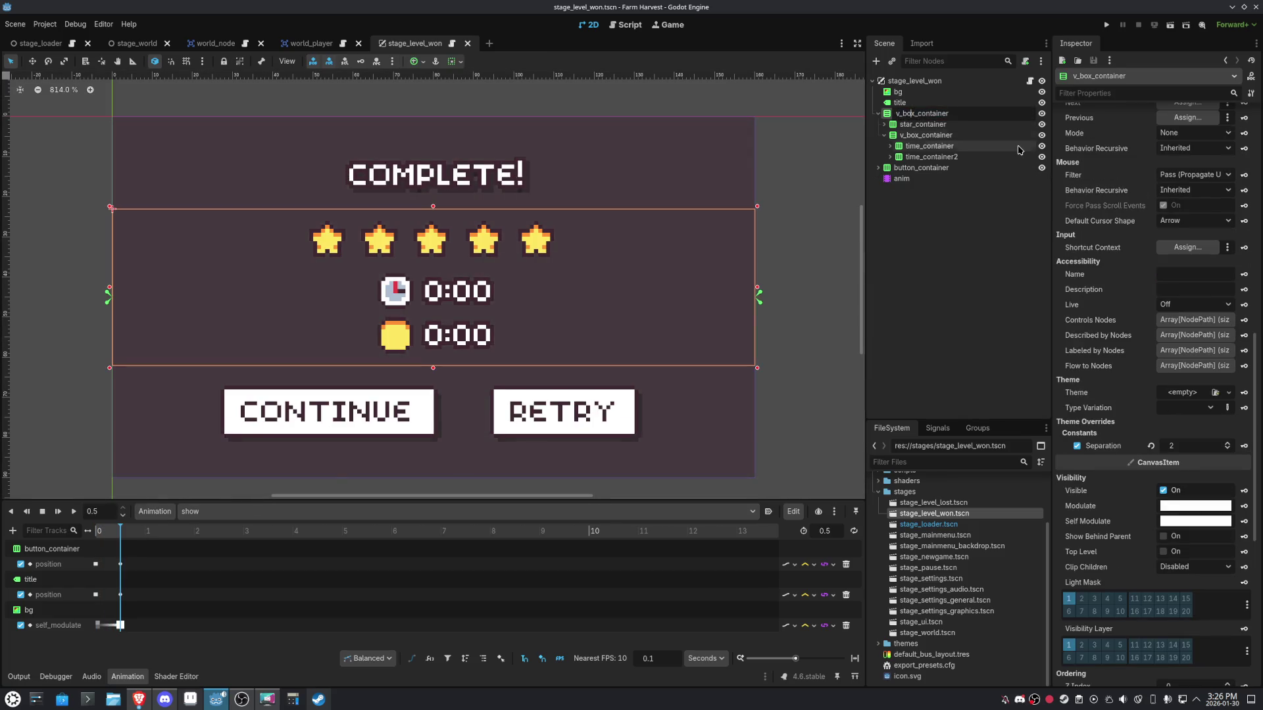
key(shift+Home)
text(stats)
key(Return)
key(ctrl+s)
scroll(1179, 430, up, 5)
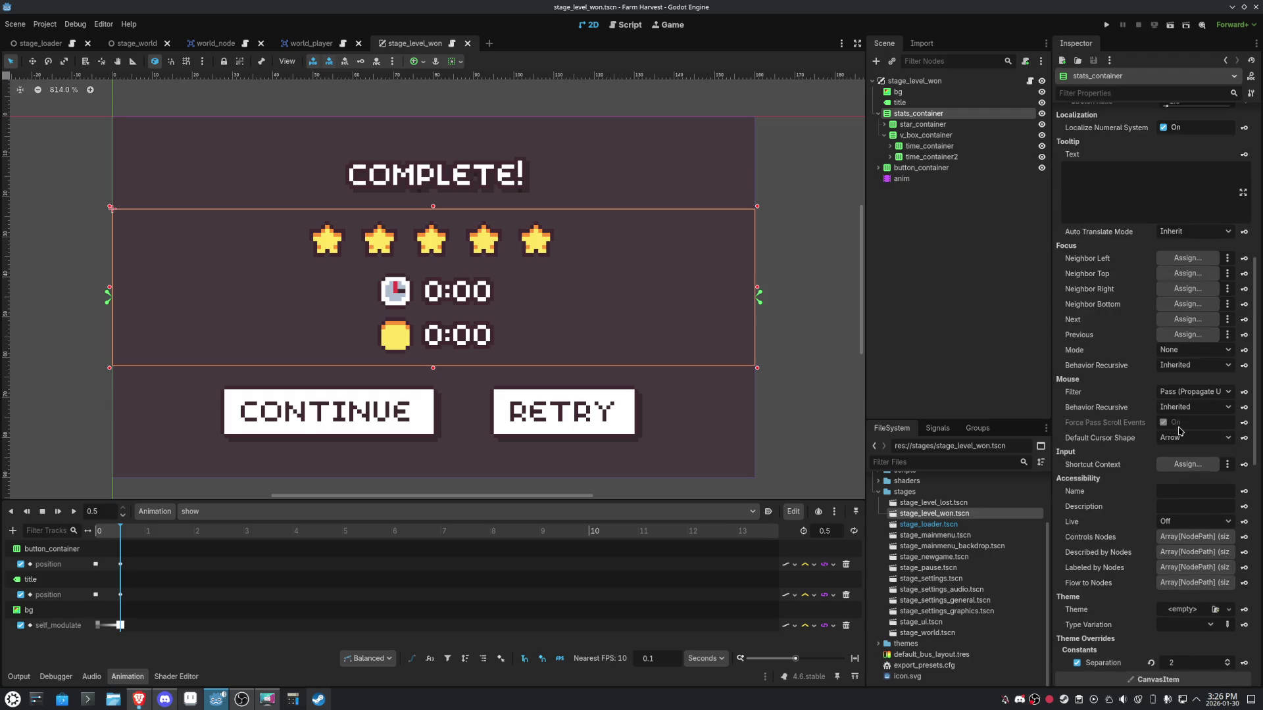
scroll(1179, 430, up, 2)
scroll(1179, 431, up, 6)
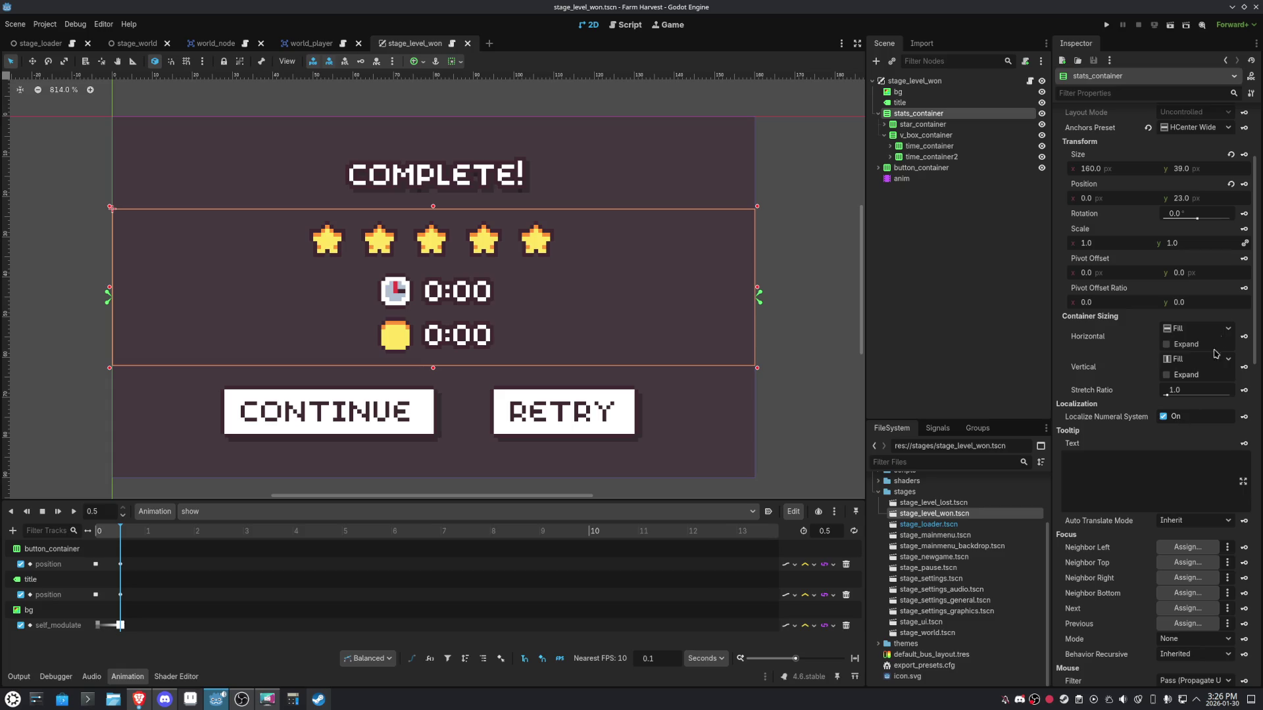
Key stats_container's position at 0.5 s, then key x at -160 at time 0.
click(1243, 184)
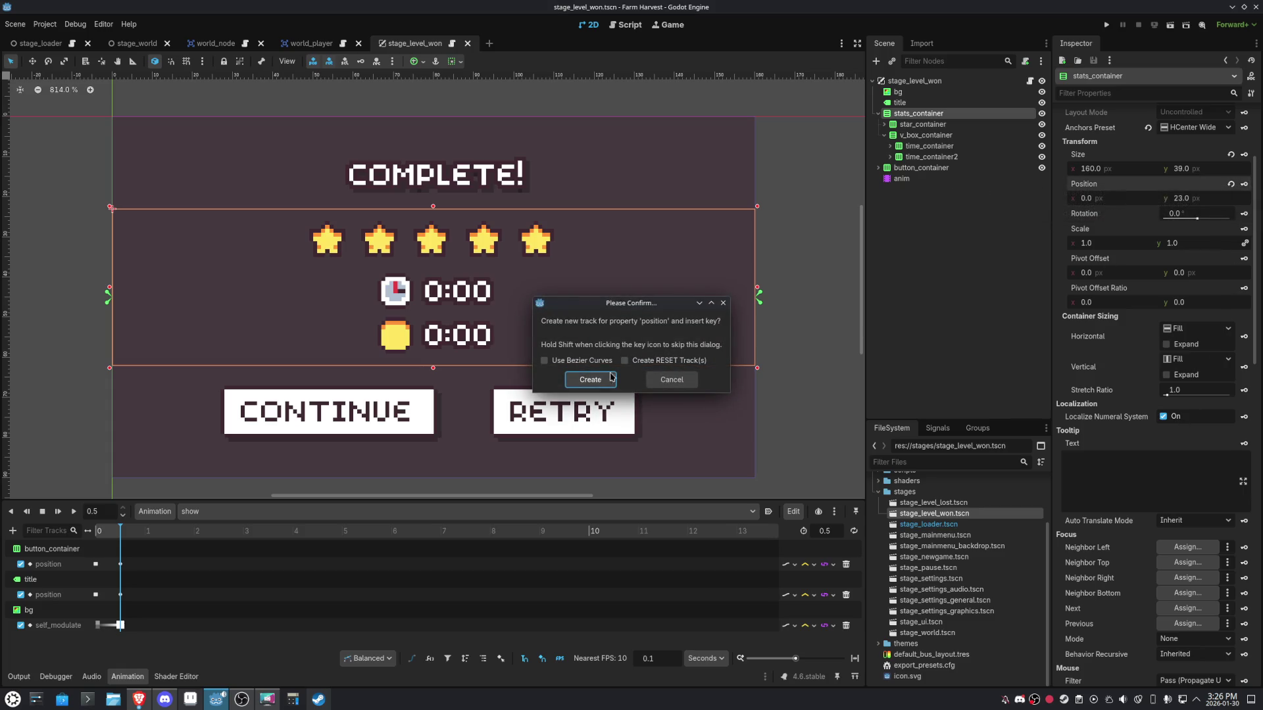
click(590, 379)
key(Escape)
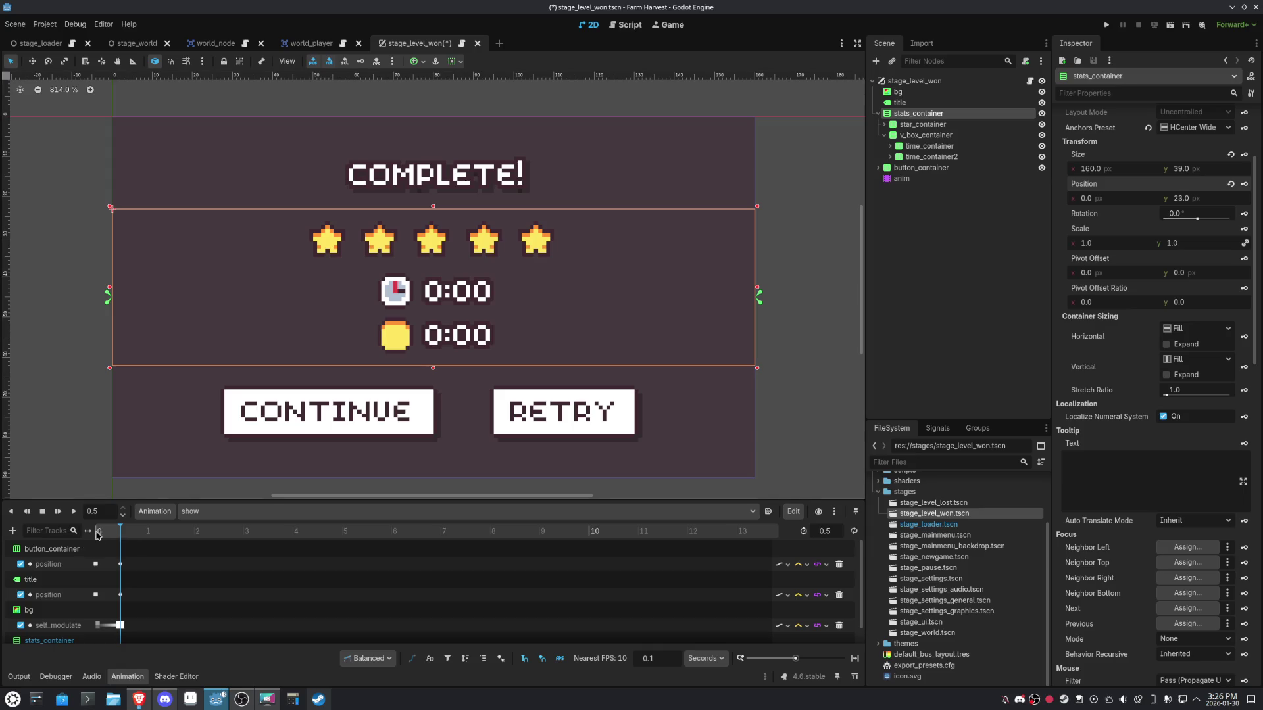
click(98, 532)
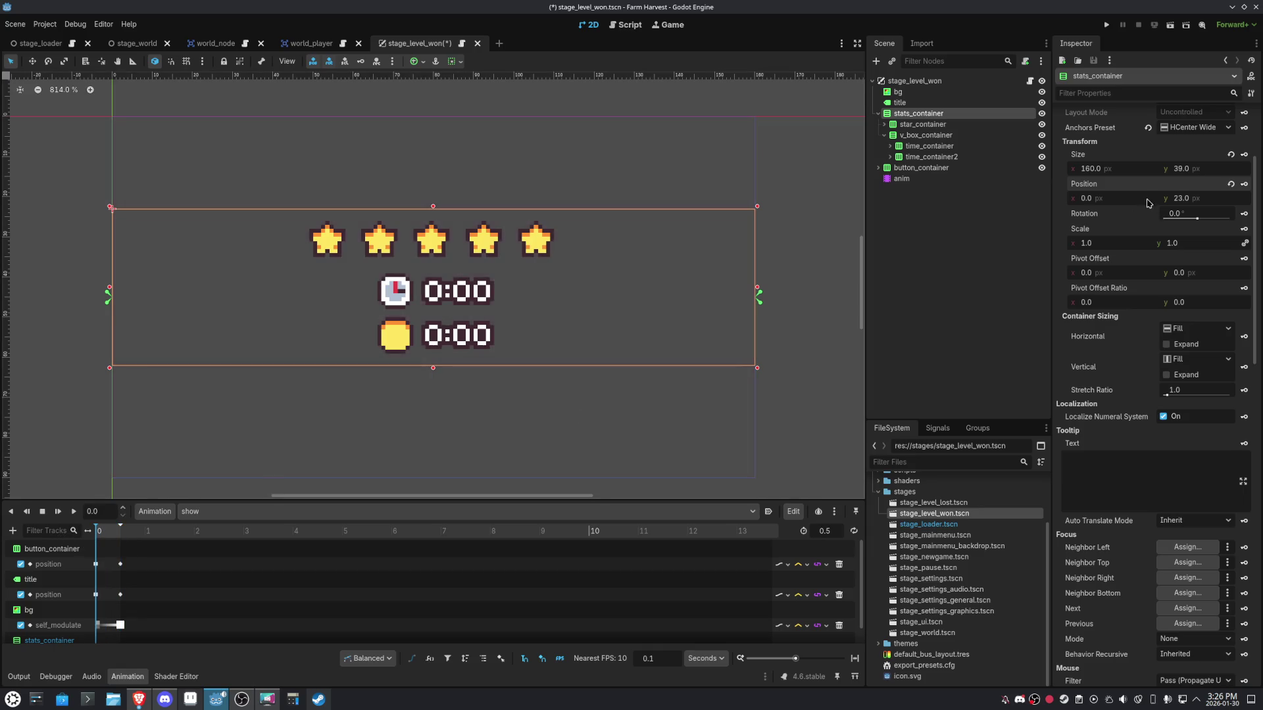
click(1126, 196)
key(Return)
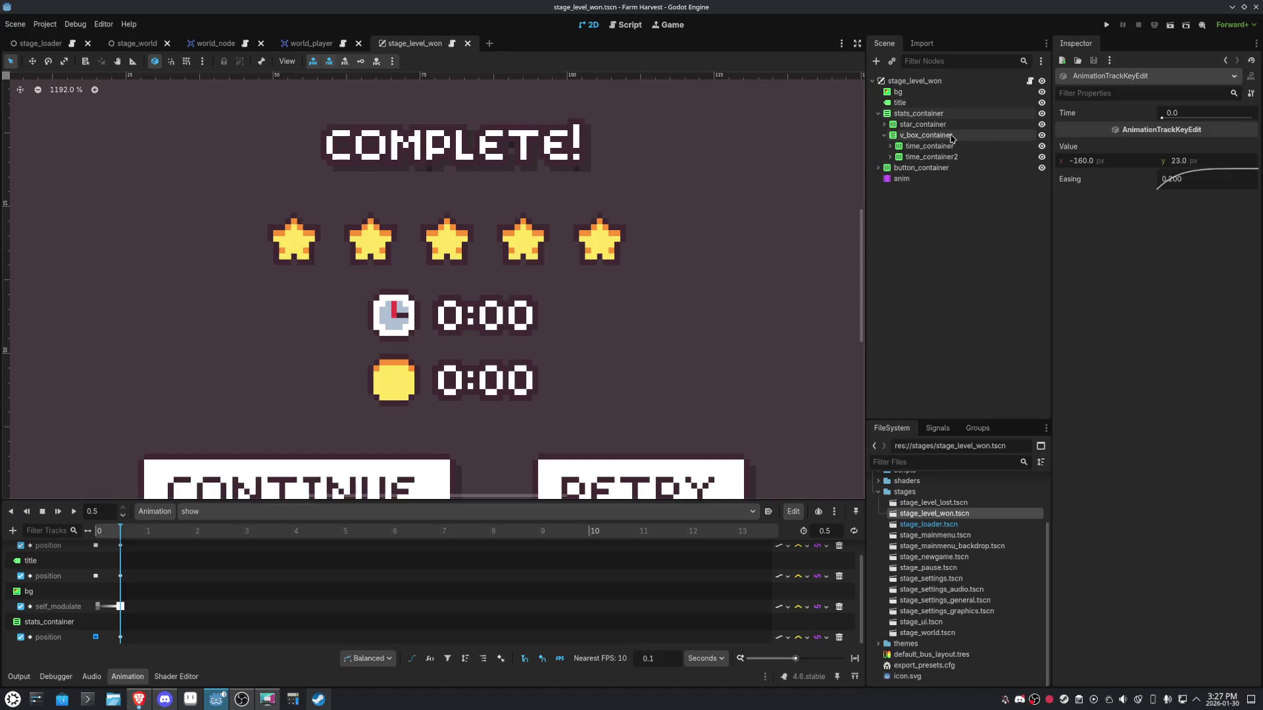
Expand star_container and open star 0's own scene for editing.
click(884, 126)
click(1024, 136)
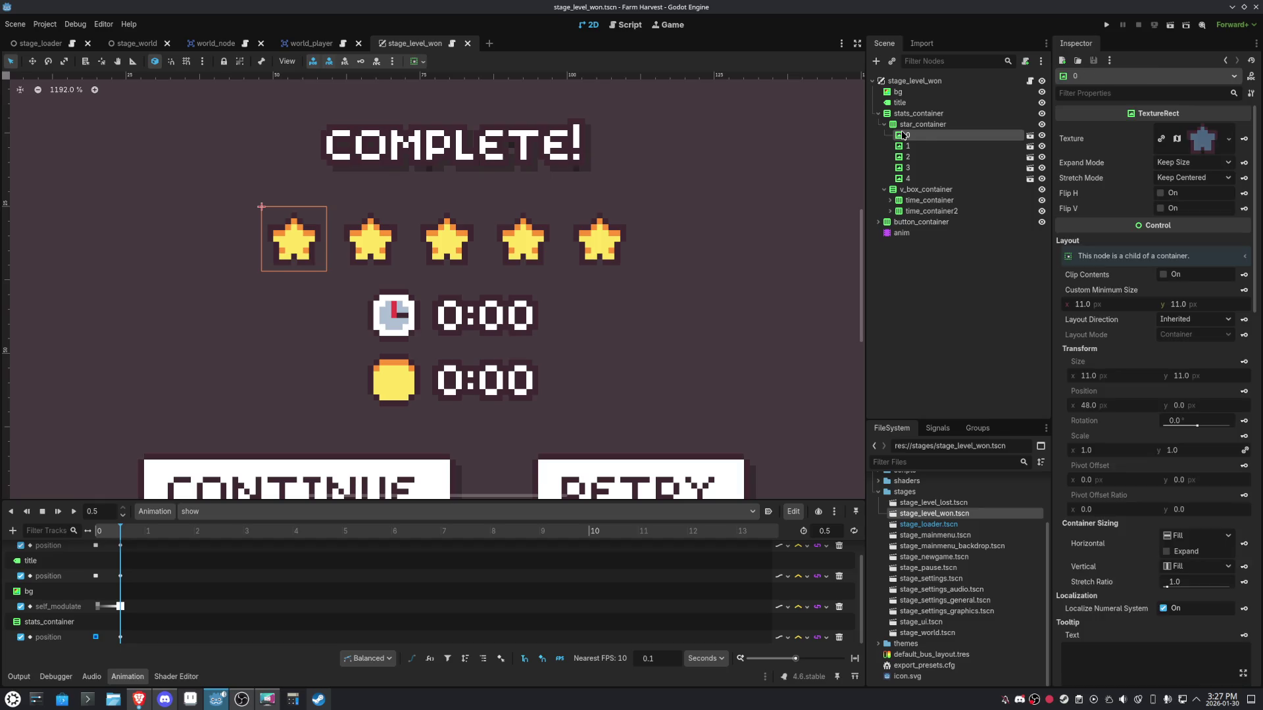
click(1028, 136)
Duplicate the lit star as a node named 'shadow' and place it to draw behind star_lit.
scroll(316, 296, up, 10)
scroll(351, 301, up, 4)
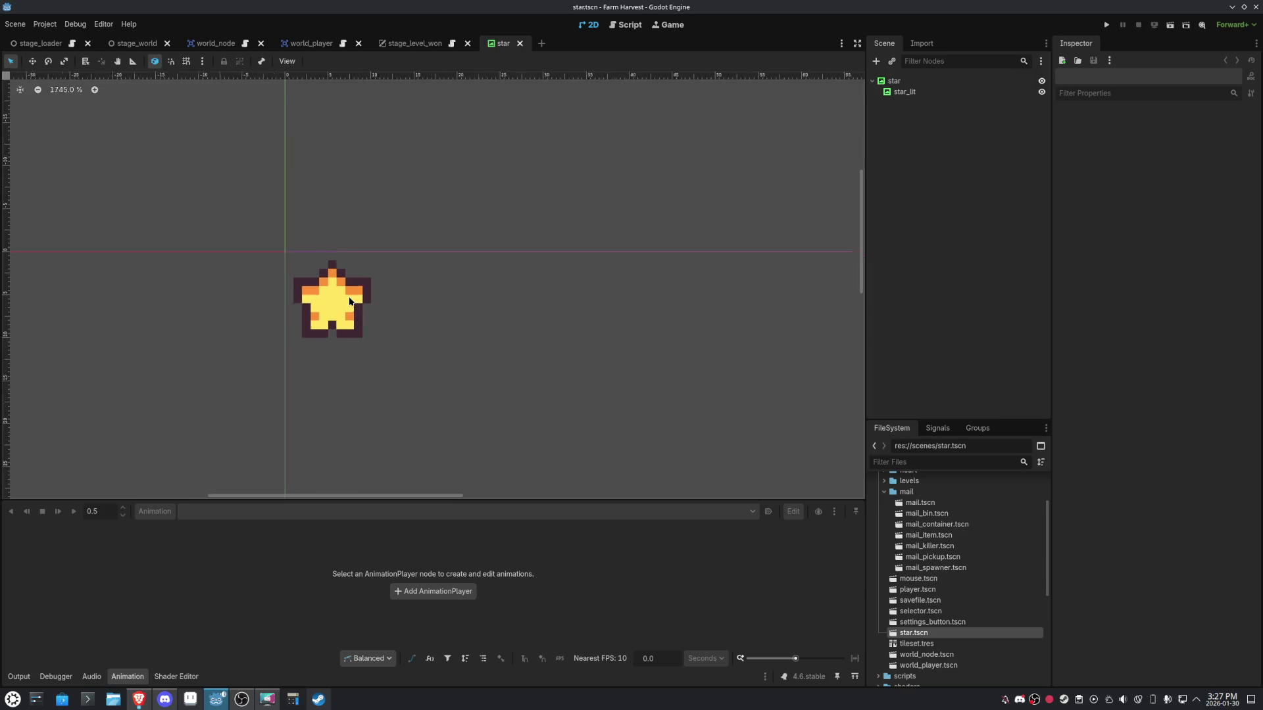
click(904, 92)
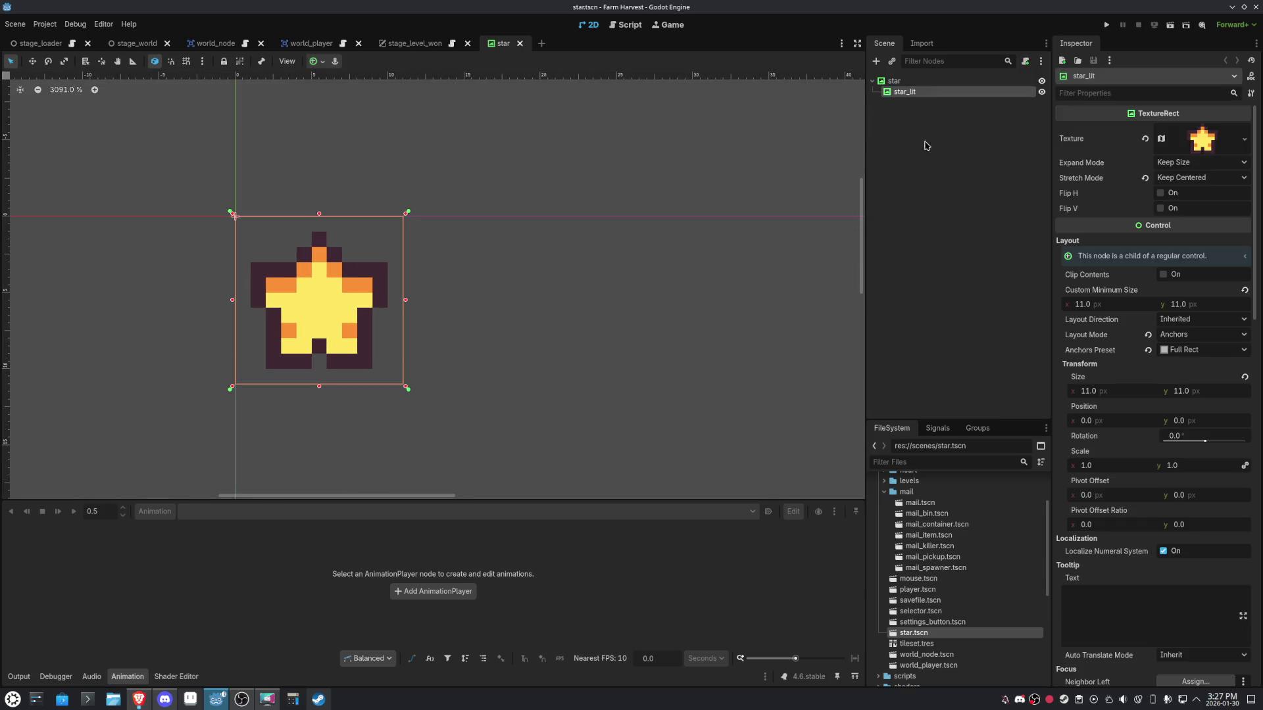
key(ctrl+d)
double_click(928, 106)
text(s)
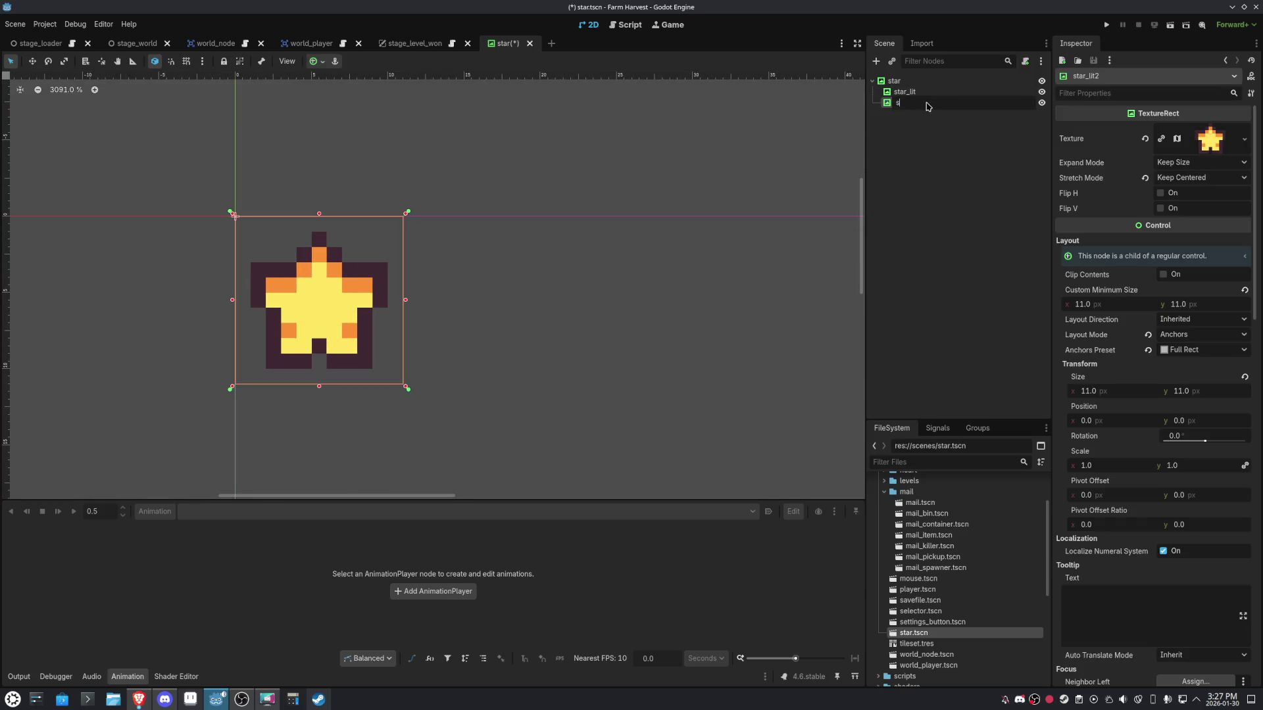
text(hadow)
key(Return)
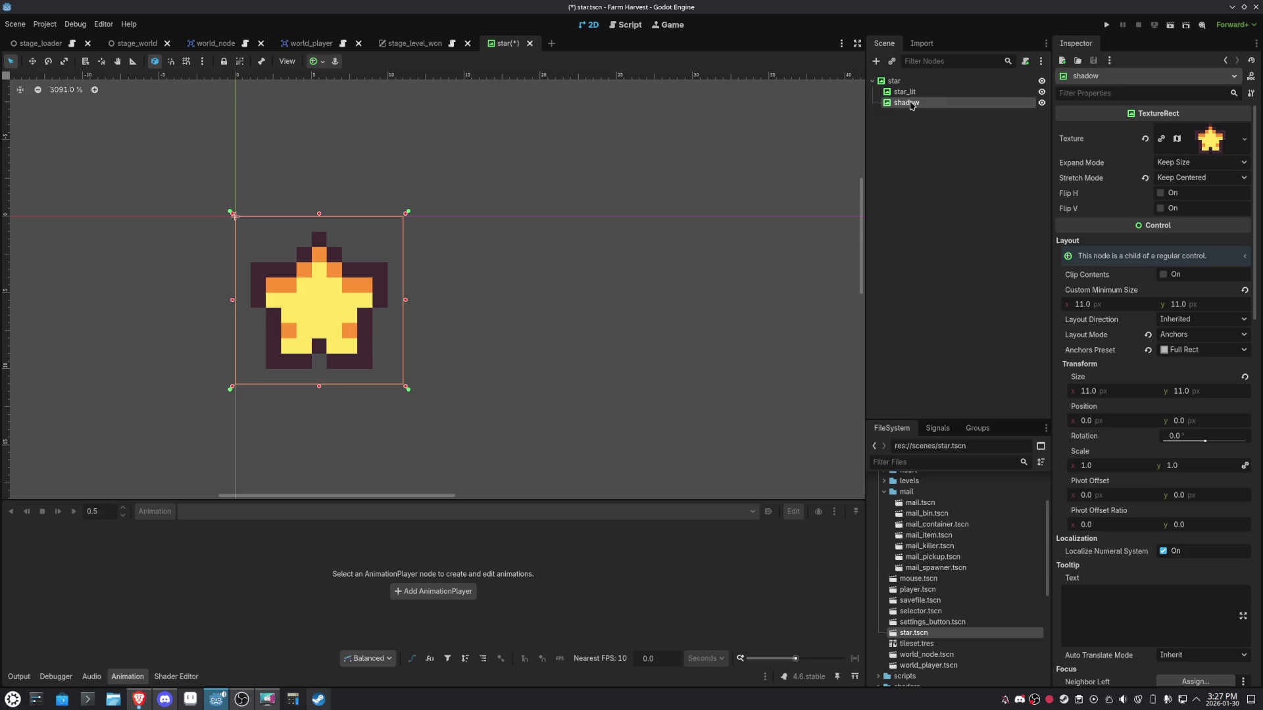
drag(886, 106, 889, 89)
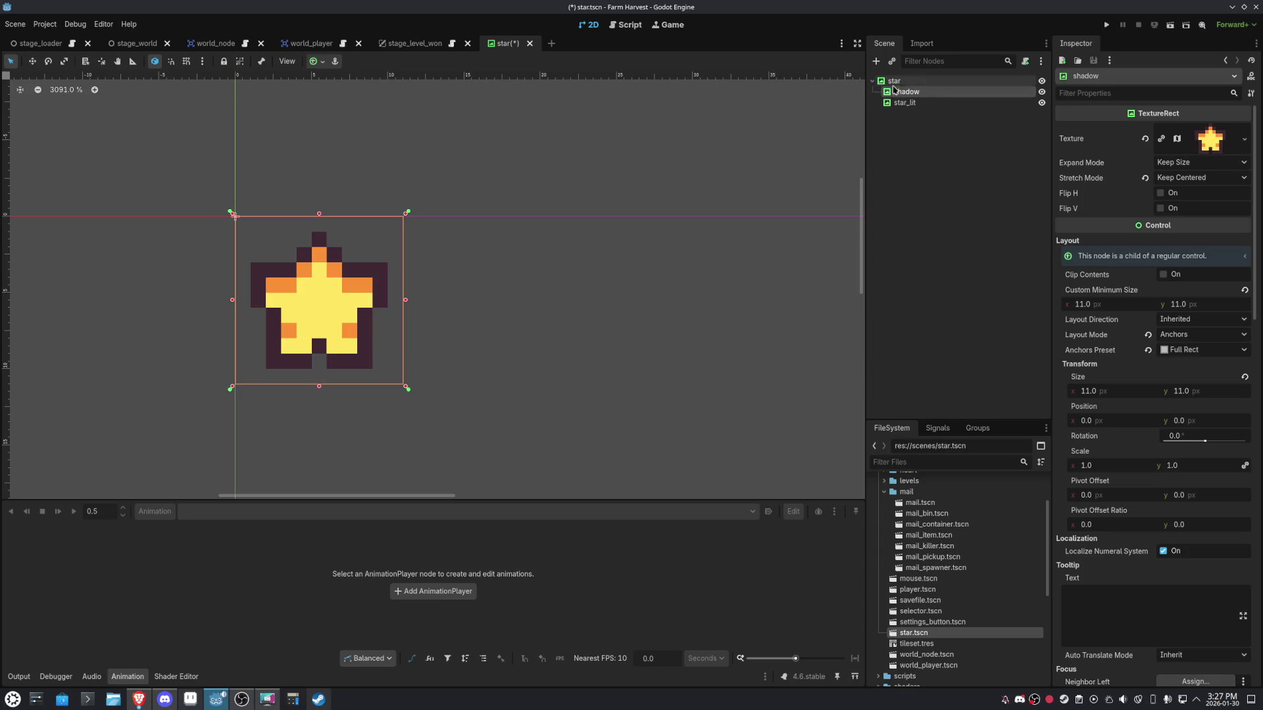
key(Escape)
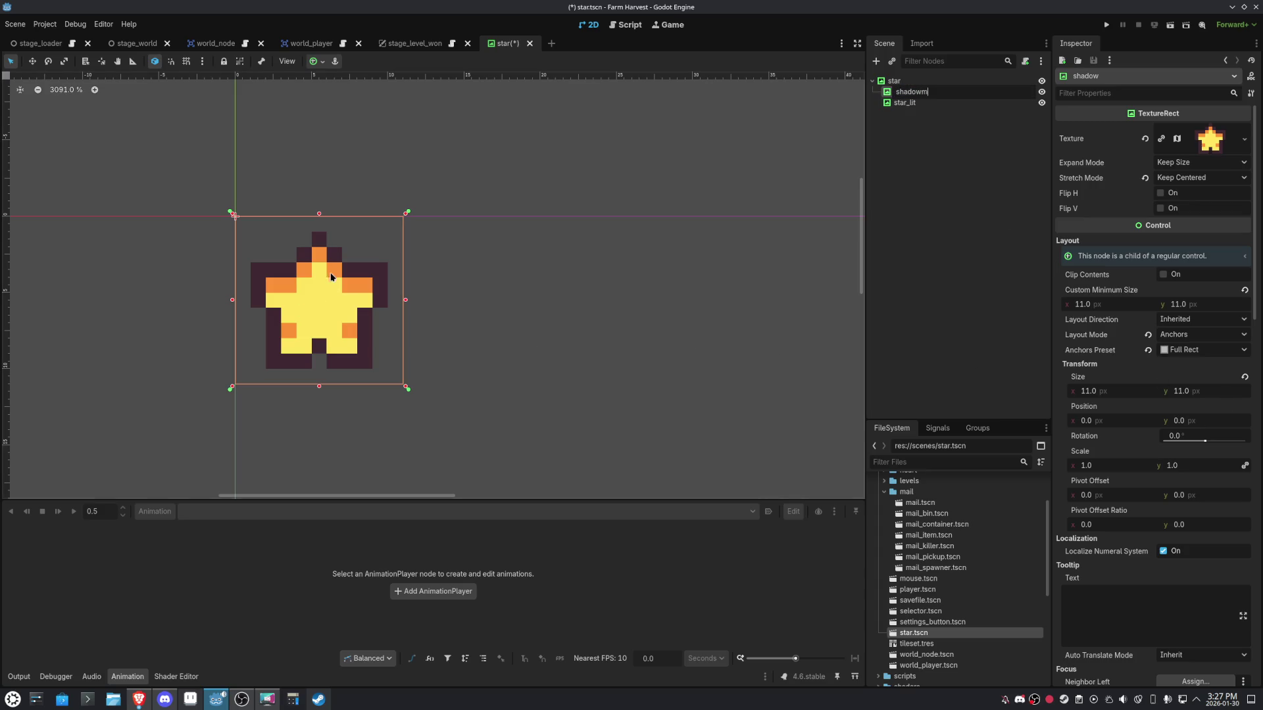
key(Return)
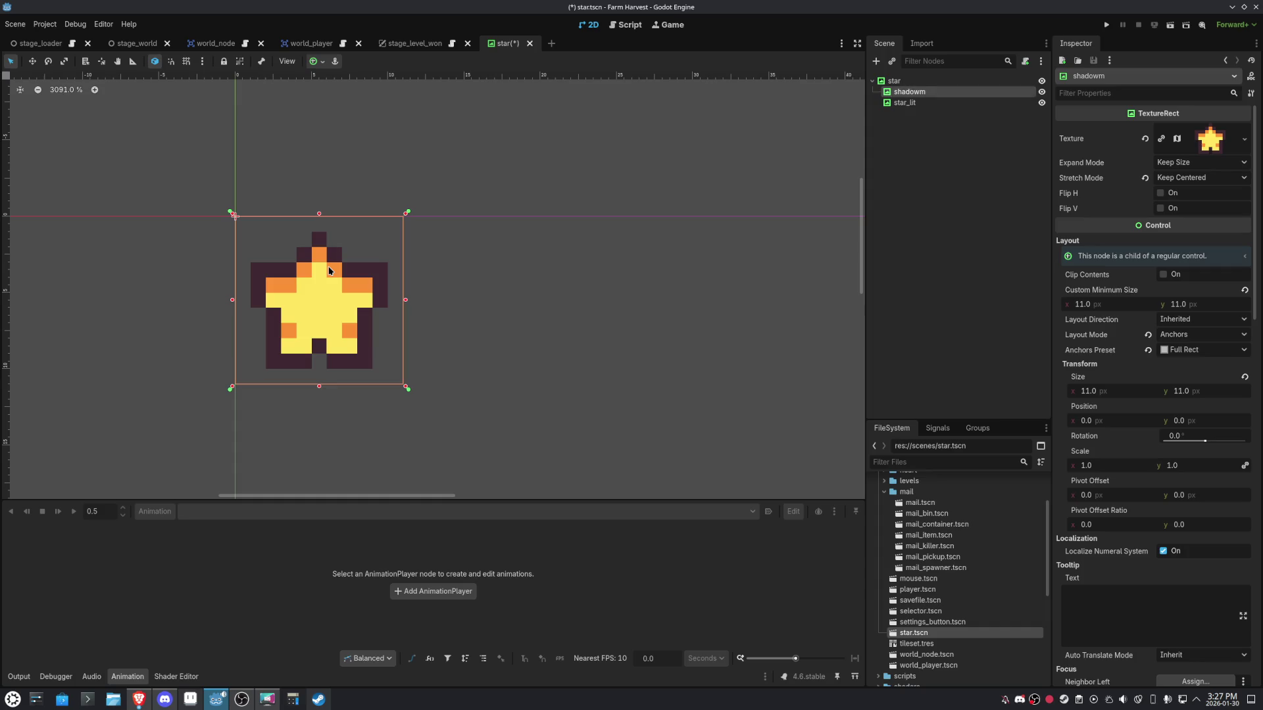
Offset the shadow node one pixel right and one pixel down.
key(Down)
click(897, 92)
key(ctrl+s)
key(Right)
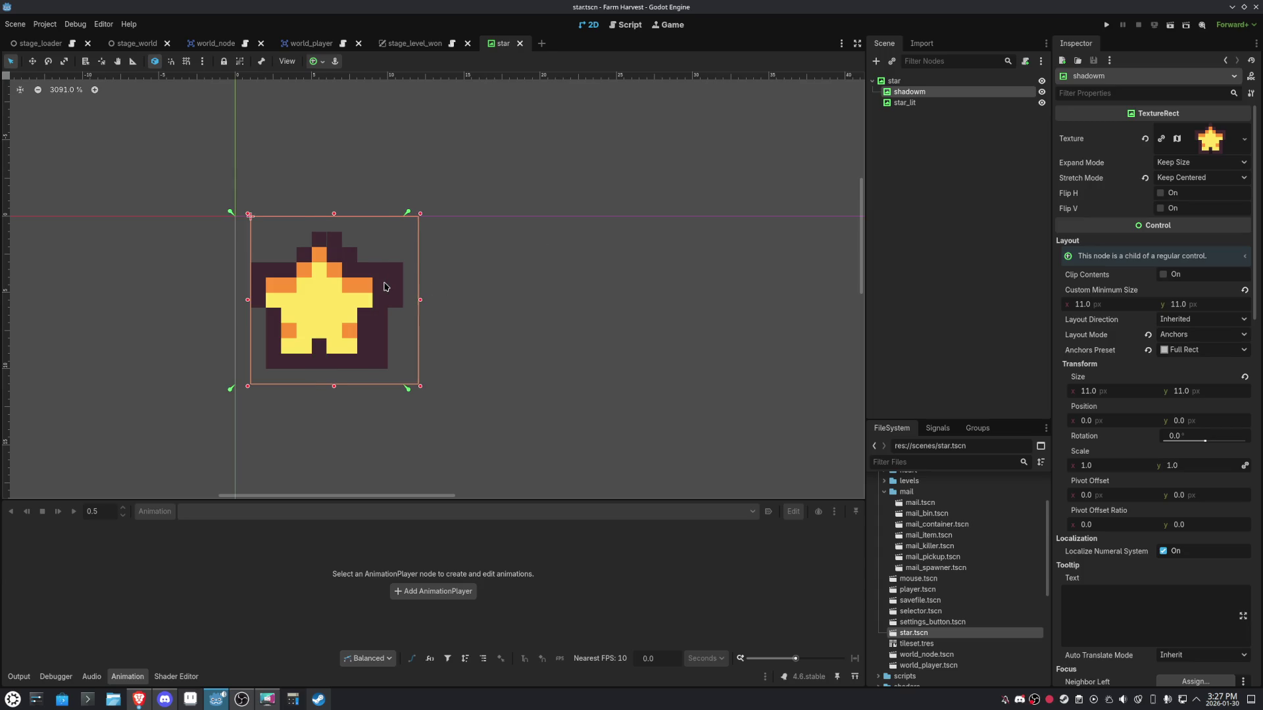
key(Down)
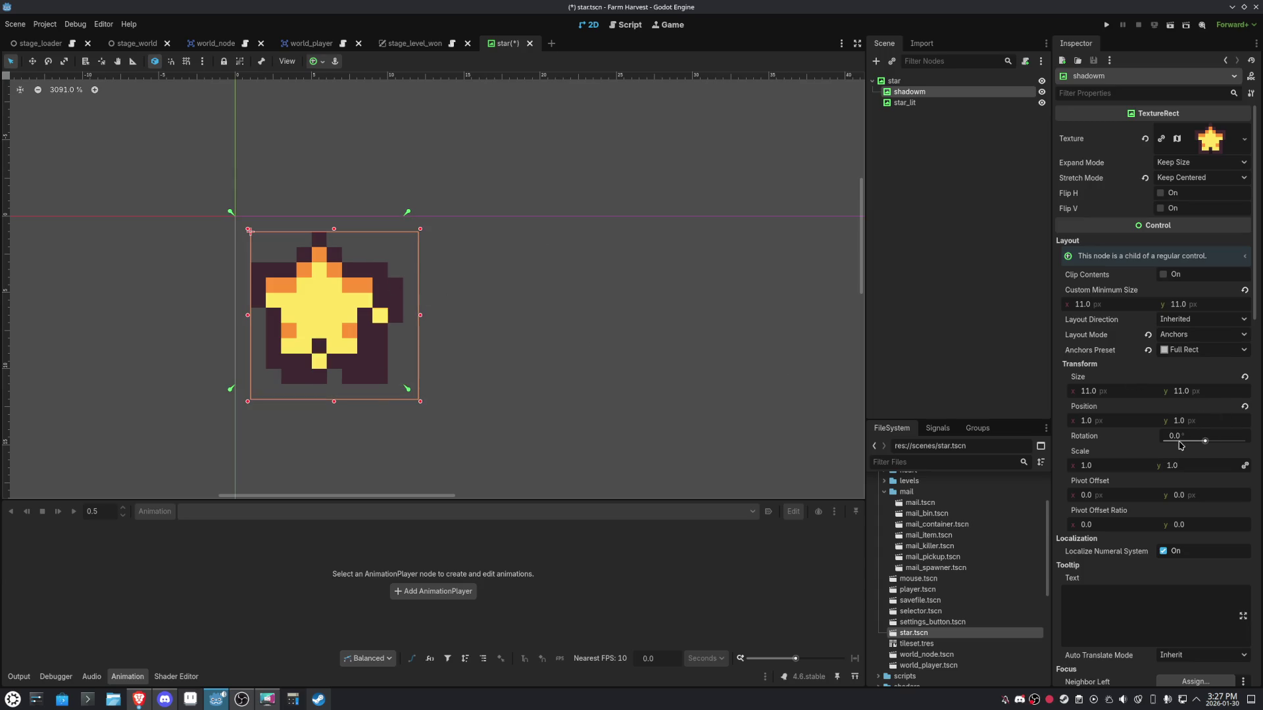
scroll(1179, 448, down, 5)
scroll(1178, 448, down, 3)
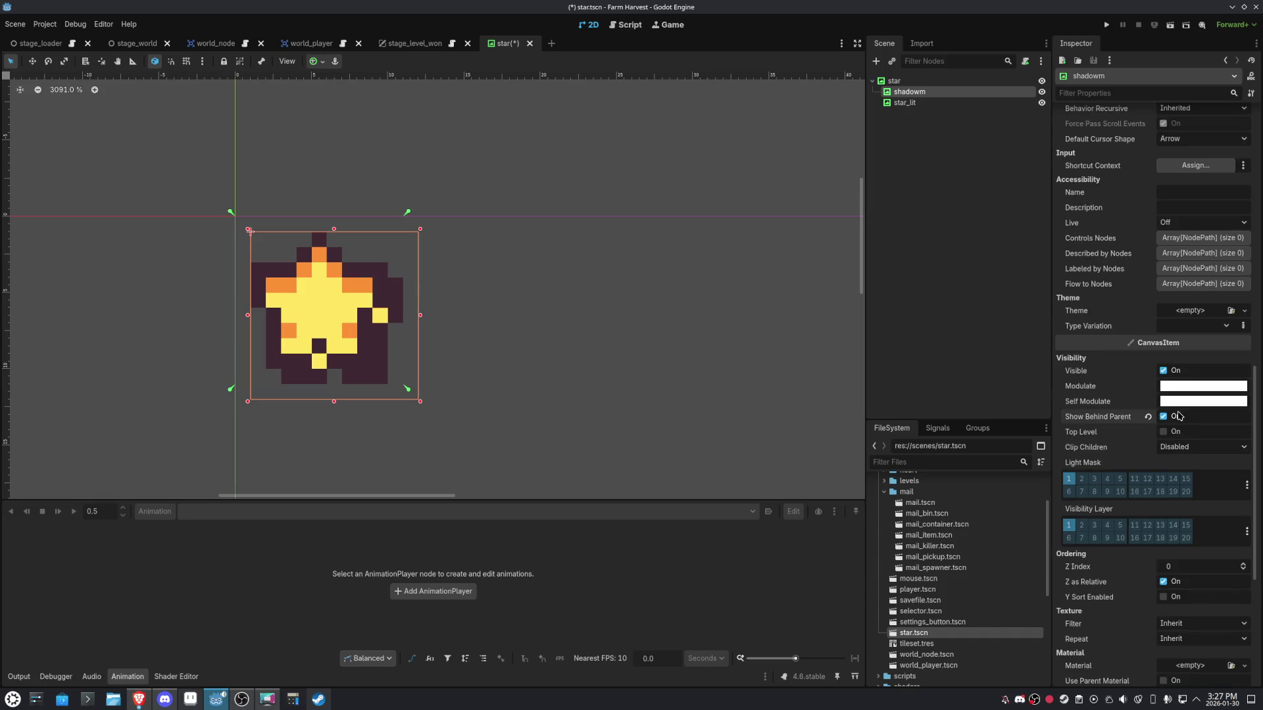
Set the shadow's Self Modulate to translucent black 00000040 and save.
click(1165, 386)
click(1145, 366)
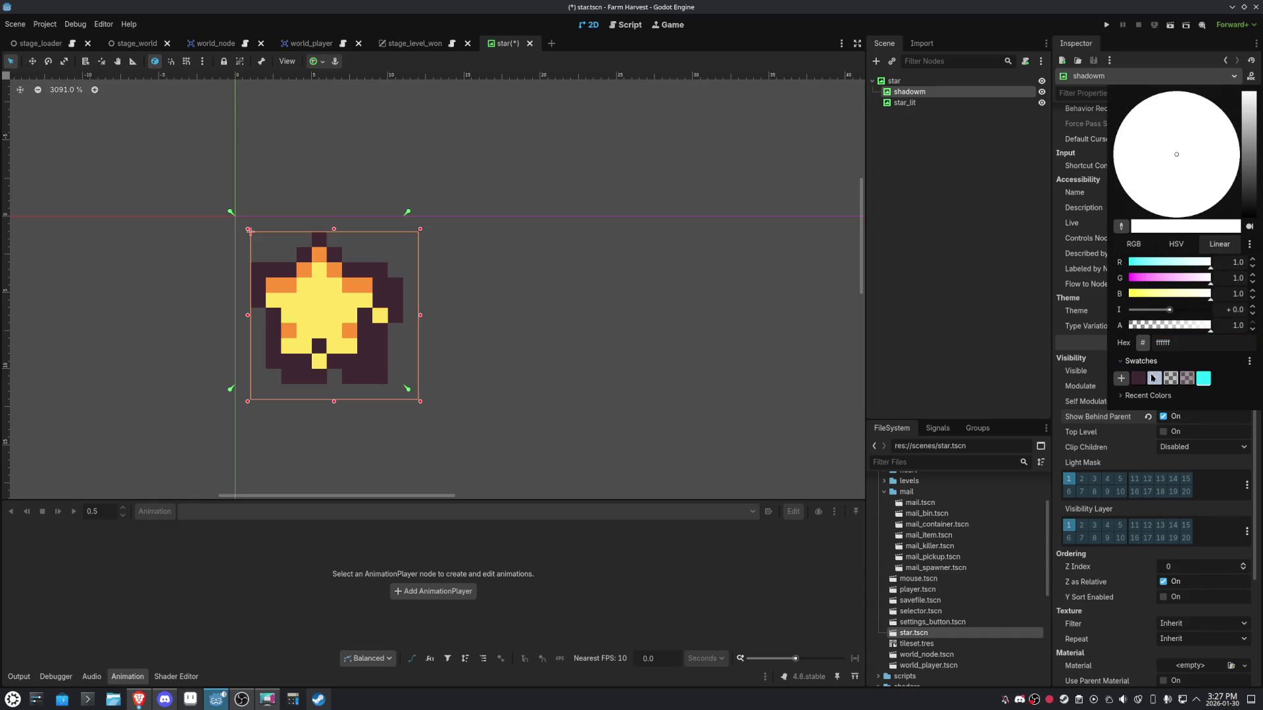
click(1175, 383)
click(643, 339)
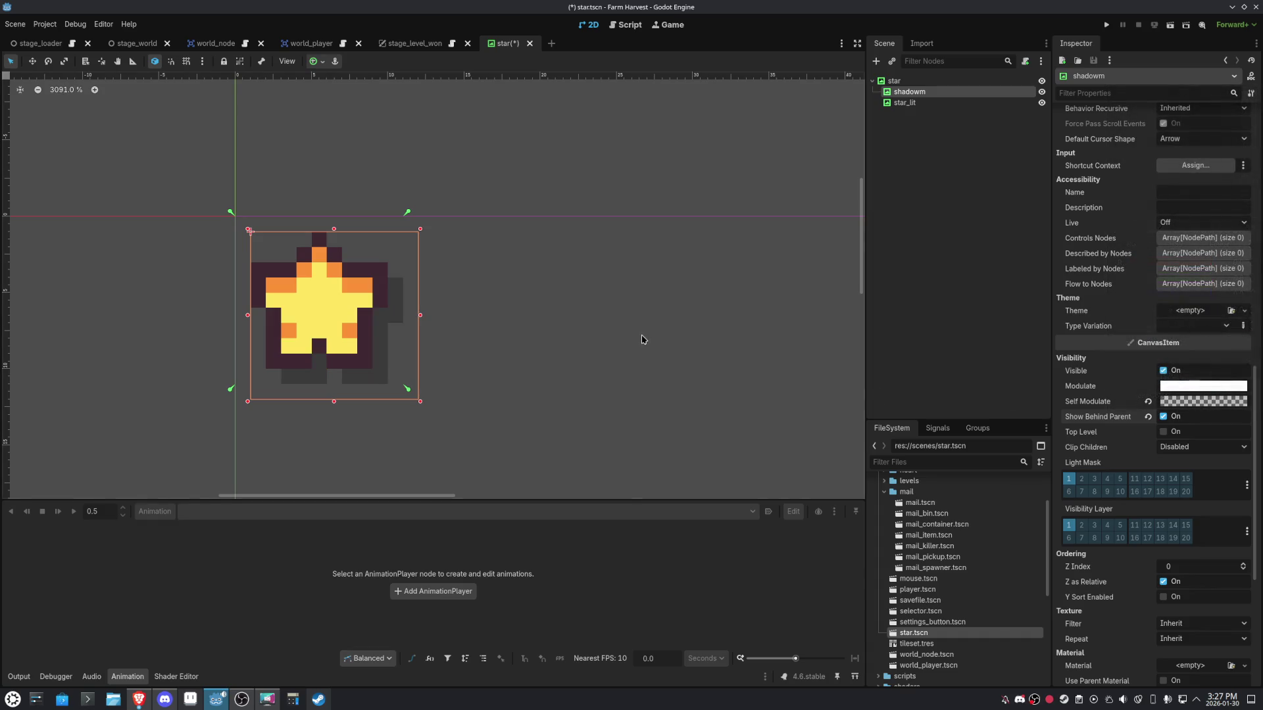
key(ctrl+s)
Set Mouse Filter to Ignore on star, shadow and star_lit, save, and close the star scene.
click(889, 81)
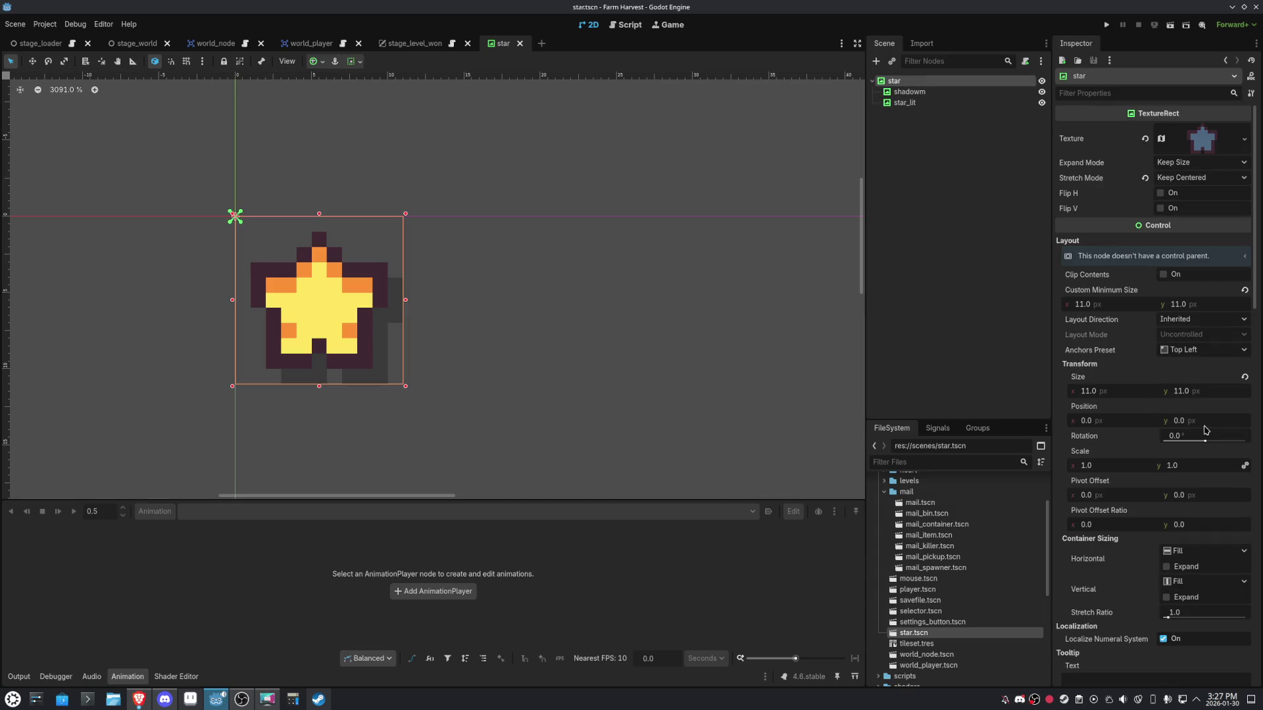
shift+click(921, 104)
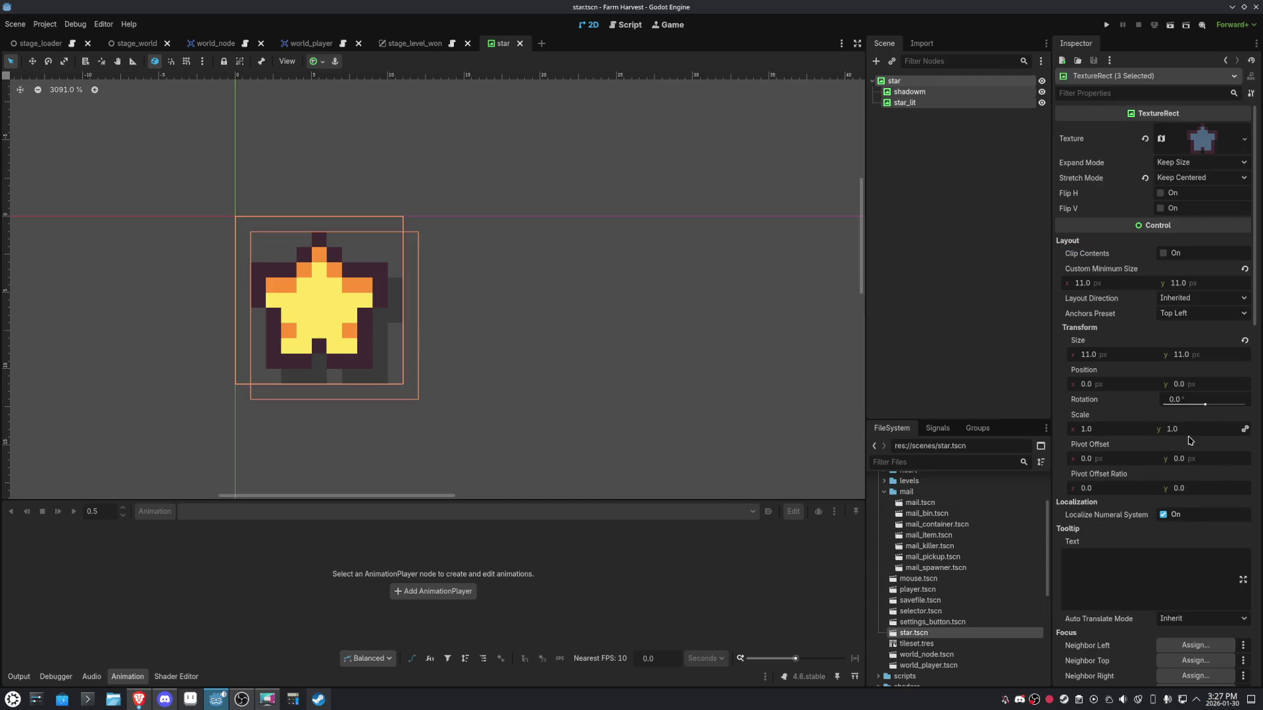
scroll(1190, 441, down, 5)
click(1202, 419)
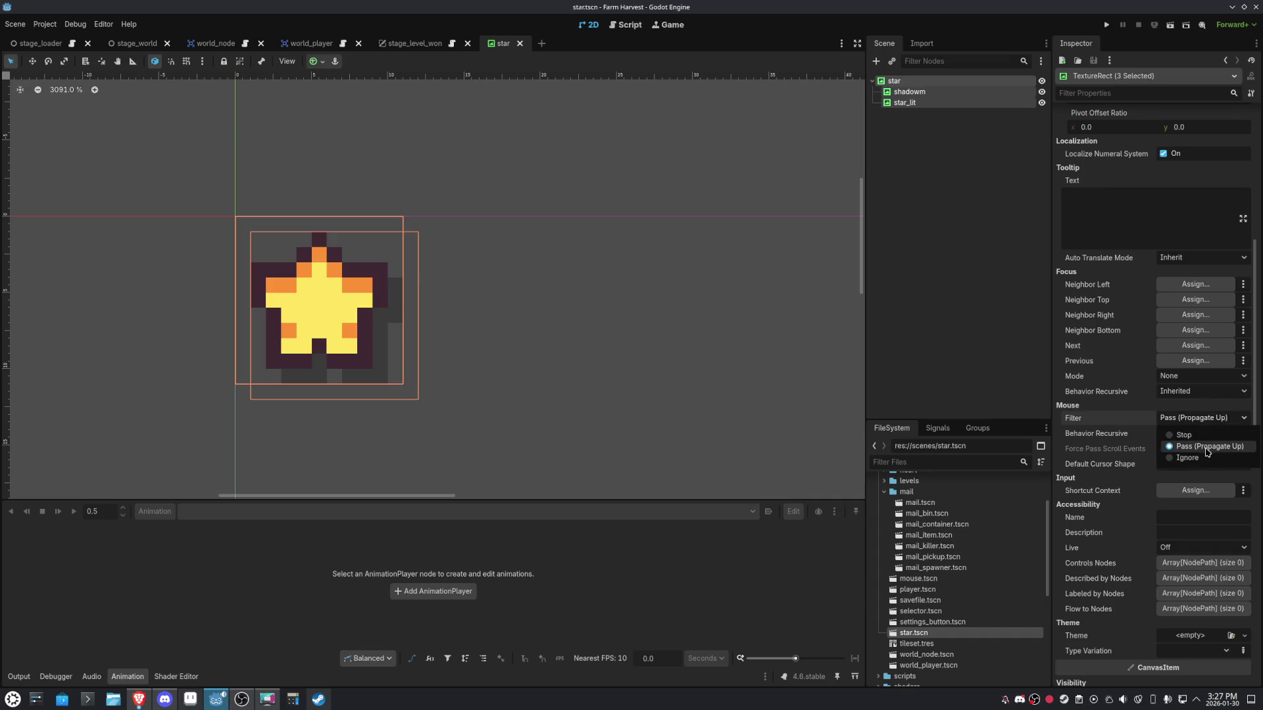
click(1187, 458)
key(ctrl+s)
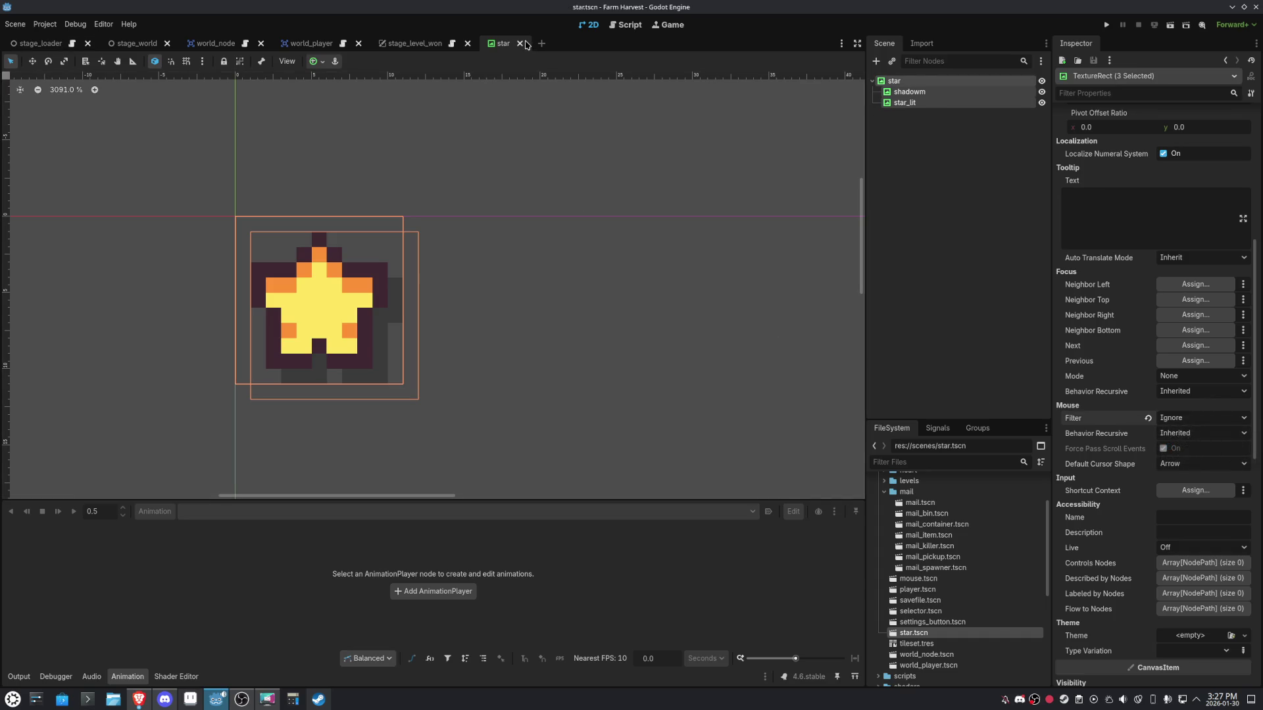
click(523, 44)
Give the first 0:00 timer label a translucent black 00000040 font shadow colour.
scroll(465, 304, down, 6)
scroll(397, 286, up, 5)
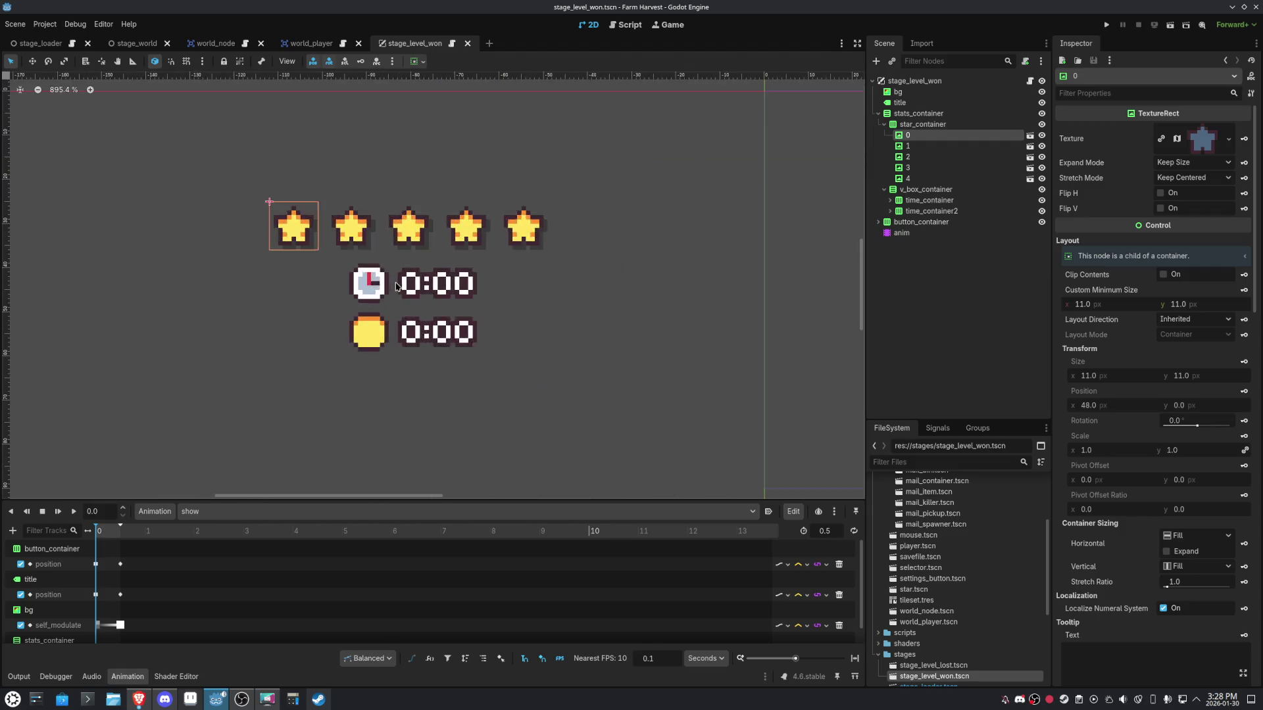
scroll(396, 286, up, 3)
click(451, 301)
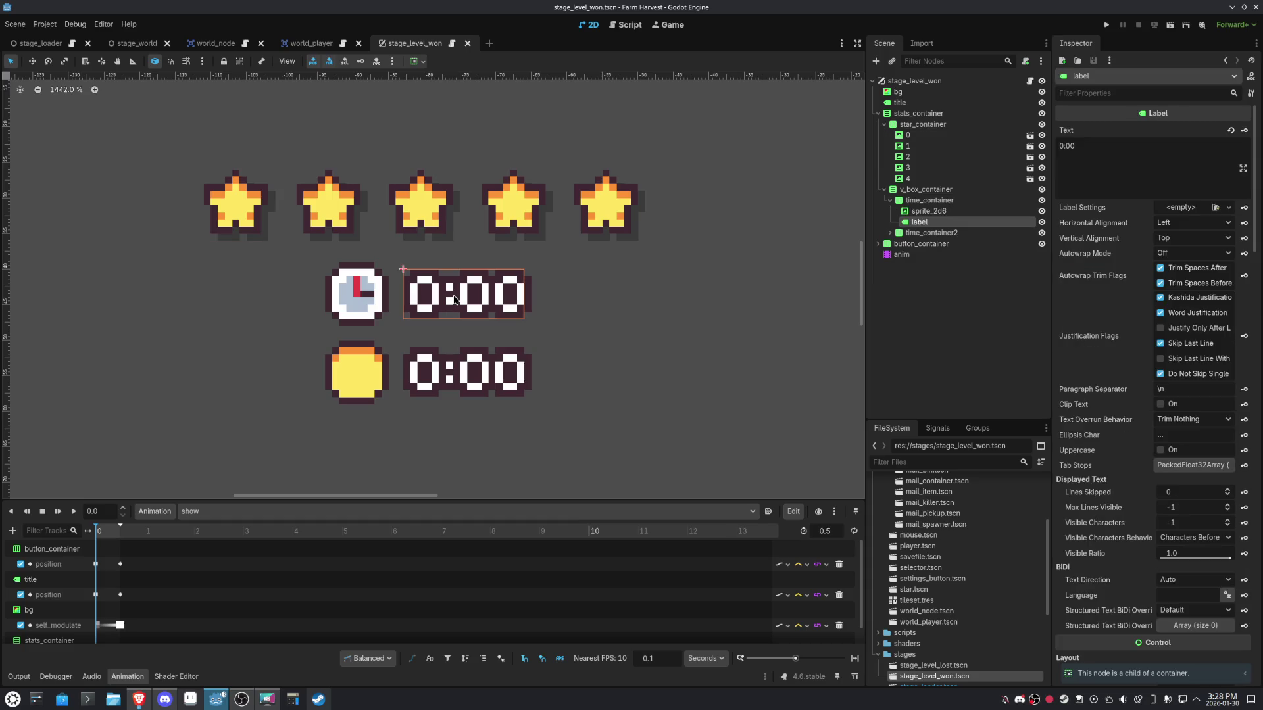
scroll(1156, 419, down, 2)
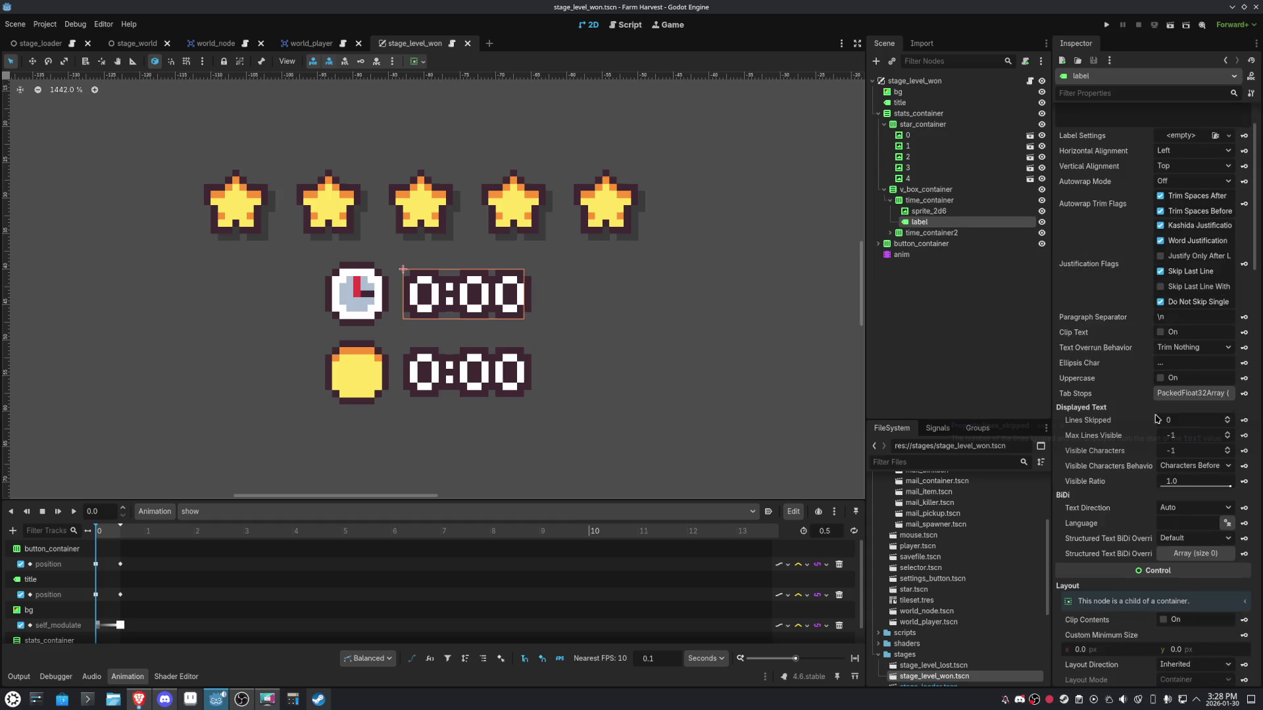
scroll(1156, 418, down, 6)
scroll(1156, 418, down, 5)
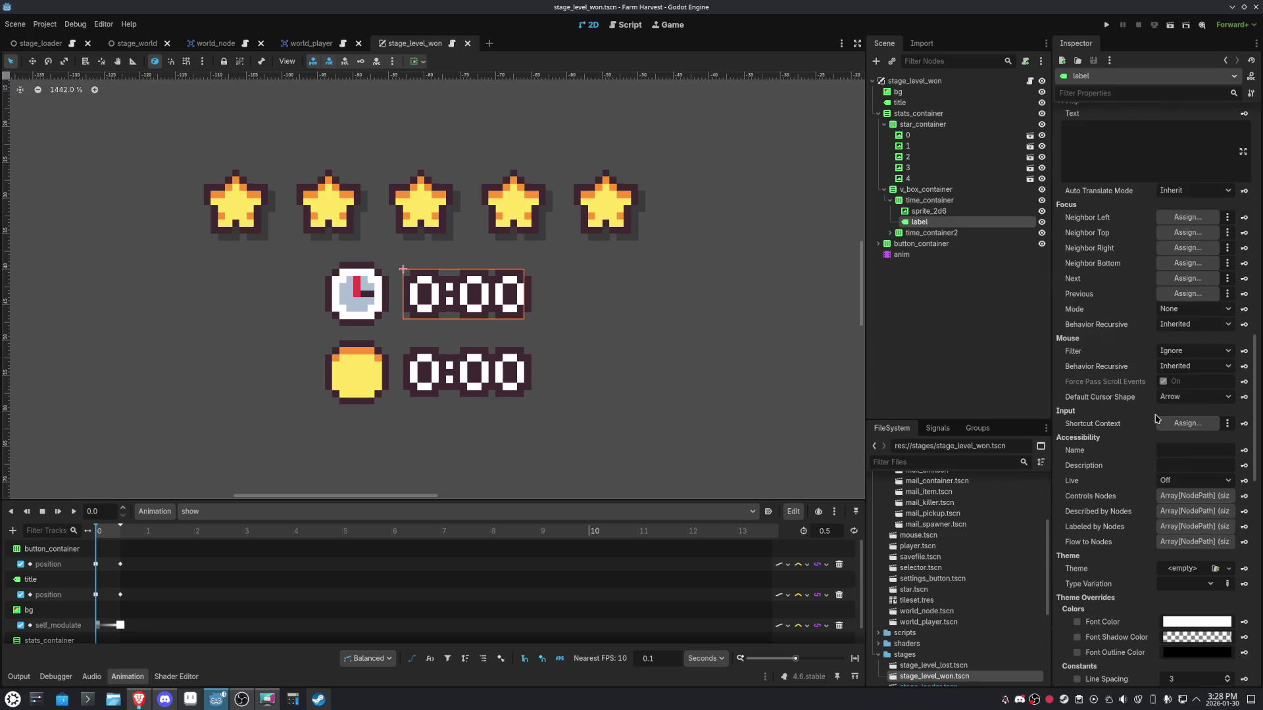
click(1174, 419)
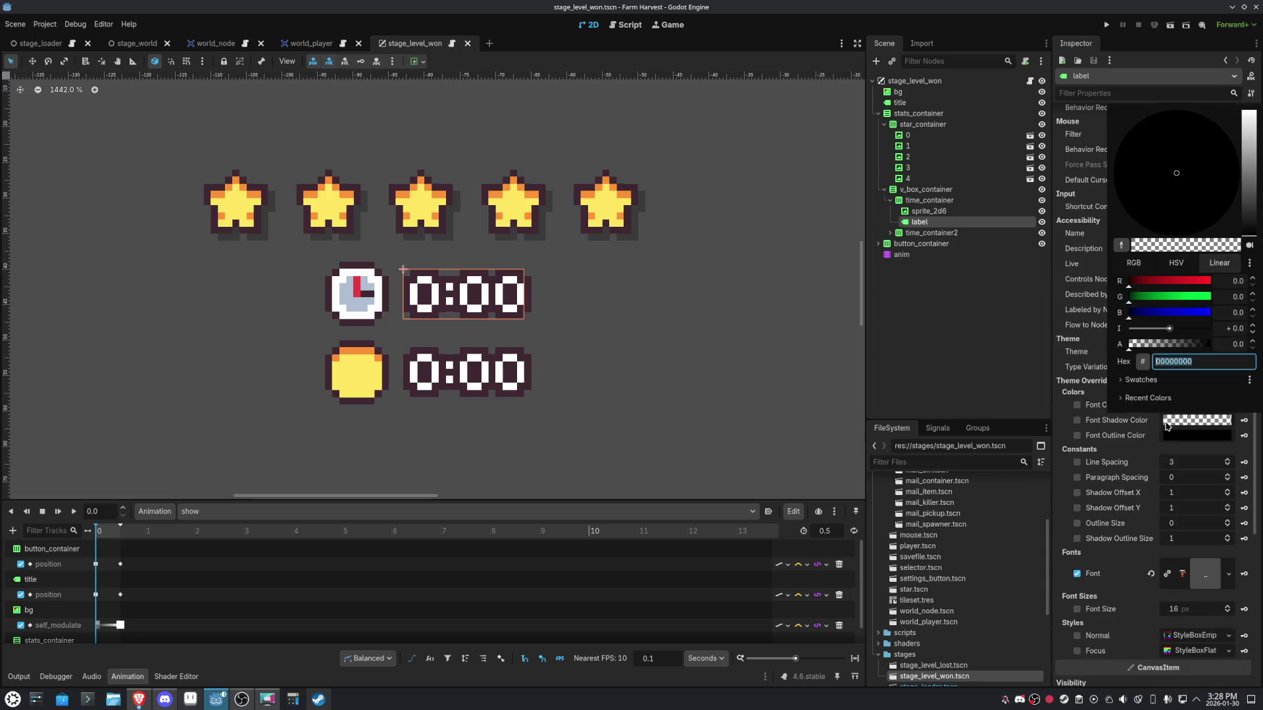
click(1129, 380)
click(1171, 403)
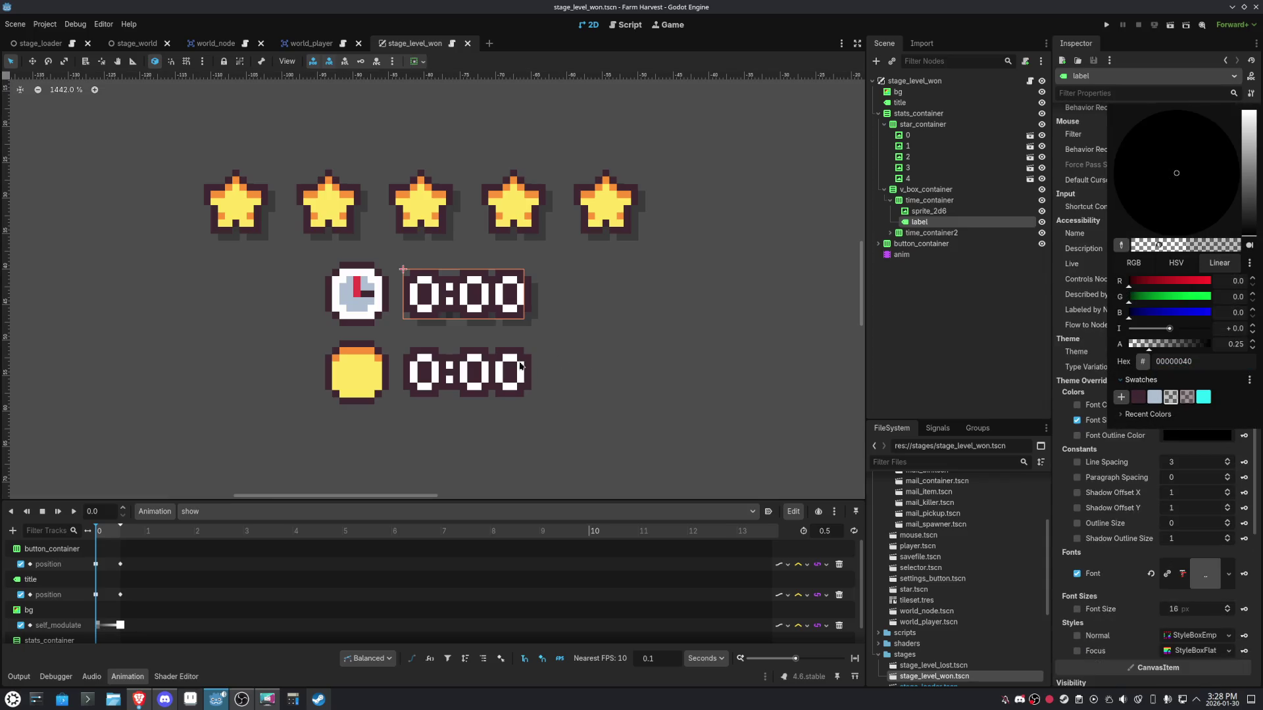
click(519, 365)
Apply the same 00000040 font shadow colour to the second 0:00 label.
click(520, 366)
scroll(1120, 426, down, 5)
scroll(1121, 426, down, 10)
click(1182, 361)
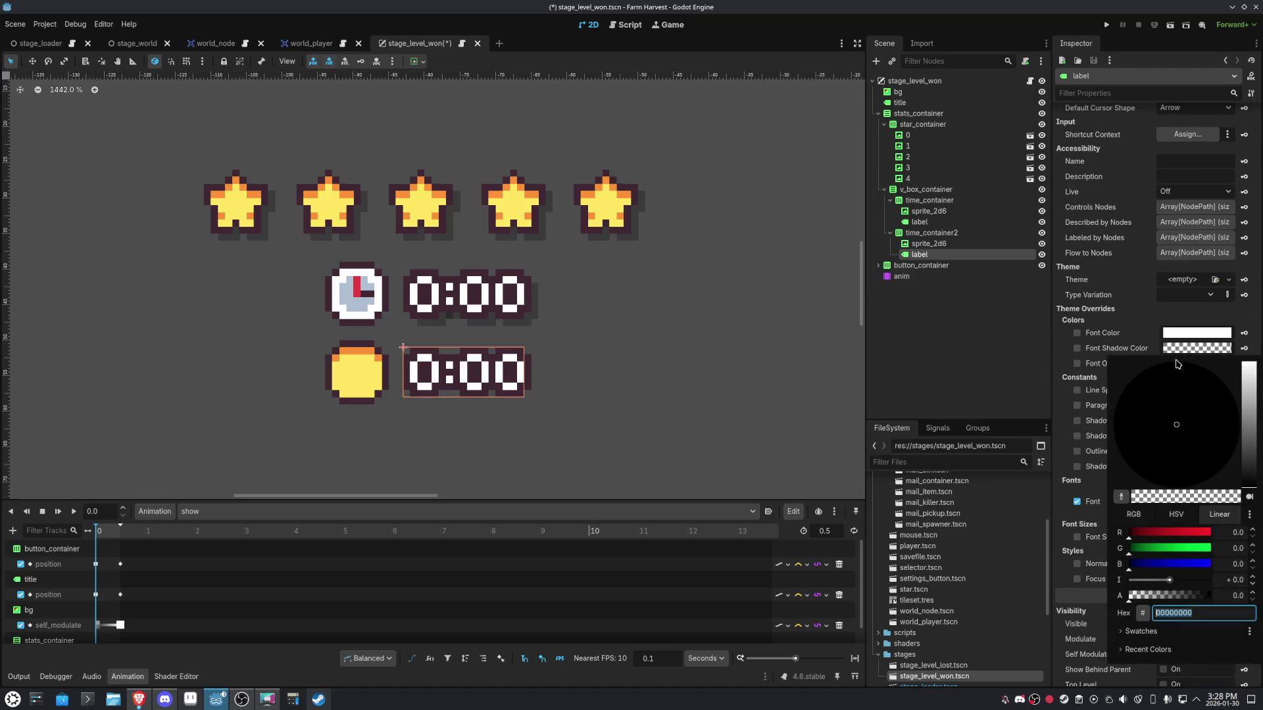
click(1134, 631)
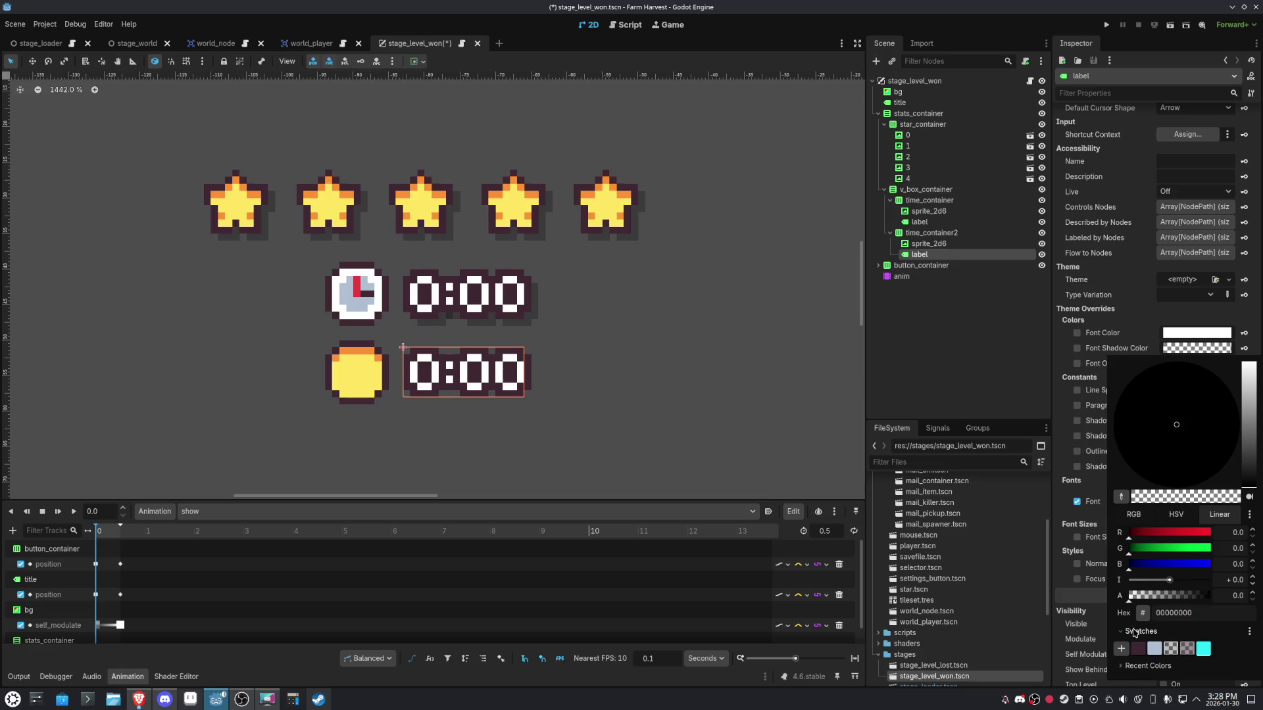
click(1171, 651)
click(694, 396)
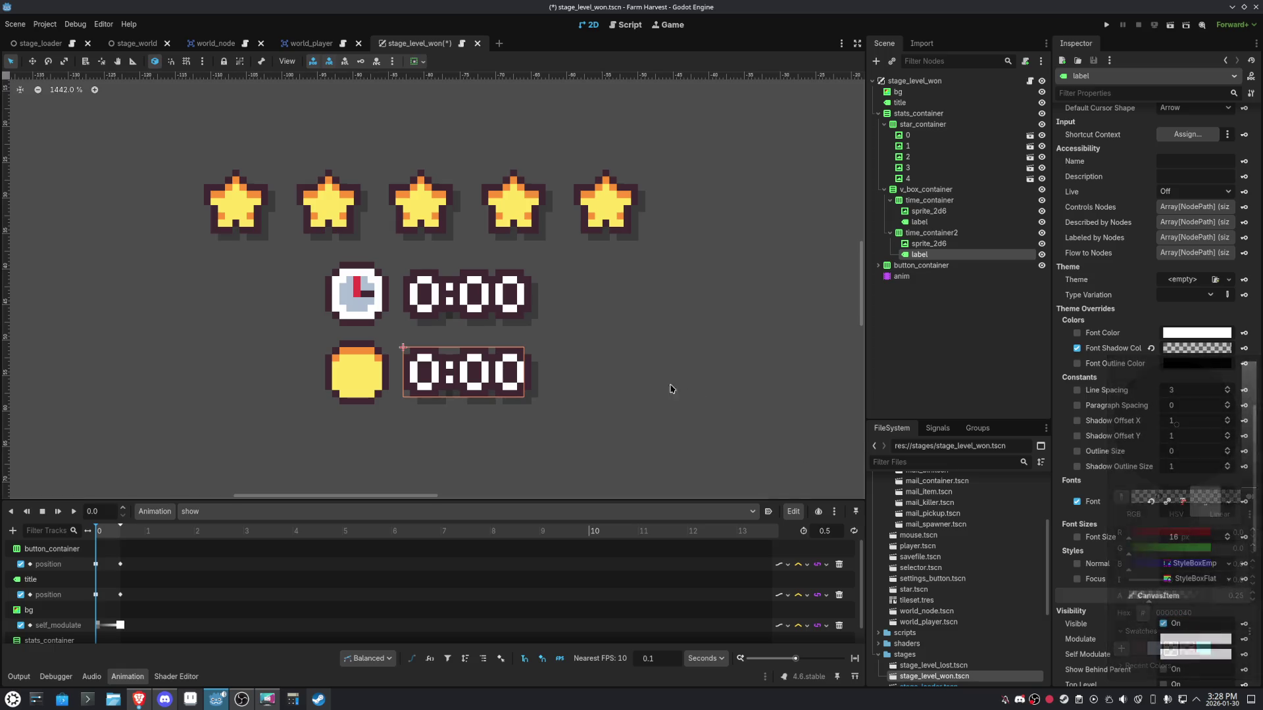
click(358, 286)
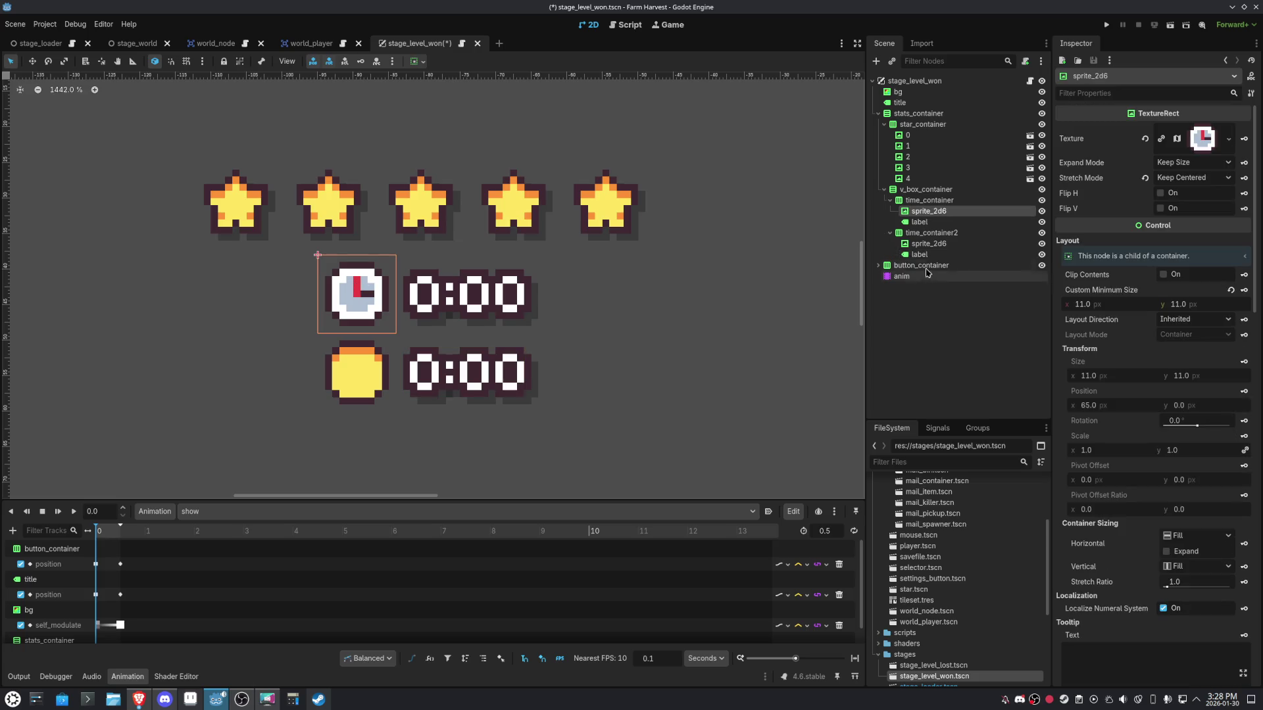
Duplicate the clock icon, rename the original 'texture', and nest the copy inside it.
key(ctrl+d)
double_click(935, 212)
text(textu)
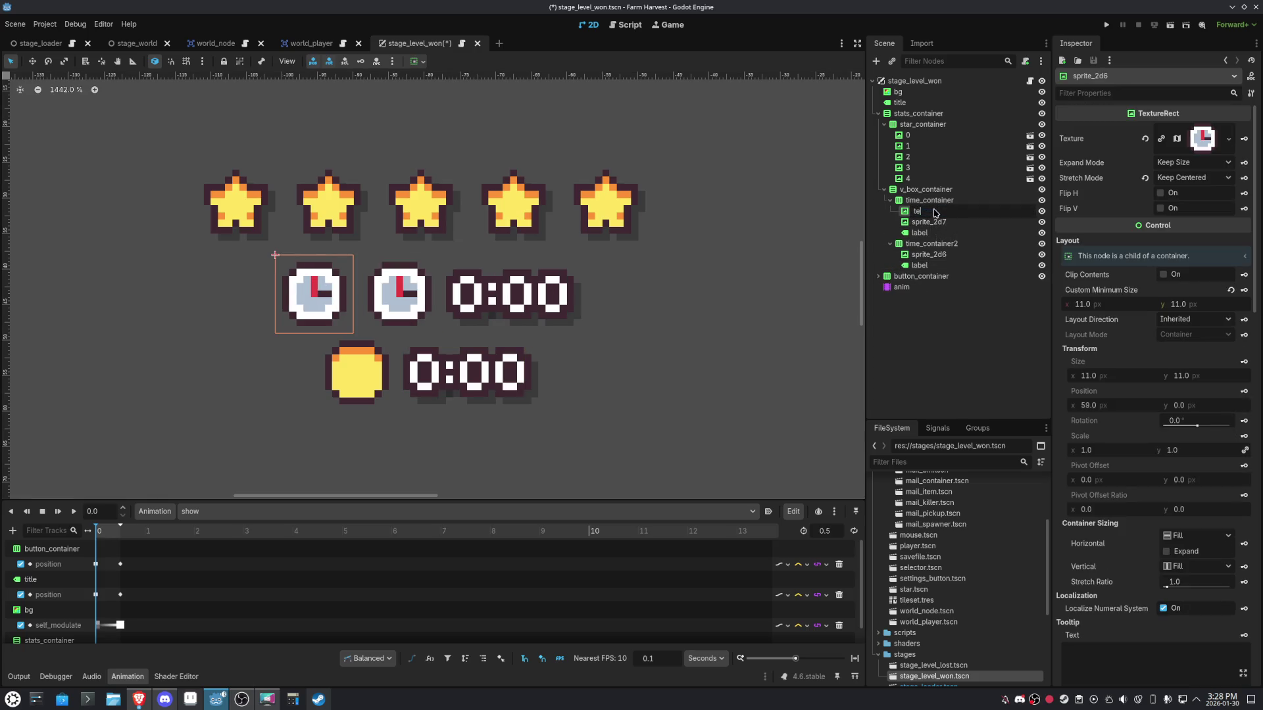
text(re)
key(Return)
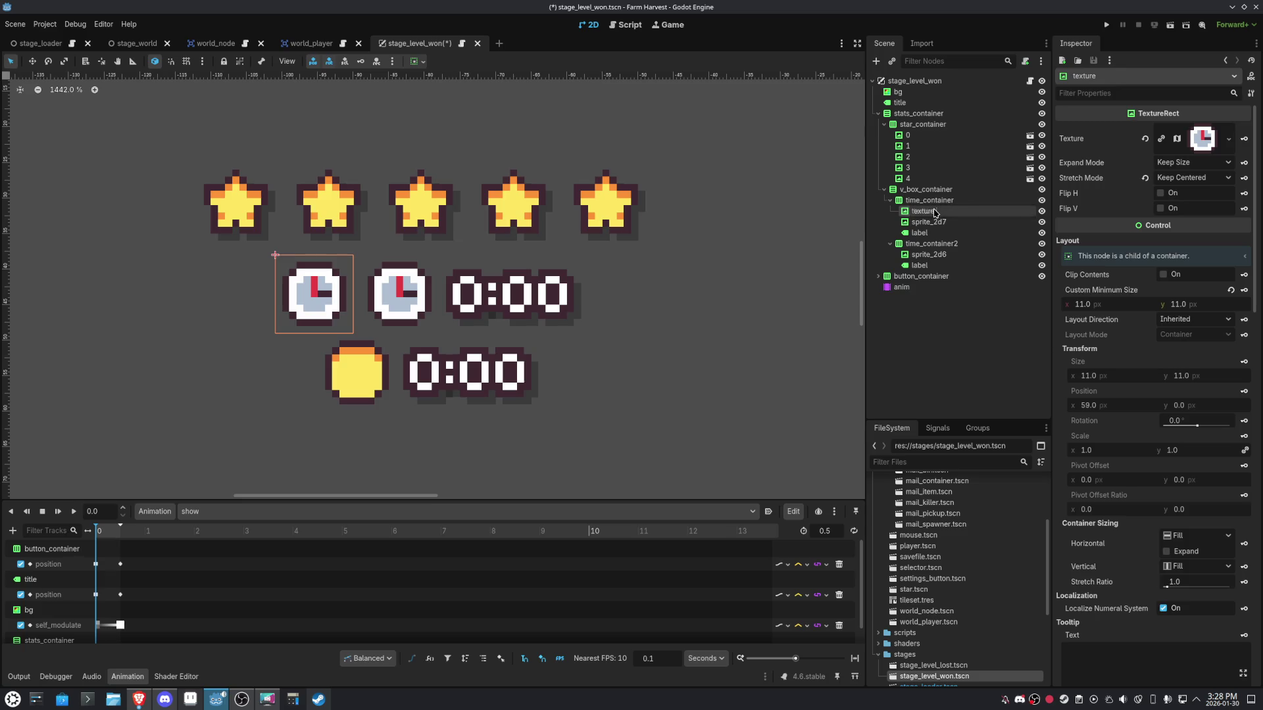
click(924, 224)
drag(924, 224, 929, 211)
Name the copy 'shadow', anchor it Full Rect, and offset it one pixel right and down.
double_click(937, 223)
text(shadow)
key(Return)
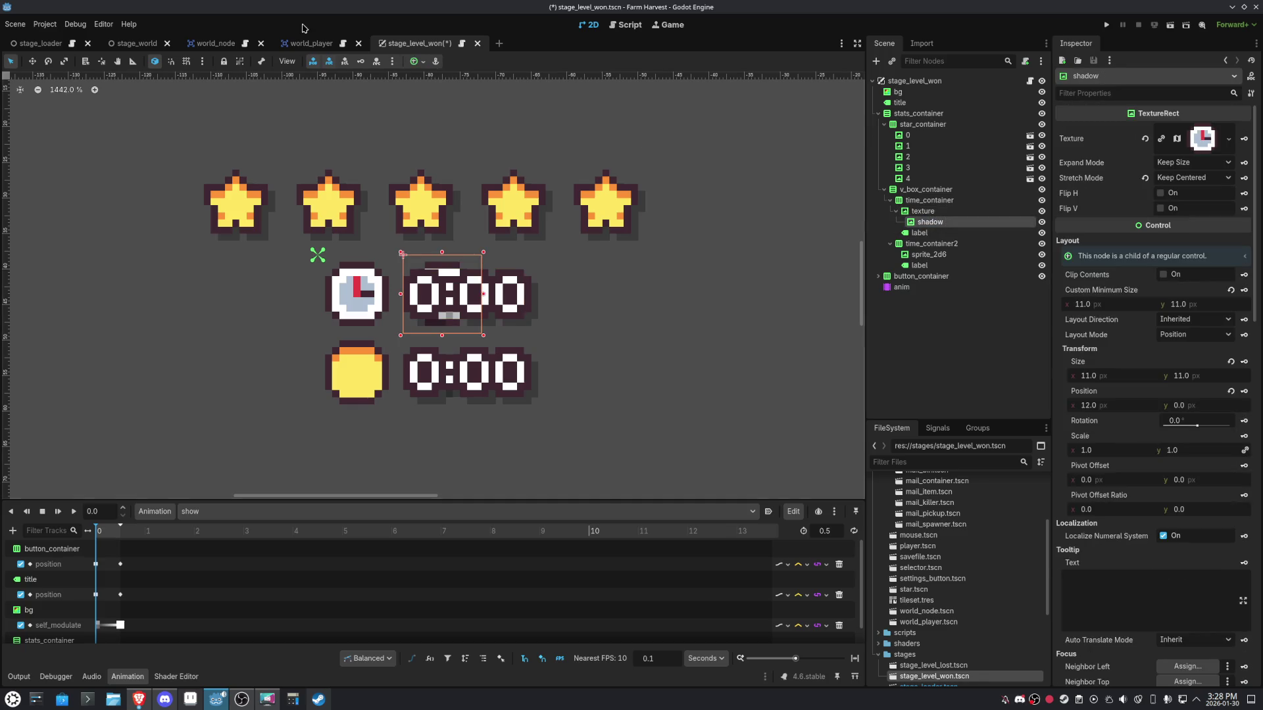
click(414, 61)
click(473, 152)
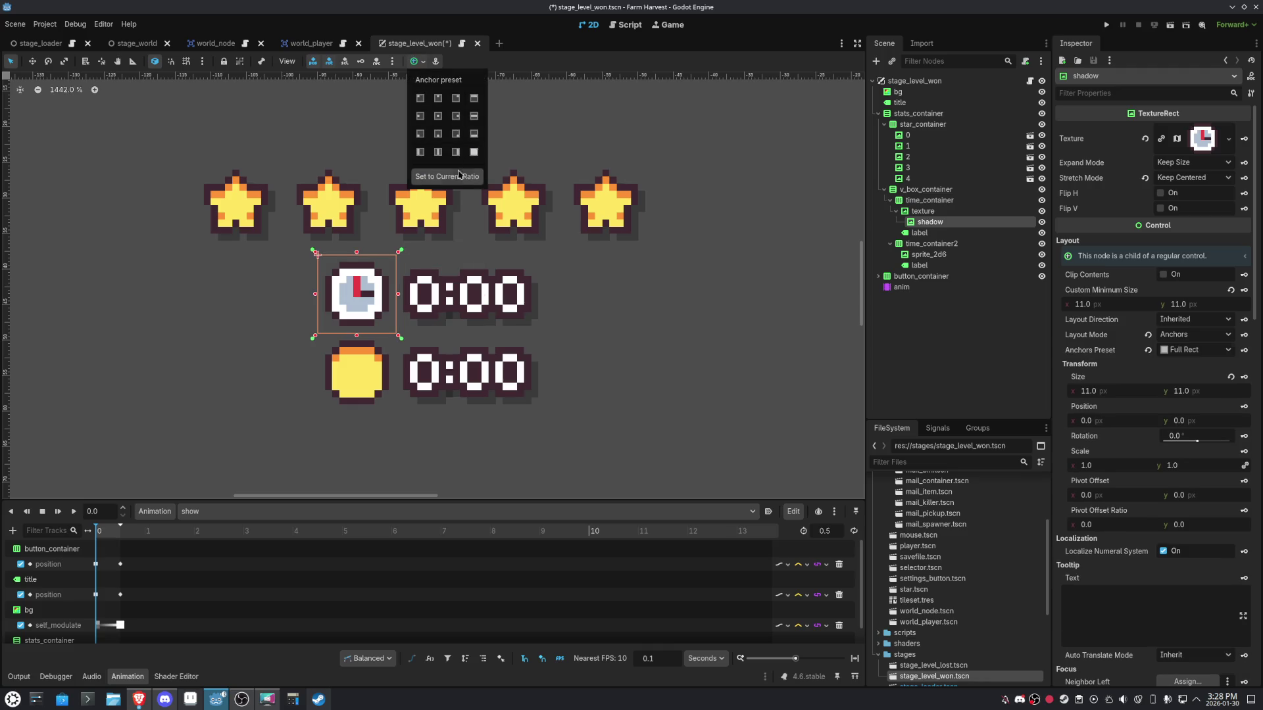
click(438, 250)
key(Right)
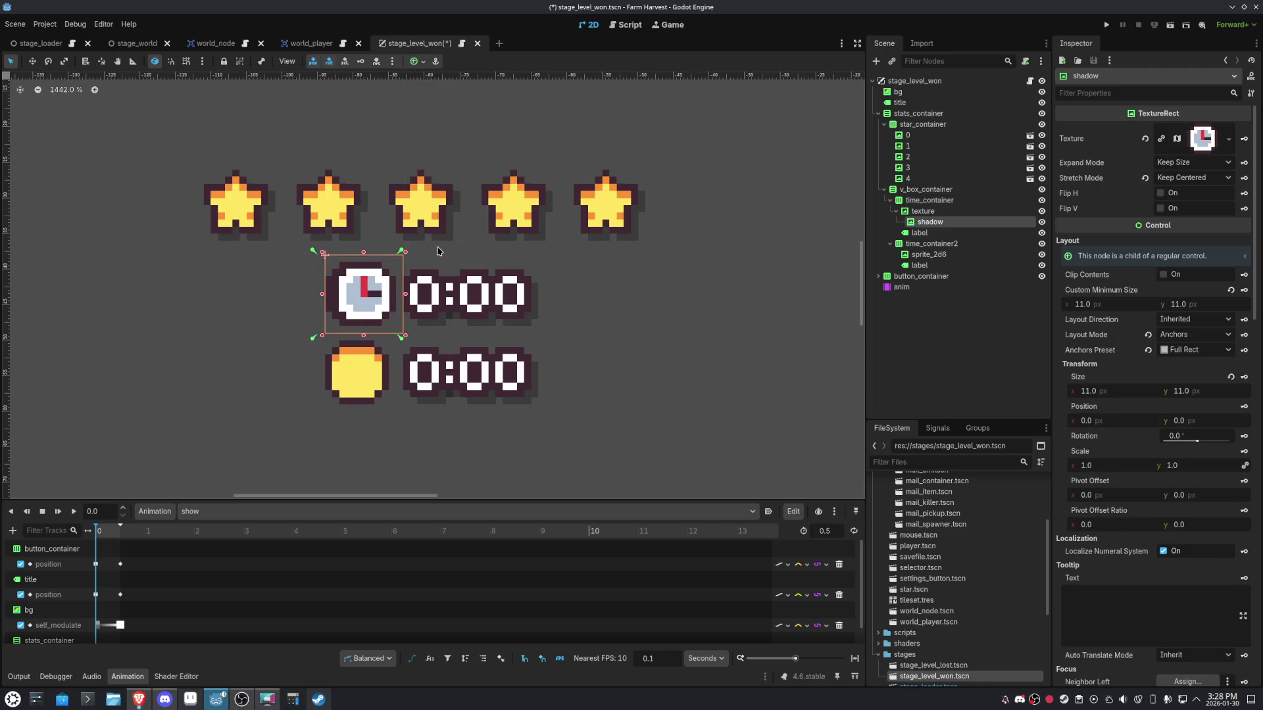